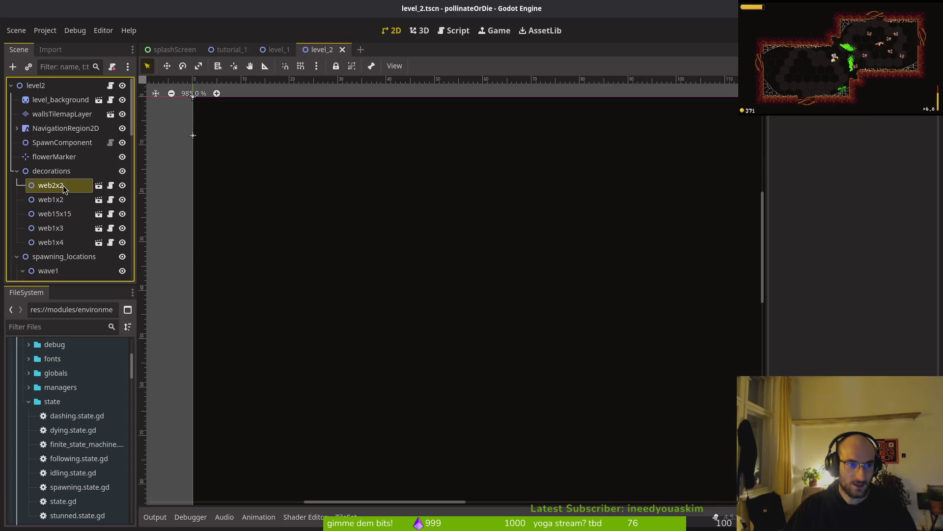
Save level_2, open level_3.tscn by searching 'leve3t' in Quick Open, and select its NavigationRegion2D
key(ctrl+s)
key(shift+alt+o)
text(leve)
text(4)
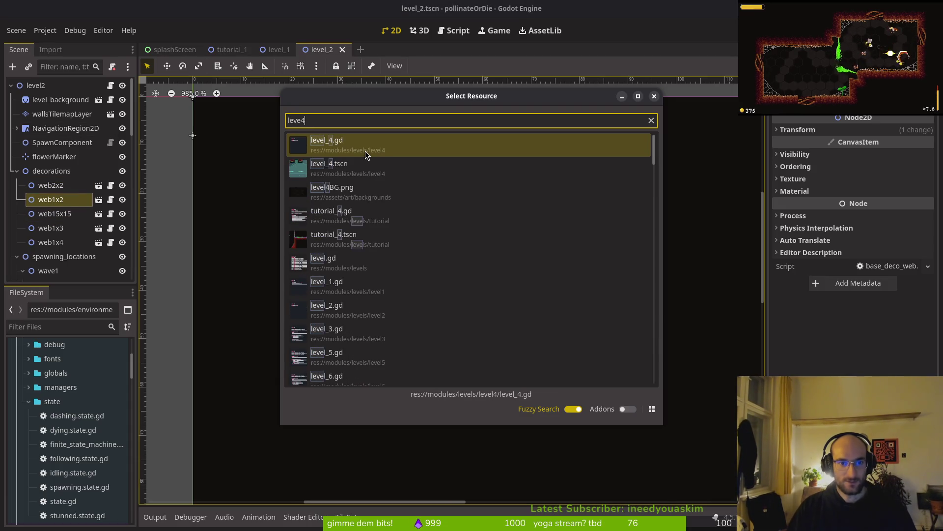
key(BackSpace)
text(3ts)
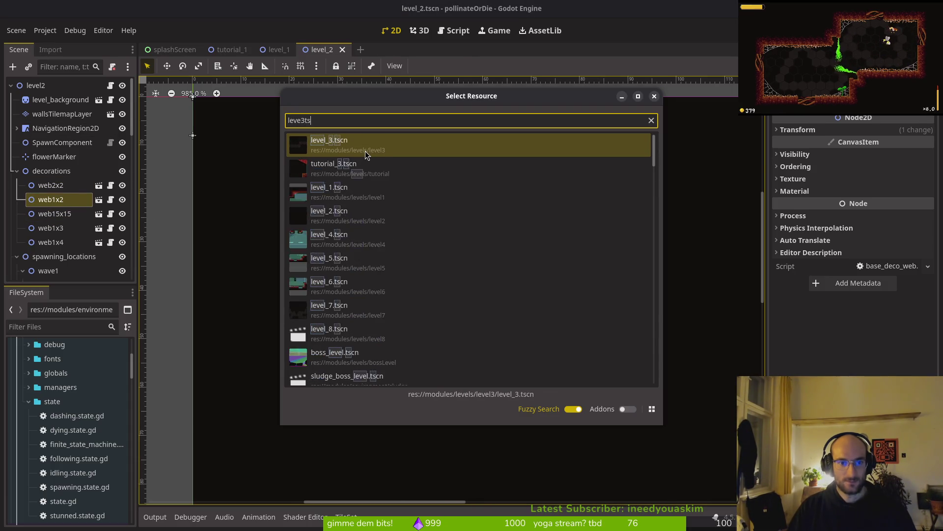
key(Return)
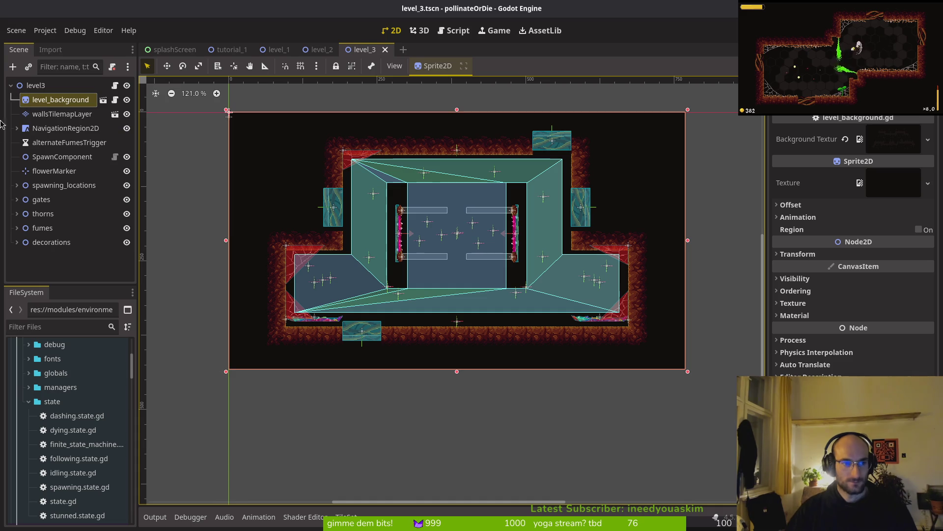
click(65, 128)
Nudge NavigationRegion2D down about 10 px, save level 3, and select flowerMarker and a wave1 fly marker
key(Down)
key(Down)
key(Down)
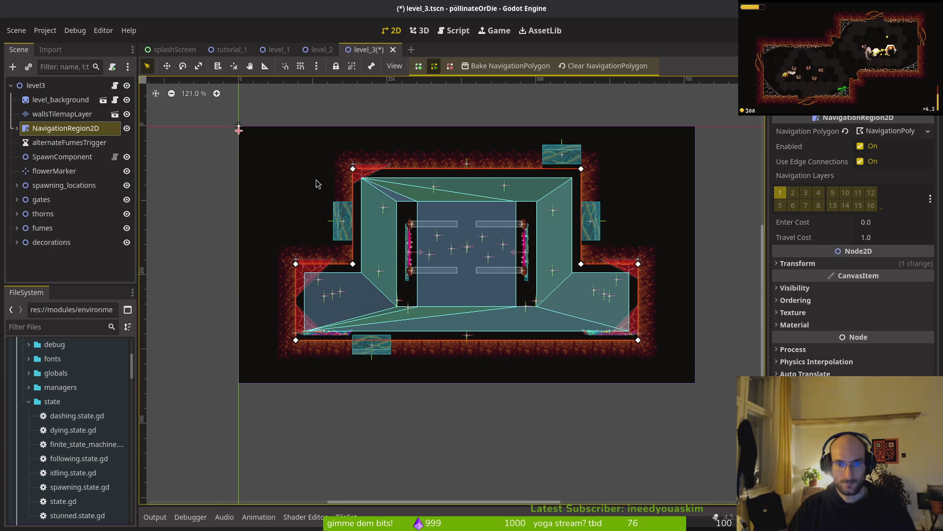
key(ctrl+s)
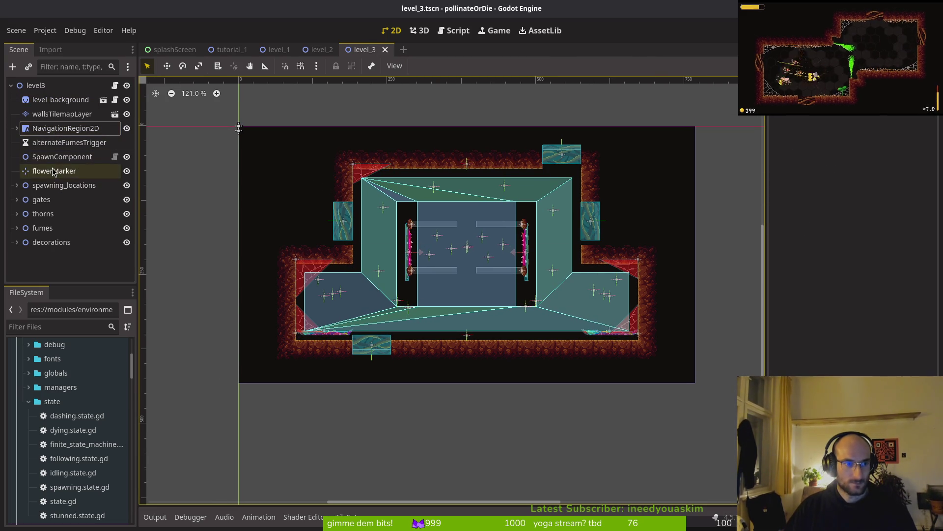
click(54, 170)
click(17, 186)
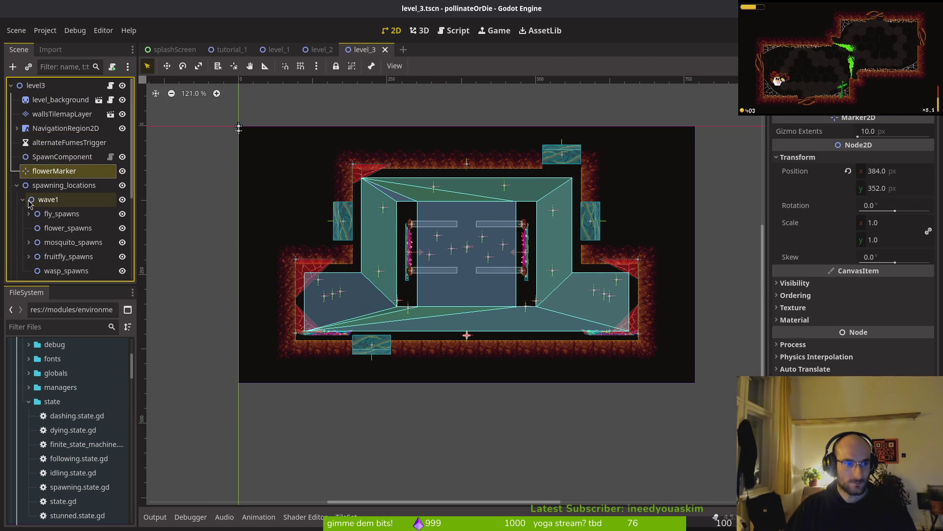
click(50, 227)
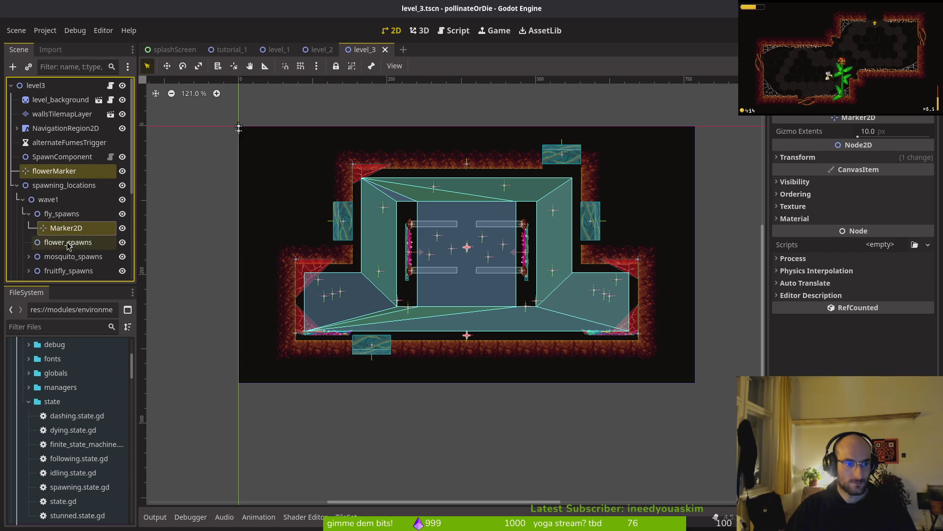
Add wave1's fruitfly markers (Marker2D3–Marker2D6) and the flower_spawns marker to the selection
scroll(29, 197, down, 3)
click(29, 181)
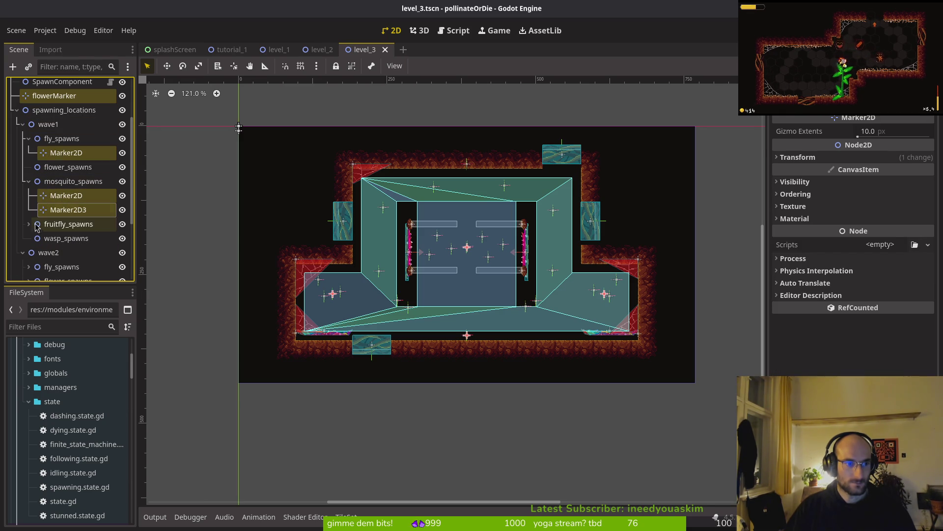
ctrl+click(66, 237)
ctrl+click(67, 252)
scroll(66, 207, down, 3)
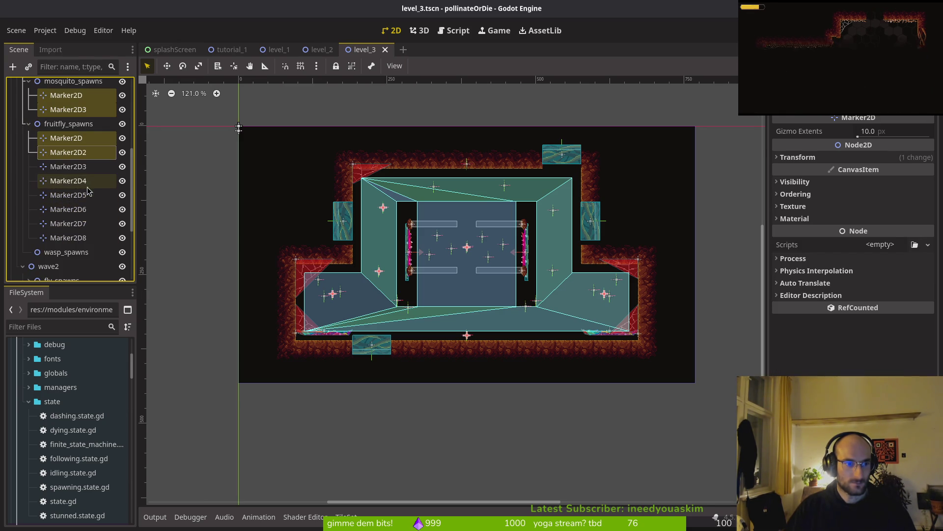
ctrl+click(65, 167)
ctrl+click(64, 181)
ctrl+click(63, 195)
ctrl+click(62, 209)
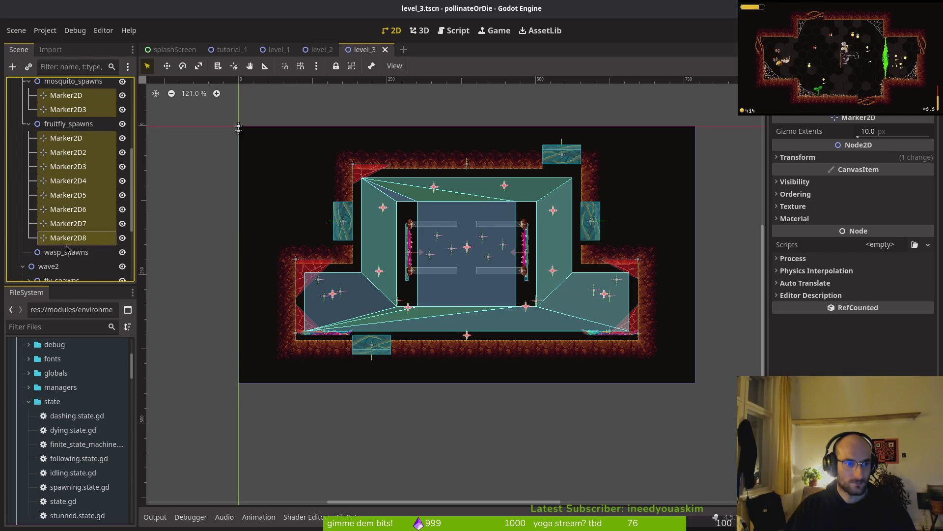
scroll(62, 249, down, 3)
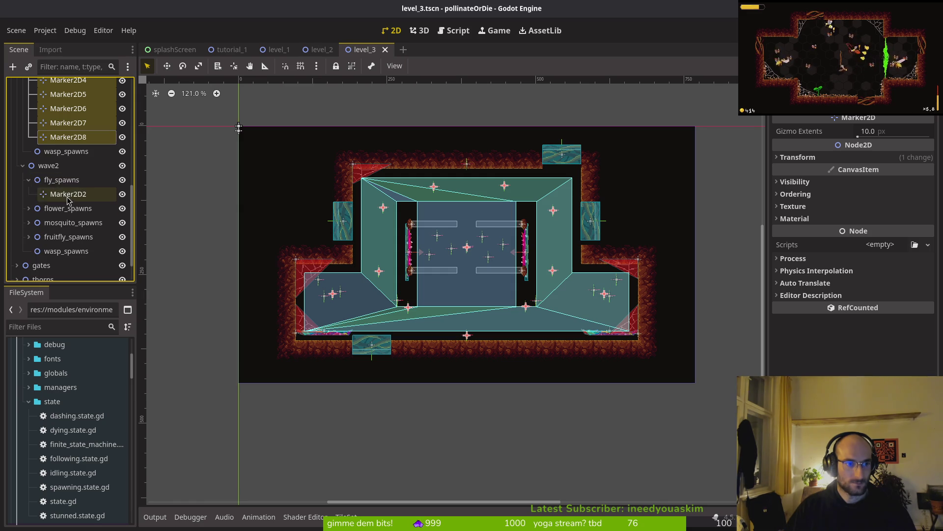
ctrl+click(63, 227)
scroll(72, 197, down, 2)
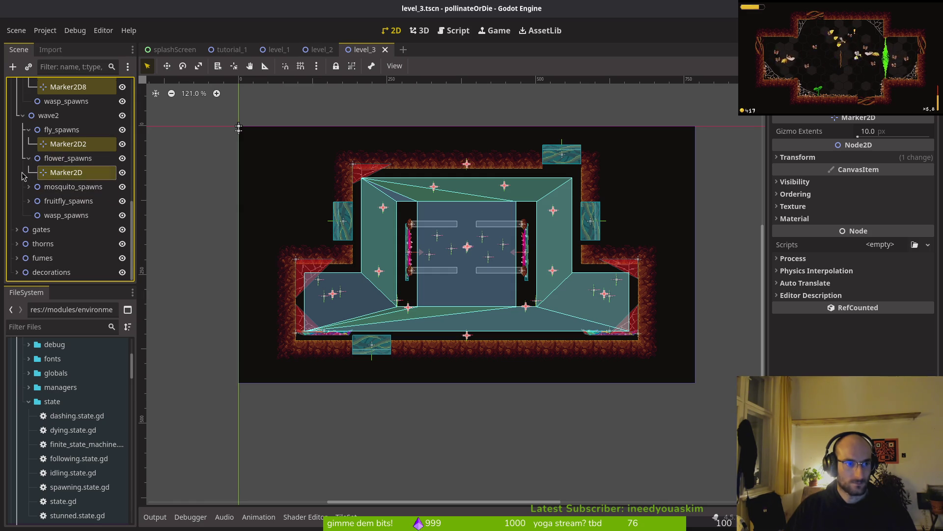
Select wave2's mosquito and fruitfly markers, plus wave1 fruitfly Marker2D, Marker2D2, Marker2D8 and flowerMarker
click(65, 206)
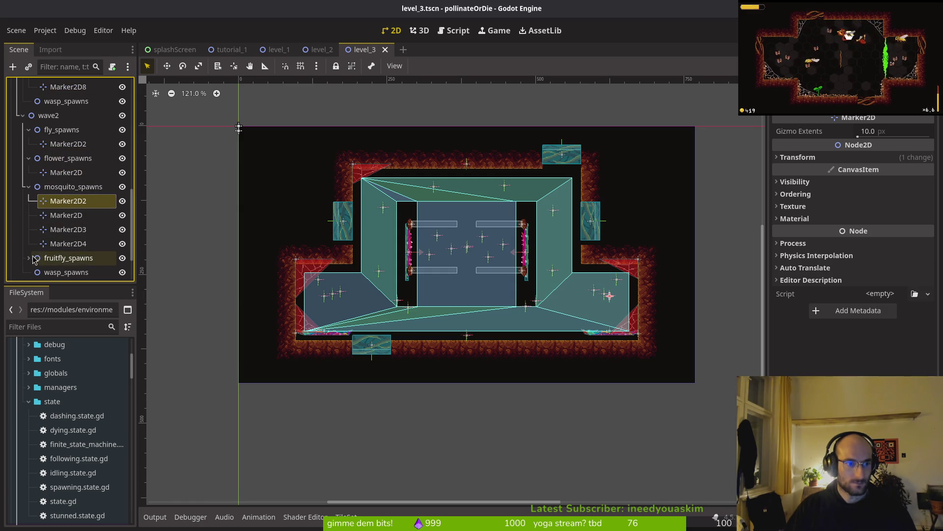
scroll(74, 221, down, 5)
ctrl+click(69, 201)
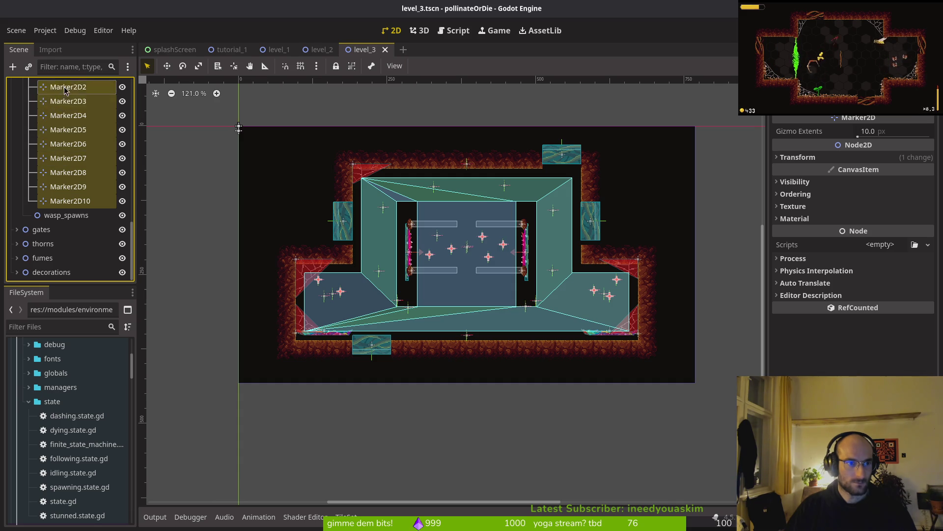
scroll(61, 87, up, 3)
ctrl+click(69, 145)
ctrl+click(65, 117)
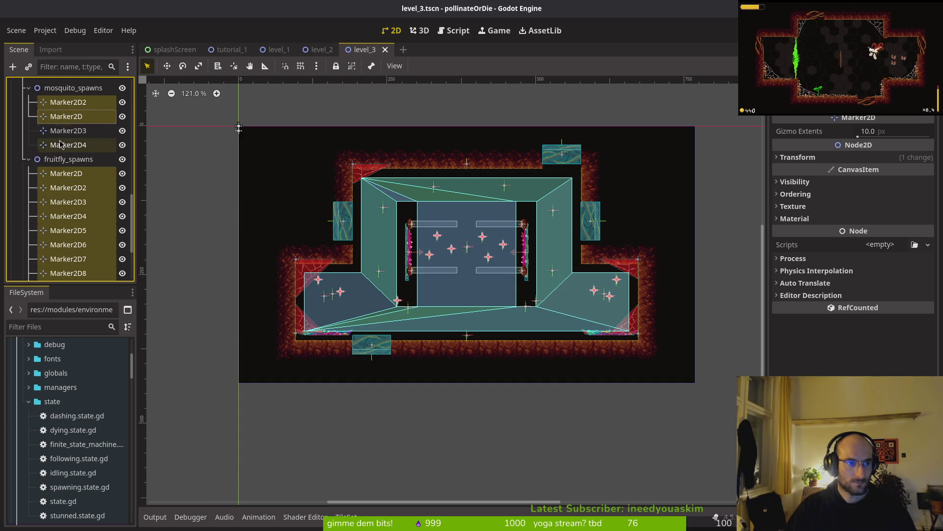
scroll(73, 148, up, 5)
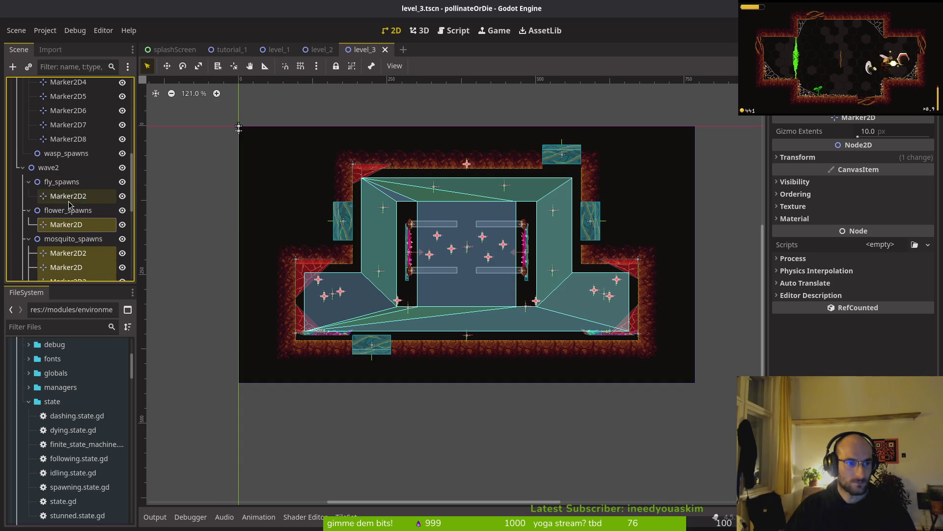
scroll(69, 203, up, 4)
ctrl+click(64, 238)
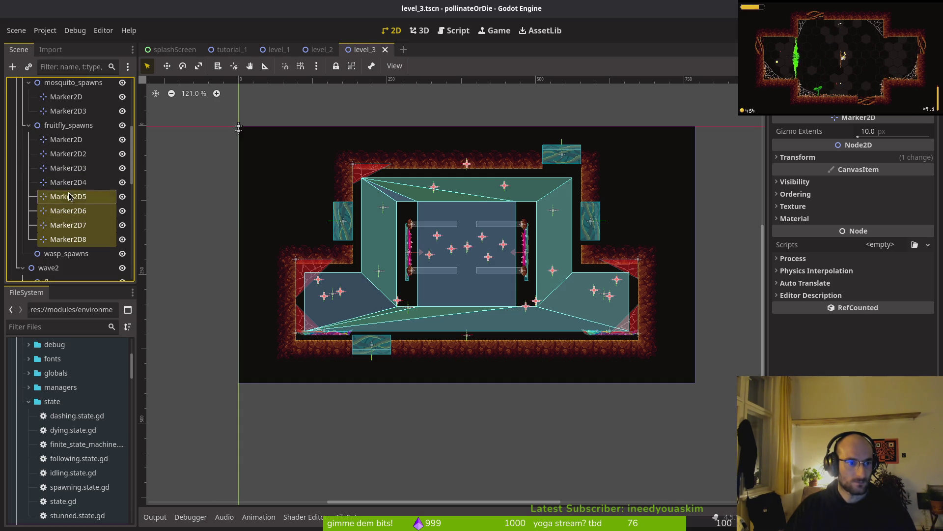
ctrl+click(68, 153)
ctrl+click(66, 139)
scroll(84, 167, up, 4)
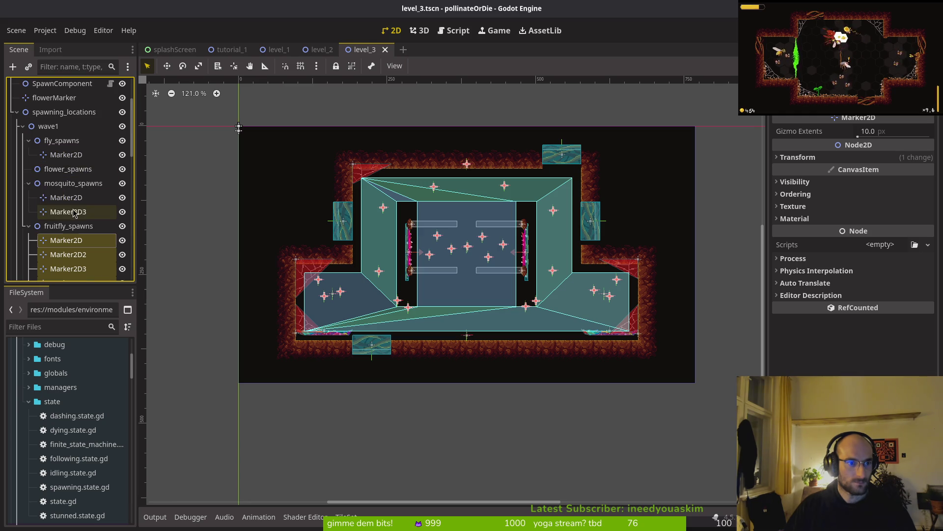
scroll(76, 161, up, 3)
ctrl+click(74, 171)
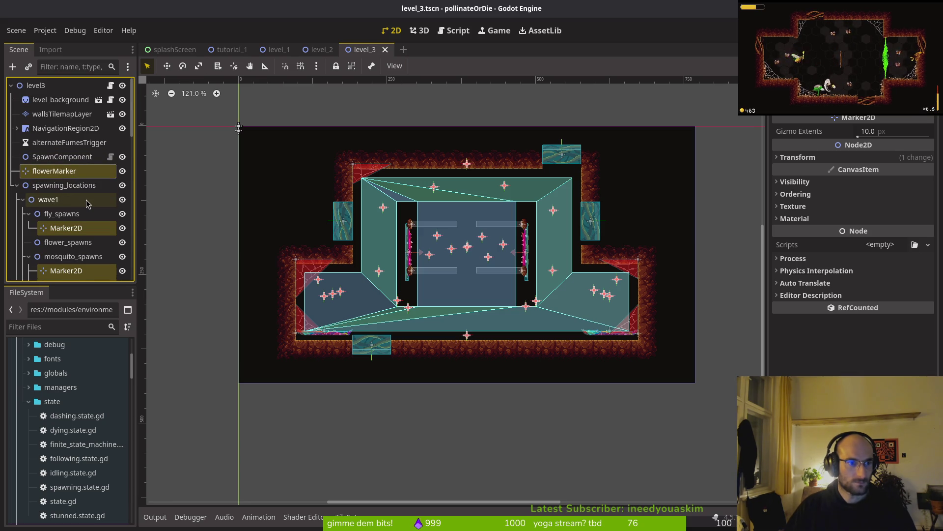
Add the gates, thornsMedium, thornsMedium2, fumes, fumes4, web2x2, web15x15 and web1x2 to the selection
scroll(63, 229, down, 10)
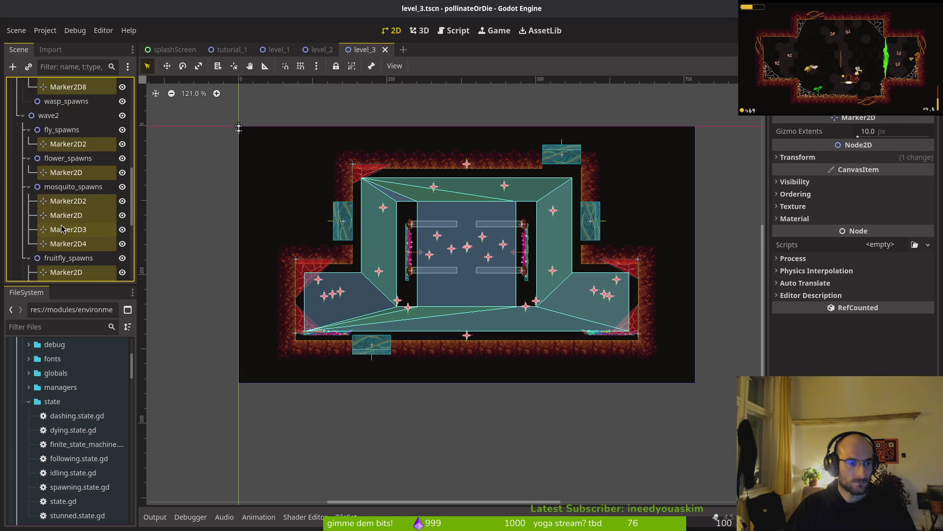
scroll(61, 186, down, 7)
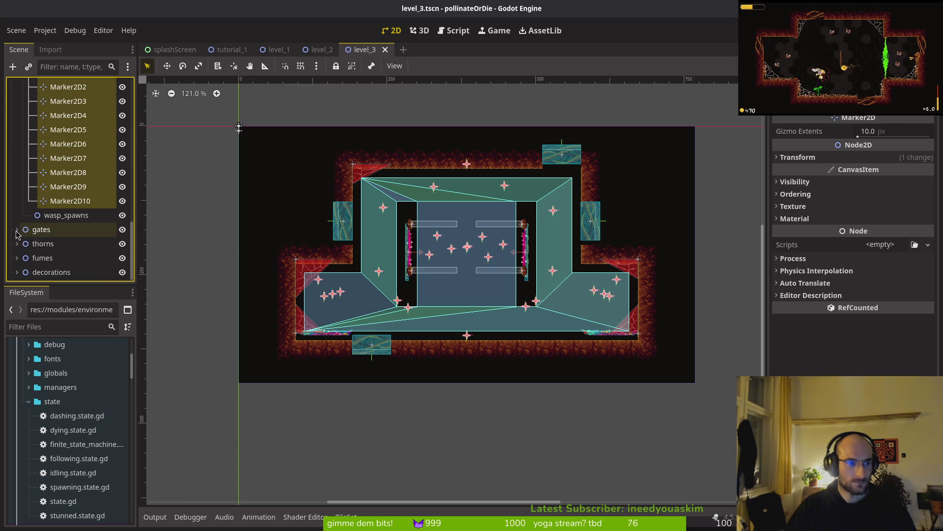
scroll(55, 237, down, 2)
ctrl+click(47, 187)
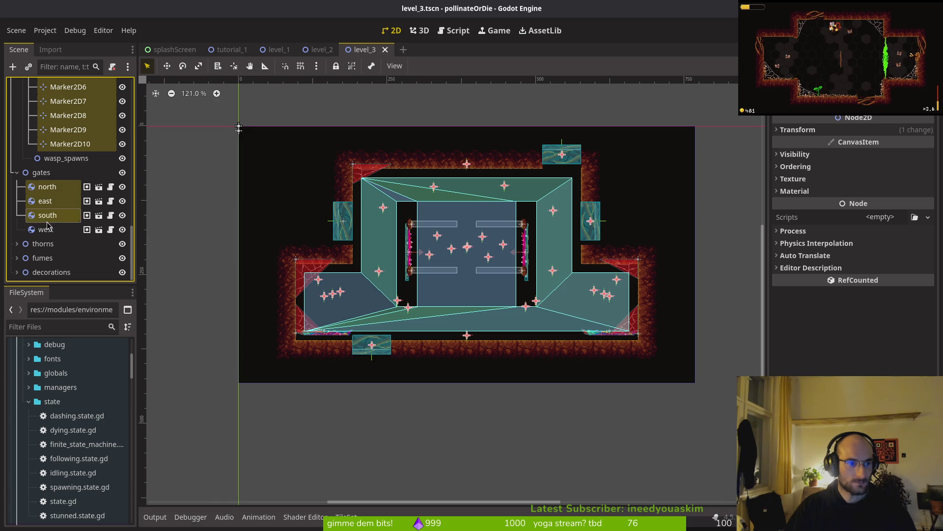
scroll(18, 245, down, 1)
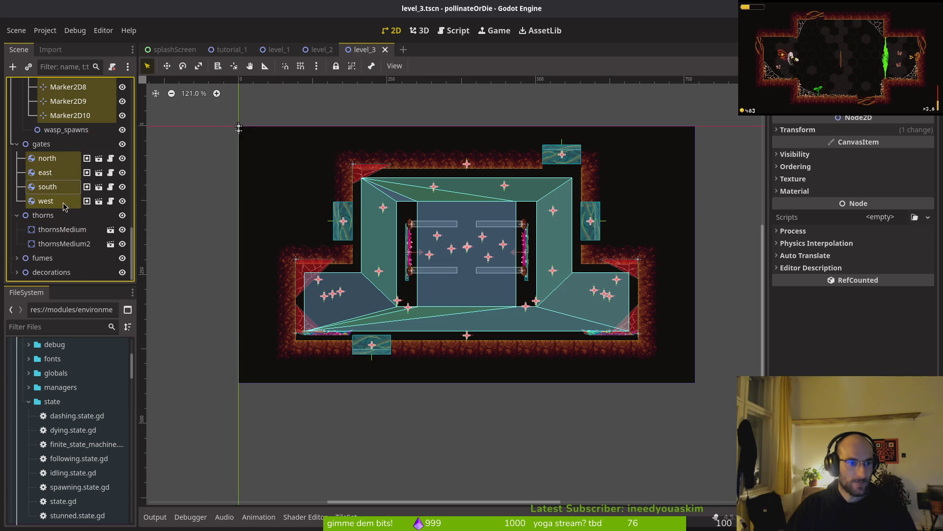
ctrl+click(53, 232)
ctrl+click(49, 244)
click(23, 272)
scroll(25, 266, down, 2)
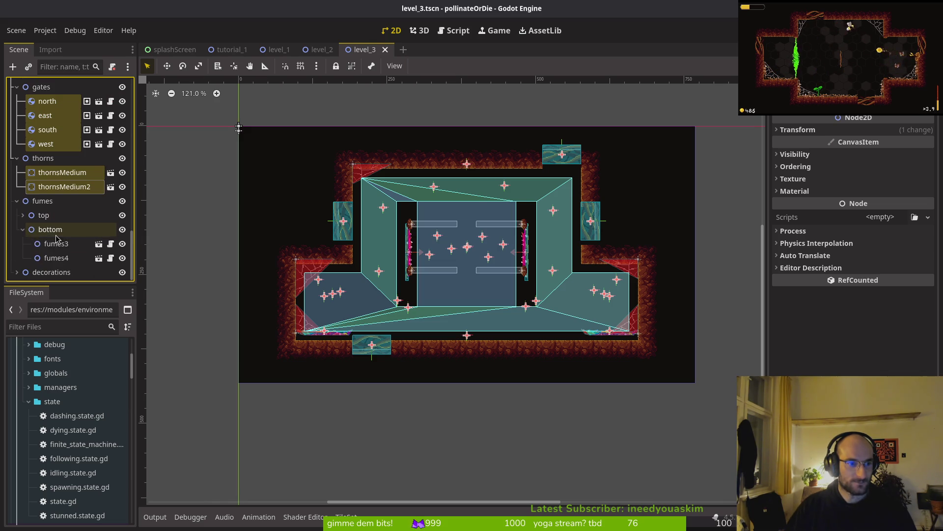
ctrl+click(44, 245)
scroll(58, 225, down, 1)
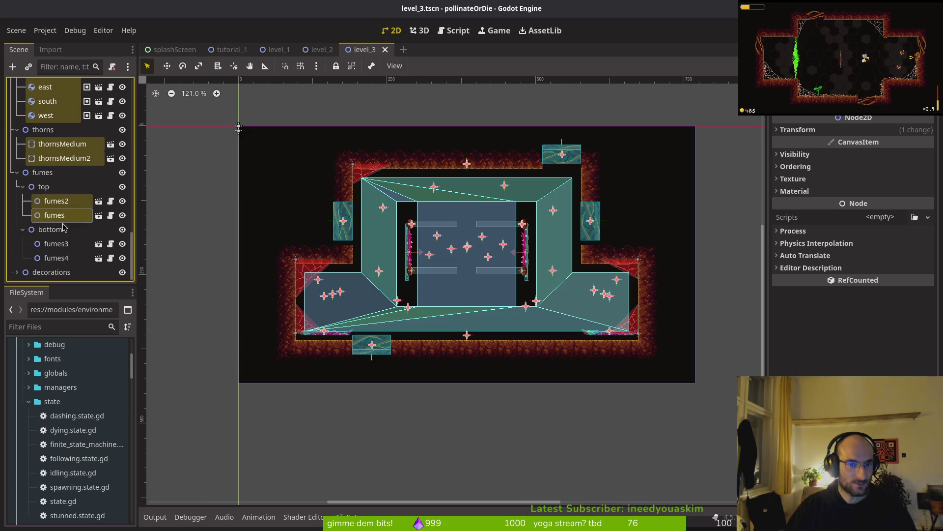
ctrl+click(54, 258)
click(17, 272)
scroll(29, 256, down, 3)
ctrl+click(51, 215)
ctrl+click(54, 229)
ctrl+click(50, 244)
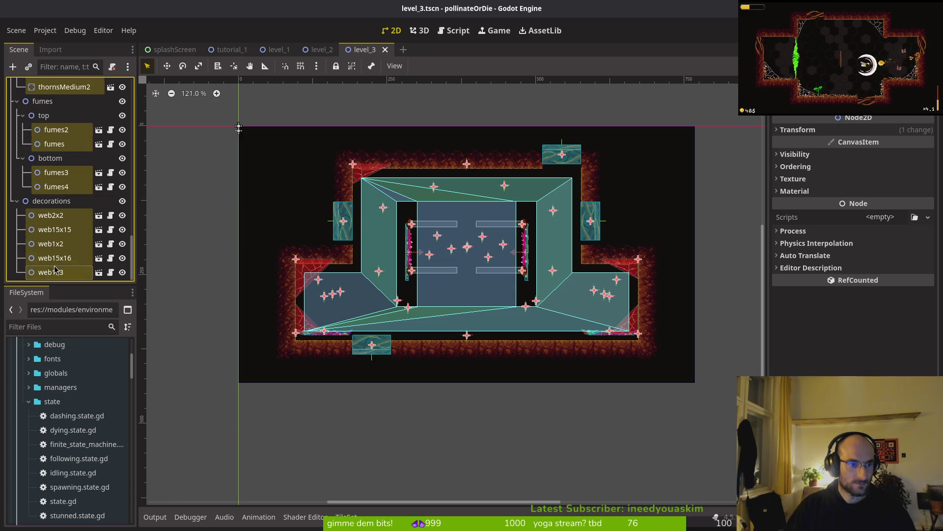
scroll(296, 269, down, 1)
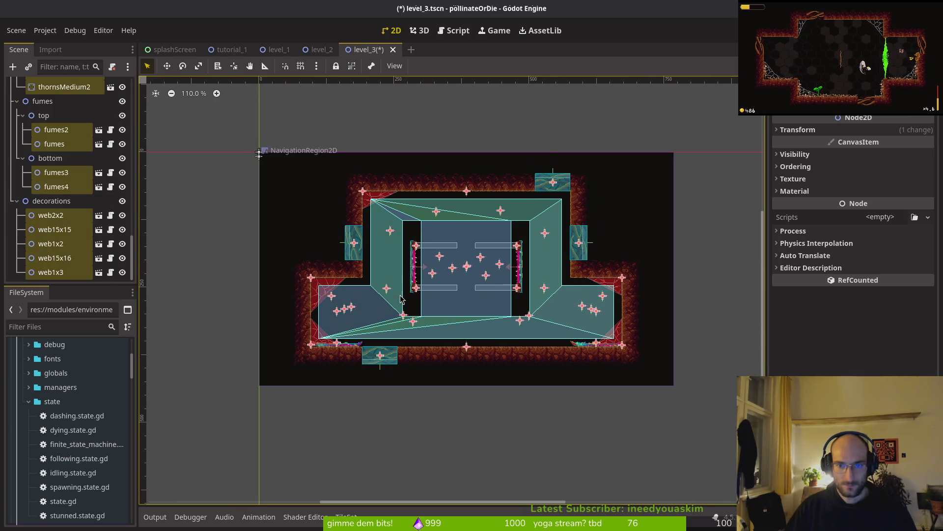
Clear the selection, save level_3, and open level_4.tscn by searching 'leve4t' in Quick Open
scroll(401, 300, up, 1)
click(282, 327)
key(ctrl+s)
key(ctrl+shift+o)
text(leve4t)
key(Return)
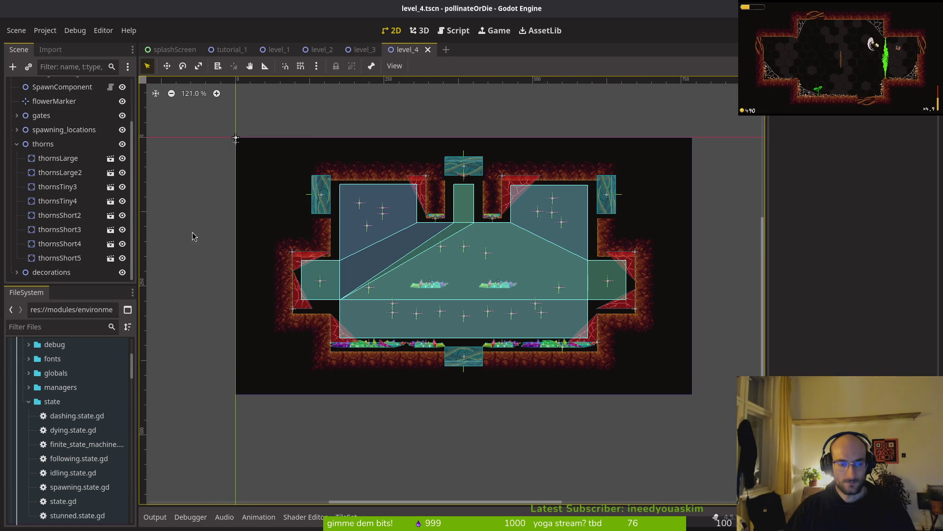
scroll(81, 152, up, 3)
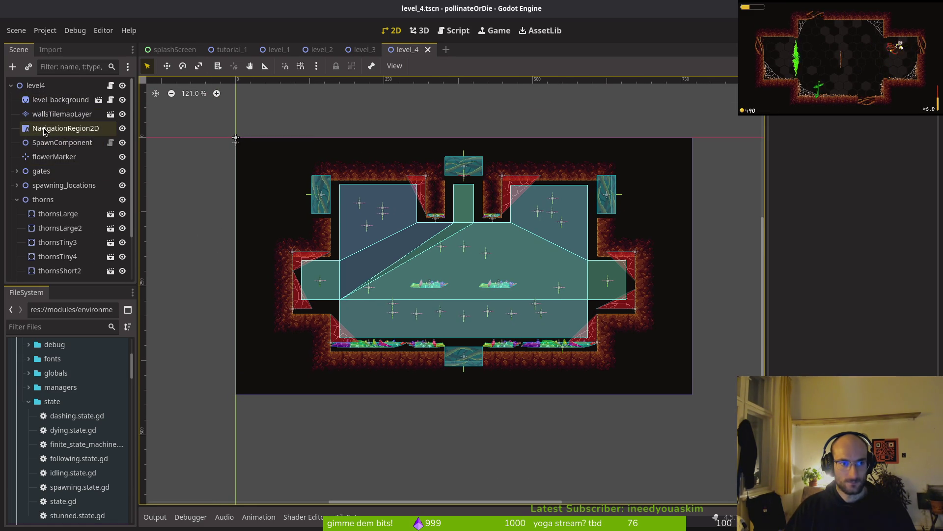
Shift level 4's NavigationRegion2D slightly down and right, then deselect it
click(69, 128)
click(273, 228)
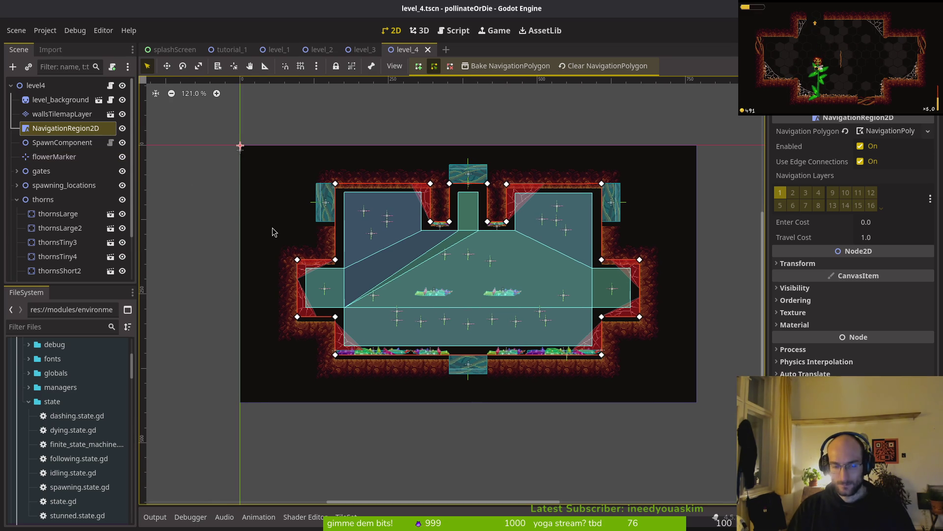
click(267, 230)
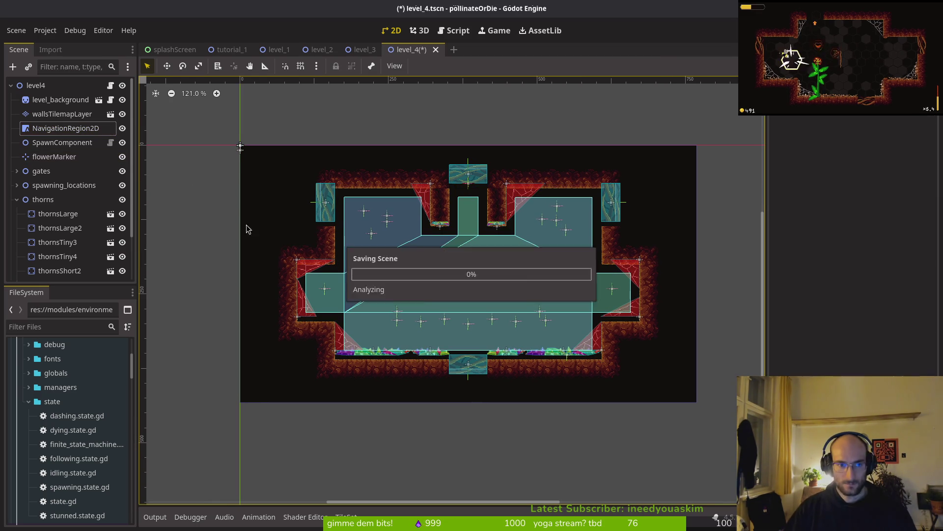
Select flowerMarker together with the north, south and east gates
click(50, 158)
click(17, 171)
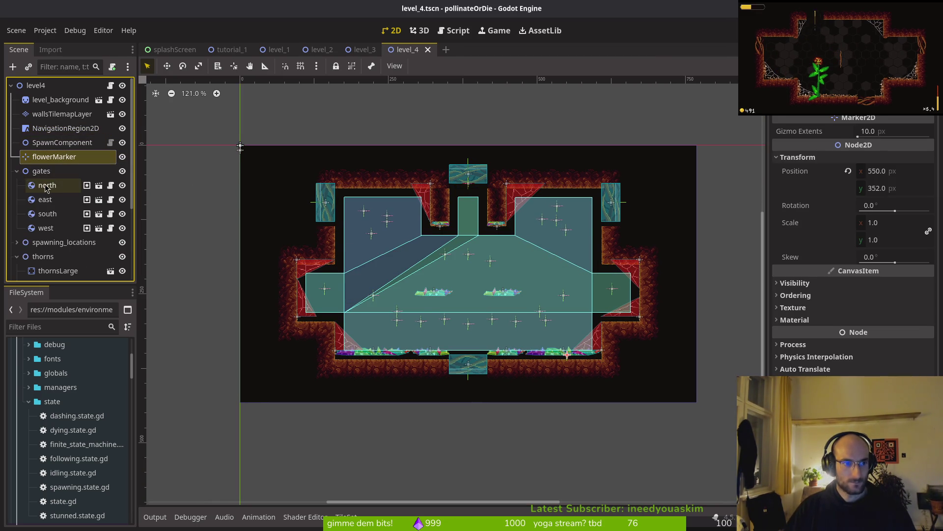
ctrl+click(47, 185)
ctrl+click(47, 214)
ctrl+click(46, 203)
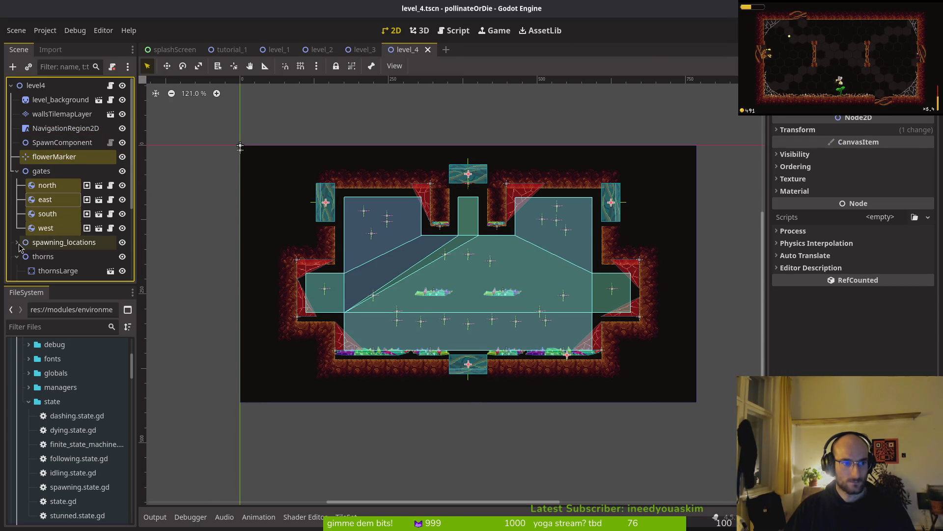
Add wave1's flower Marker2D2 and mosquito Marker2D2, Marker2D3 and Marker2D6 to the selection
scroll(44, 232, down, 4)
click(23, 131)
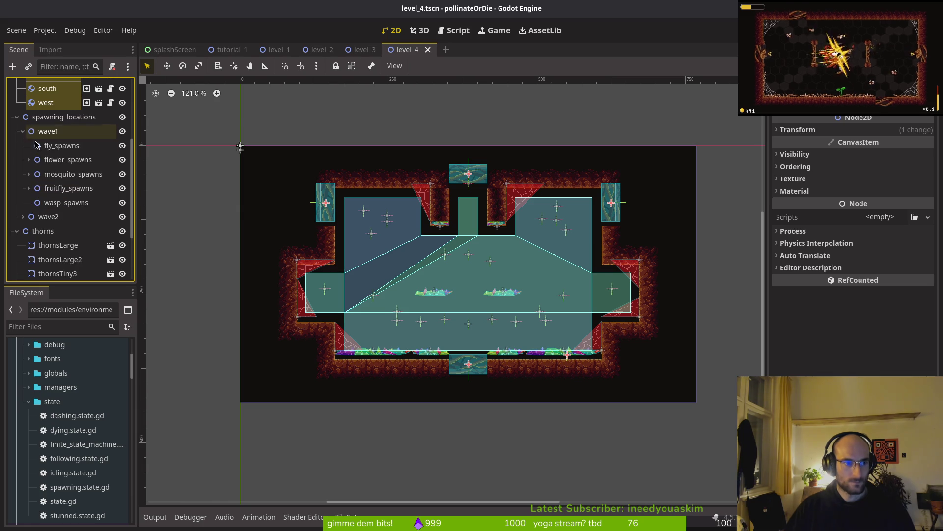
ctrl+click(59, 160)
ctrl+click(34, 174)
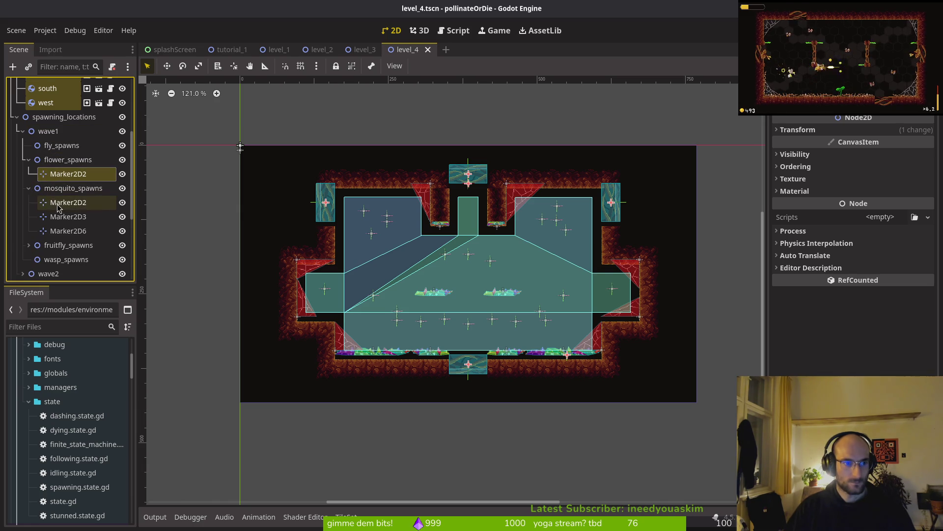
ctrl+click(58, 202)
ctrl+click(59, 217)
ctrl+click(59, 230)
Add all of wave1's fruitfly markers, Marker2D through Marker2D10, to the selection
click(29, 245)
scroll(59, 221, down, 3)
ctrl+click(68, 135)
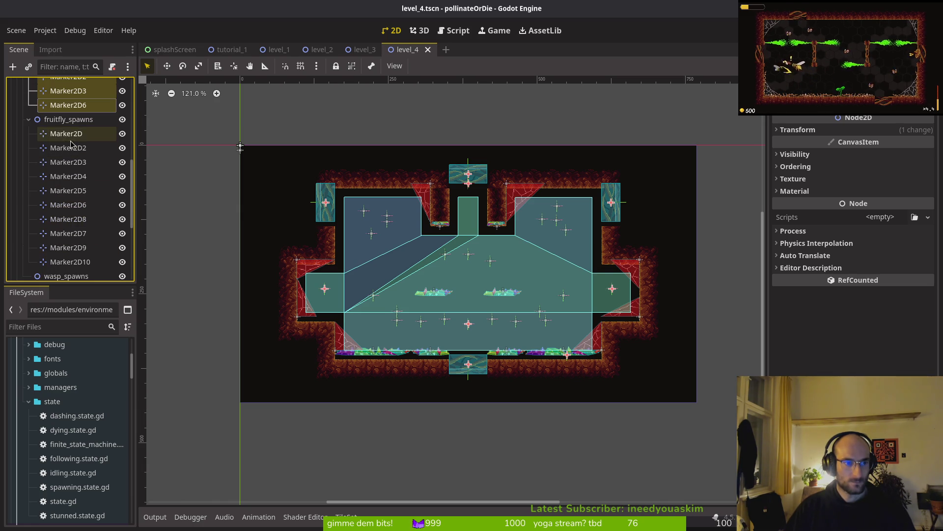
ctrl+click(68, 148)
ctrl+click(67, 162)
ctrl+click(68, 176)
ctrl+click(68, 190)
ctrl+click(68, 204)
ctrl+click(60, 219)
ctrl+click(64, 233)
ctrl+click(66, 247)
ctrl+click(69, 261)
Add wave2's fly Marker2D2 and mosquito Marker2D and Marker2D2 to the selection
scroll(71, 221, down, 3)
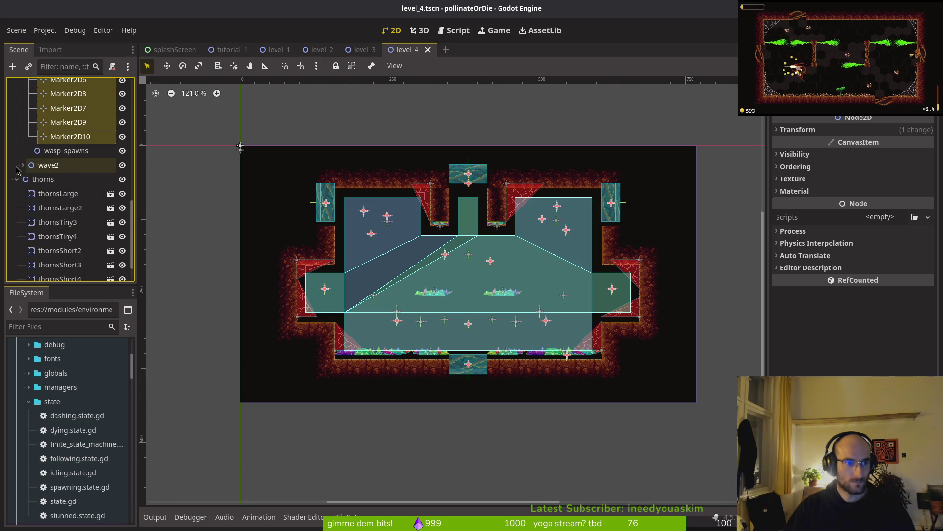
click(22, 165)
click(29, 179)
ctrl+click(59, 193)
click(28, 222)
ctrl+click(59, 237)
ctrl+click(59, 251)
scroll(55, 270, down, 3)
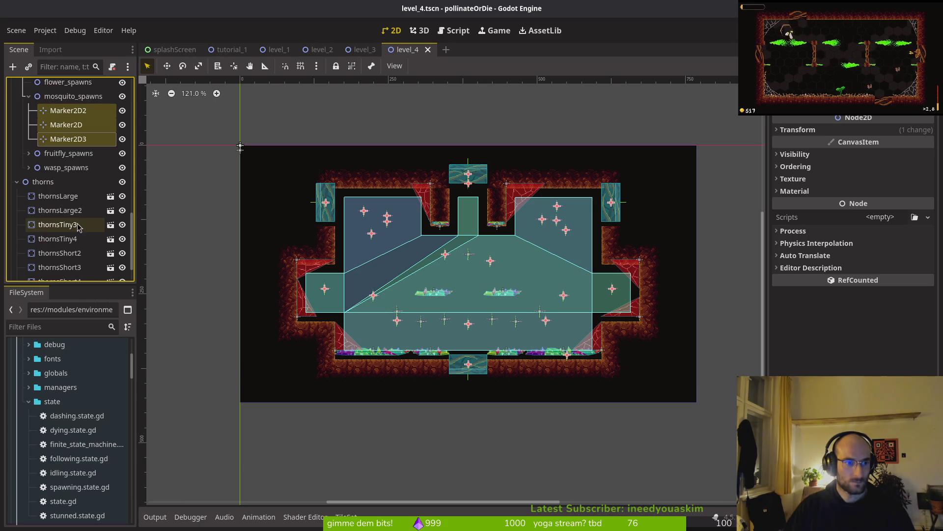
Add wave2's fruitfly Marker2D through Marker2D6 and wasp Marker2D3 to the selection
click(28, 153)
ctrl+click(55, 170)
ctrl+click(59, 181)
ctrl+click(59, 196)
ctrl+click(59, 210)
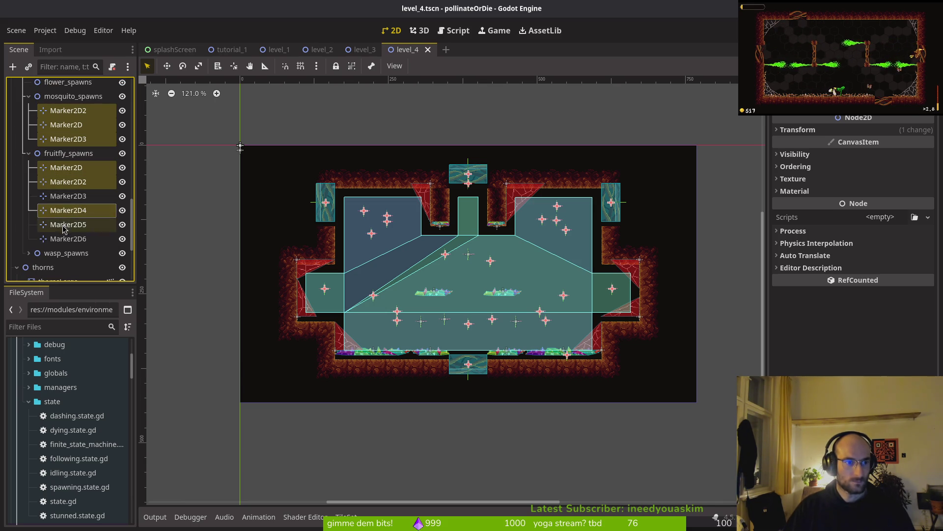
ctrl+click(59, 224)
ctrl+click(58, 239)
click(30, 253)
scroll(39, 236, down, 3)
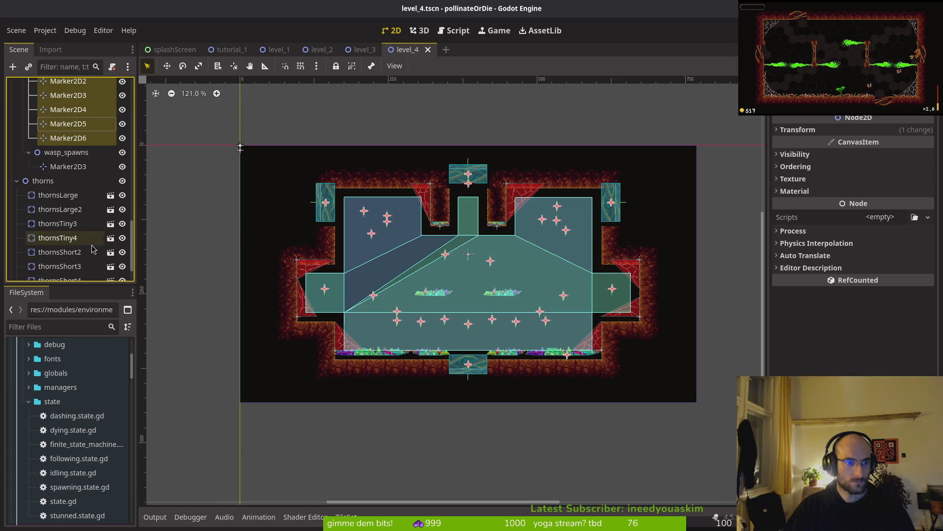
ctrl+click(59, 166)
Add thornsLarge, thornsLarge2, thornsTiny3, thornsTiny4 and thornsShort2–5 to the selection
scroll(61, 187, down, 2)
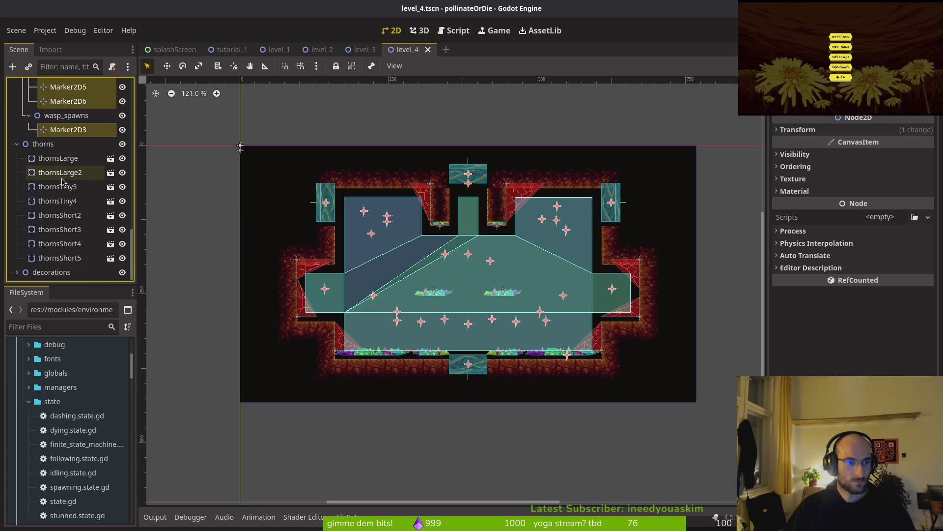
ctrl+click(53, 158)
ctrl+click(53, 172)
ctrl+click(52, 187)
ctrl+click(50, 201)
ctrl+click(49, 215)
ctrl+click(48, 229)
ctrl+click(48, 243)
ctrl+click(47, 256)
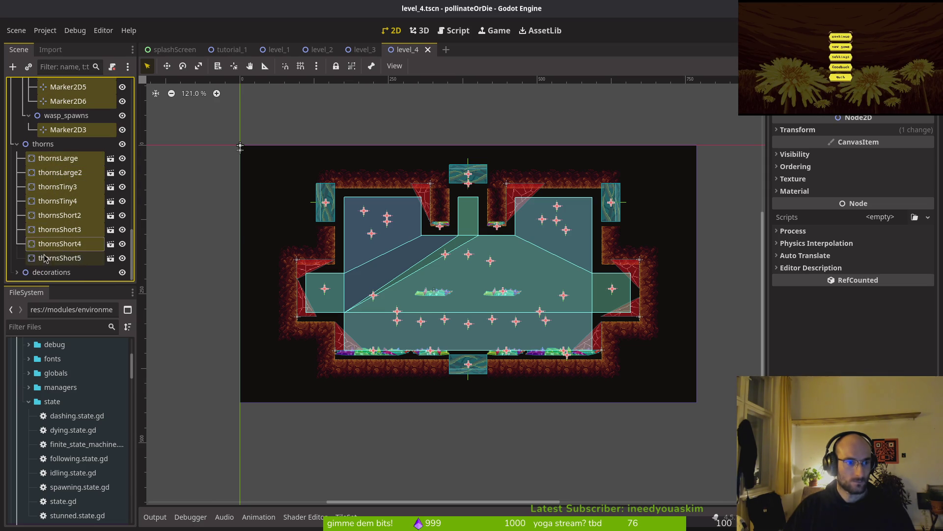
Add web1x2, web2x2, web15x15, web1x3, web15x17 and web15x16 to the selection
scroll(76, 229, down, 5)
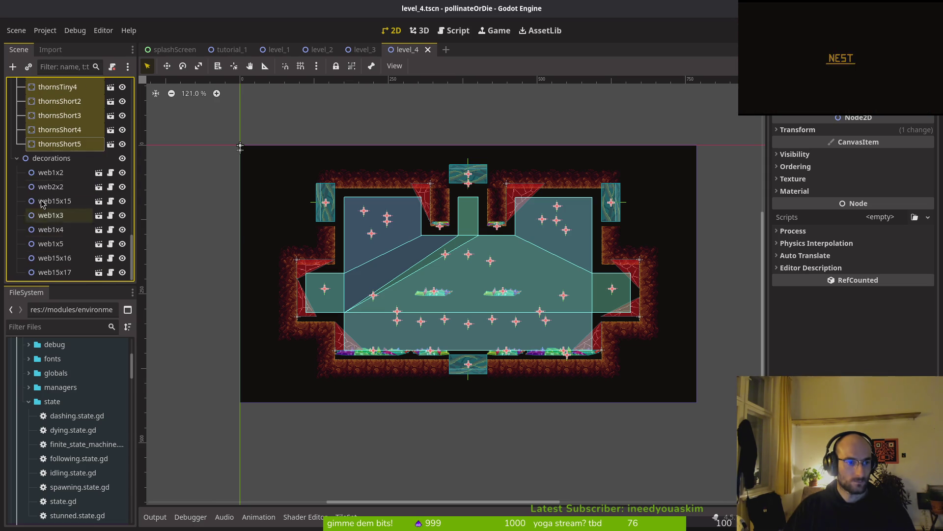
ctrl+click(49, 172)
ctrl+click(48, 186)
ctrl+click(47, 200)
ctrl+click(45, 214)
ctrl+click(42, 271)
ctrl+click(43, 259)
scroll(358, 279, up, 1)
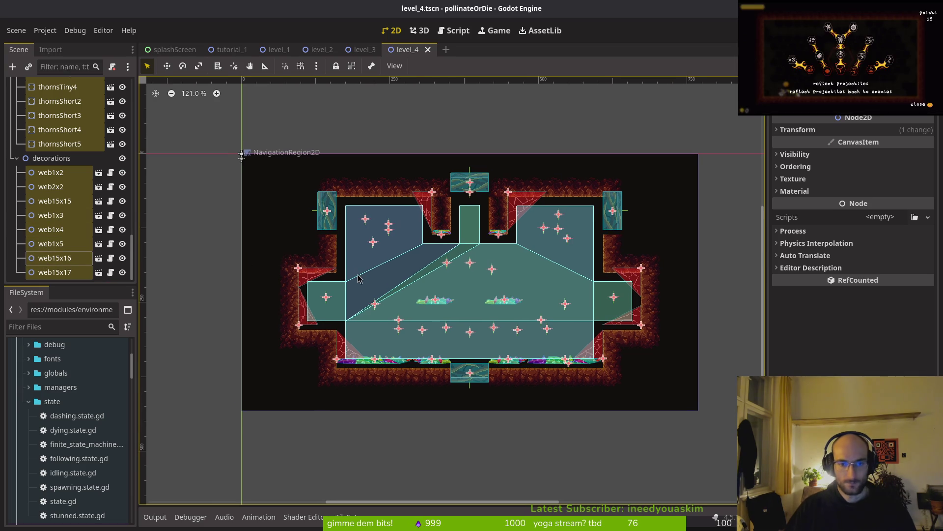
Nudge the gathered level 4 nodes about 10 px down and save the scene
key(Down)
key(Down)
key(Down)
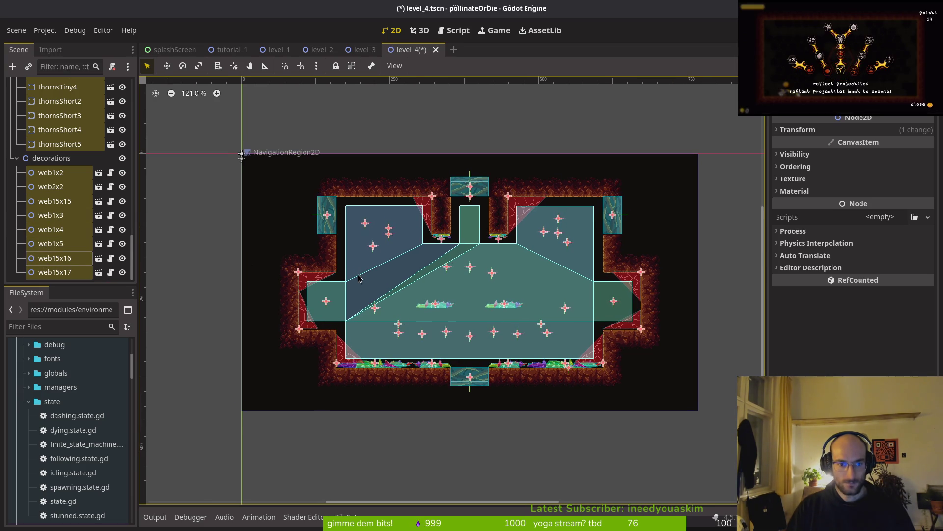
key(Escape)
key(ctrl+s)
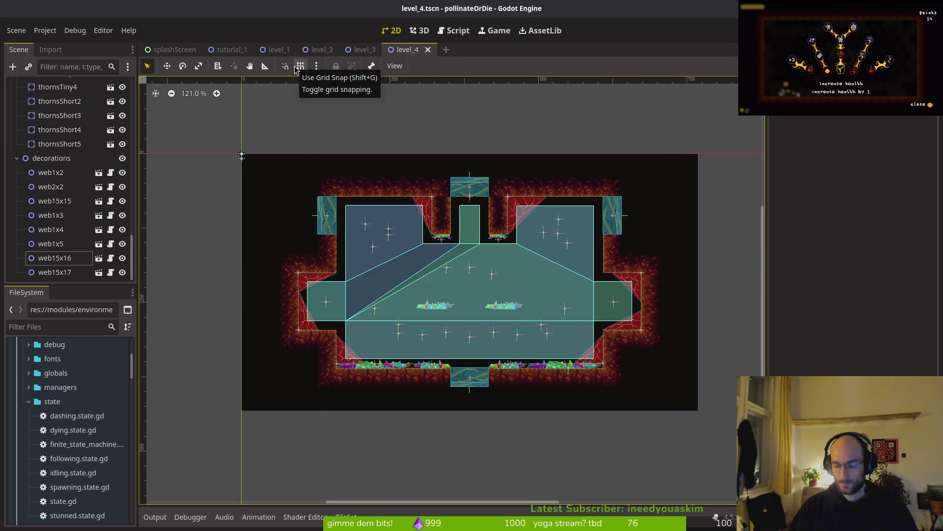
Open level_5.tscn by searching 'level5' in Quick Open and select its navigation region
key(ctrl+shift+o)
text(level5)
key(Return)
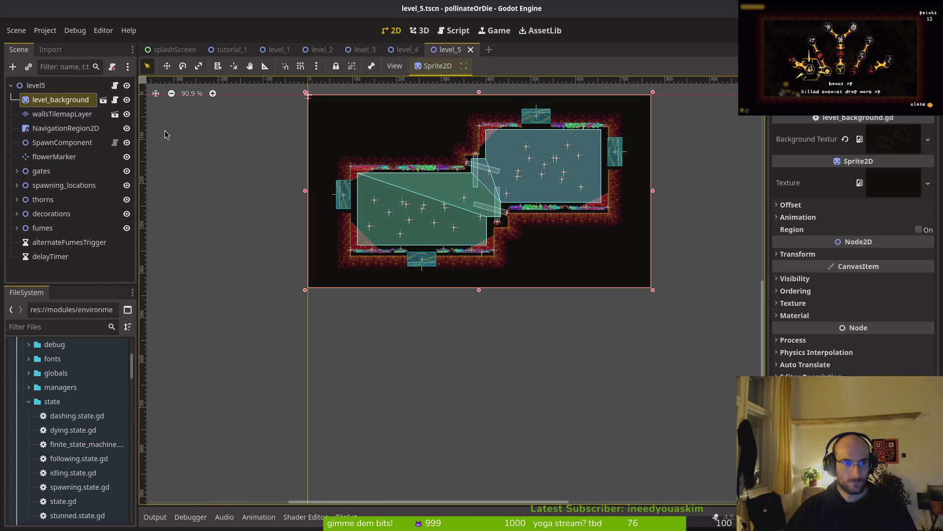
click(66, 128)
scroll(376, 170, up, 2)
Undo the accidental navigation region move, then select flowerMarker and the north, east, south and west gates
drag(377, 170, 378, 171)
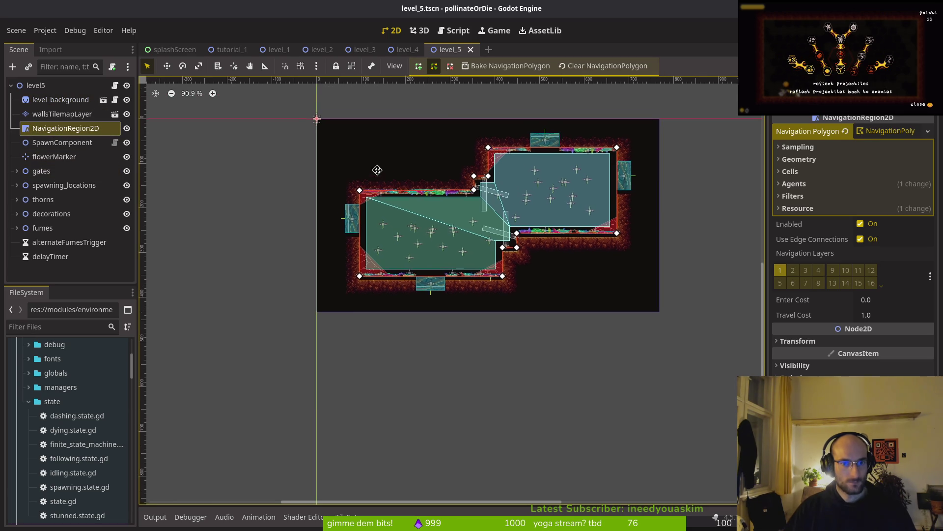
key(ctrl+z)
click(50, 157)
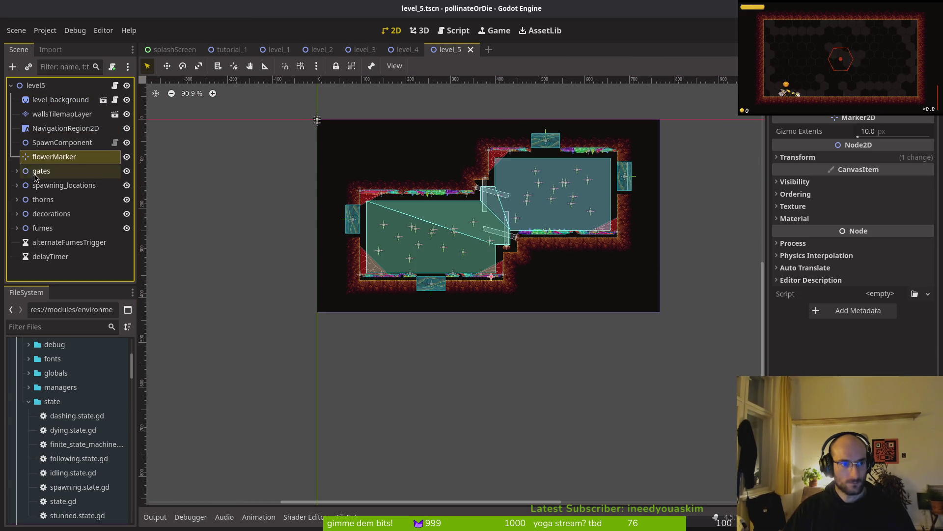
click(16, 171)
ctrl+click(49, 171)
ctrl+click(45, 186)
ctrl+click(40, 199)
ctrl+click(34, 213)
Add wave1's mosquito Marker2D and fruitfly markers Marker2D4 through Marker2D8 to the selection
click(16, 228)
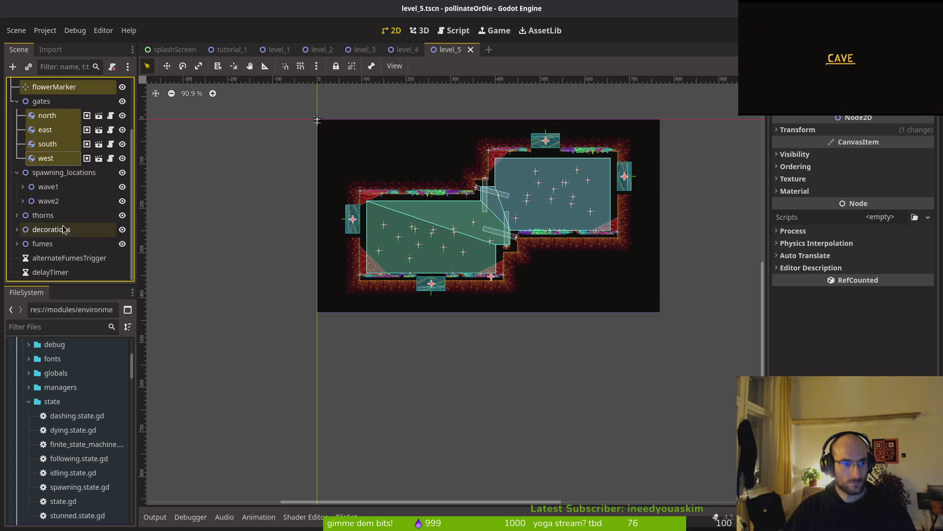
click(22, 187)
scroll(64, 152, down, 3)
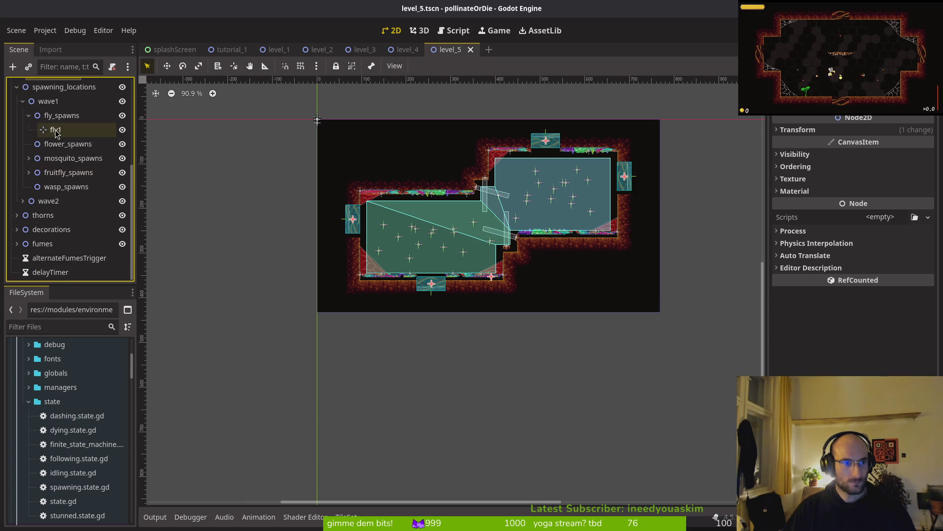
click(28, 157)
click(29, 187)
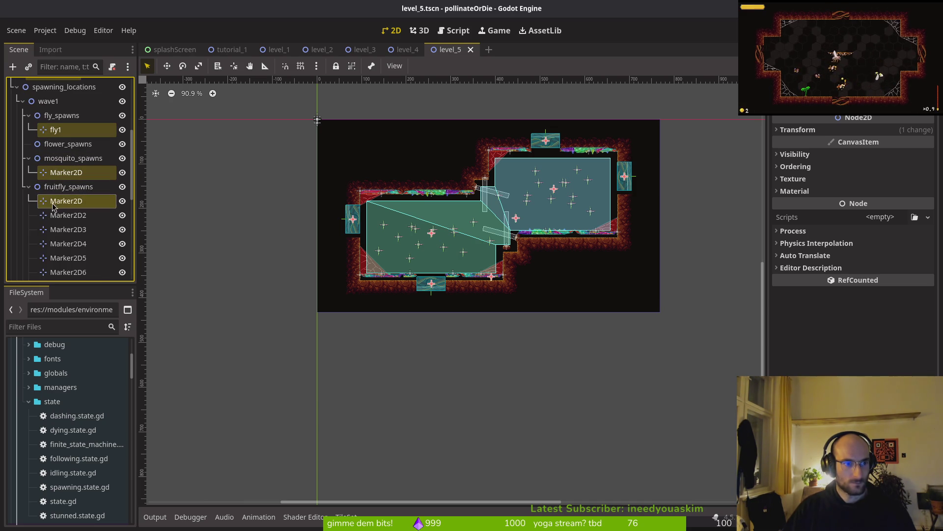
ctrl+click(58, 243)
scroll(80, 217, down, 3)
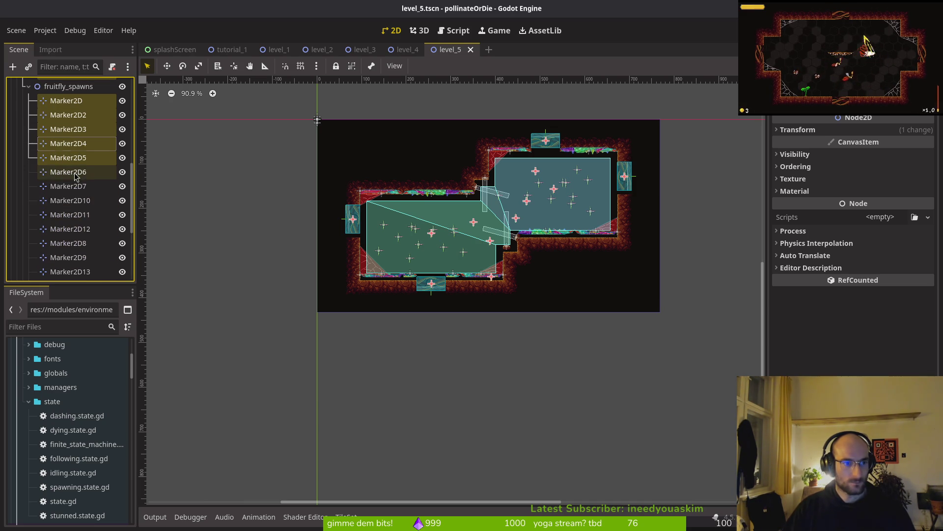
shift+click(78, 200)
scroll(84, 216, down, 3)
shift+click(62, 145)
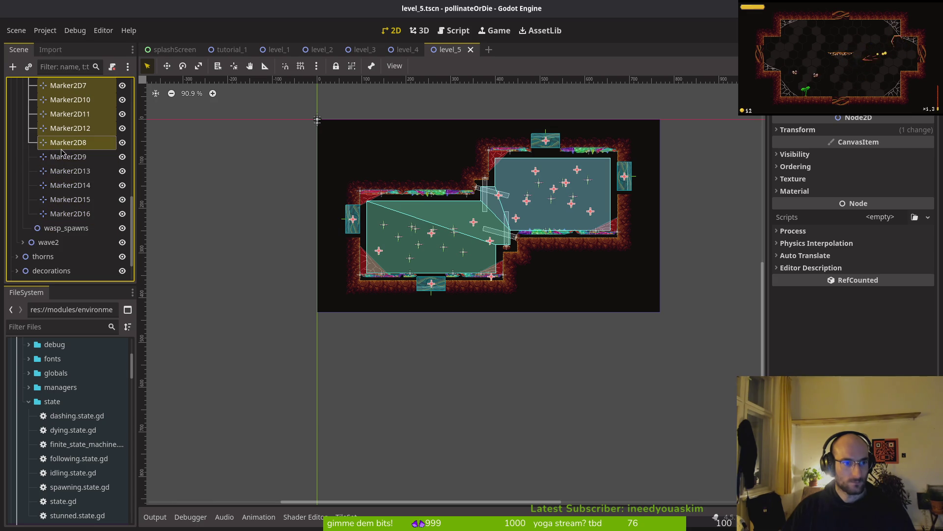
Add wave2's fruitfly markers Marker2D through Marker2D10 and wasp Marker2D and Marker2D2
scroll(35, 222, down, 2)
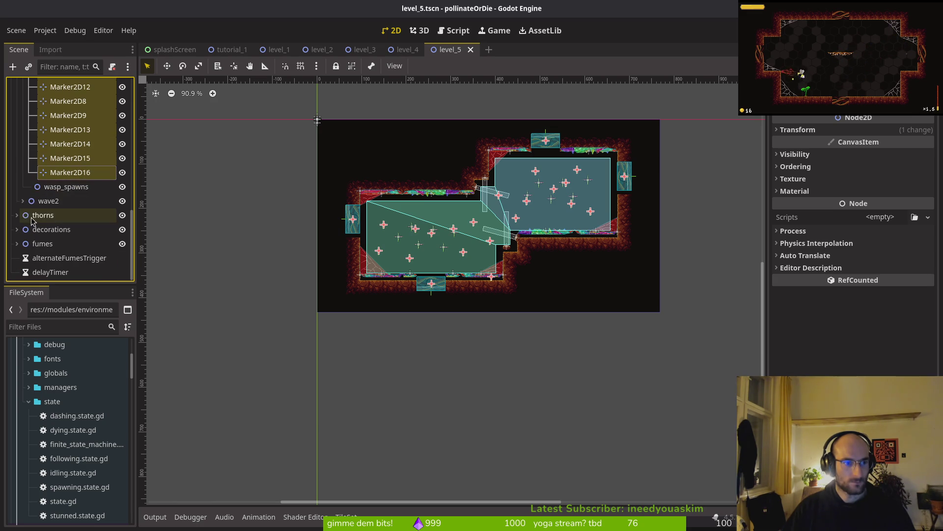
click(23, 201)
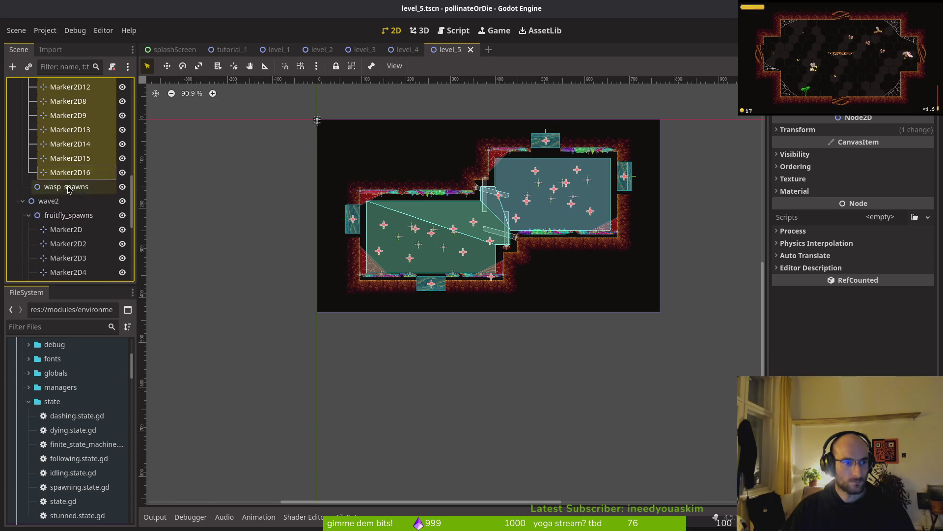
scroll(58, 200, down, 3)
click(61, 104)
shift+click(59, 136)
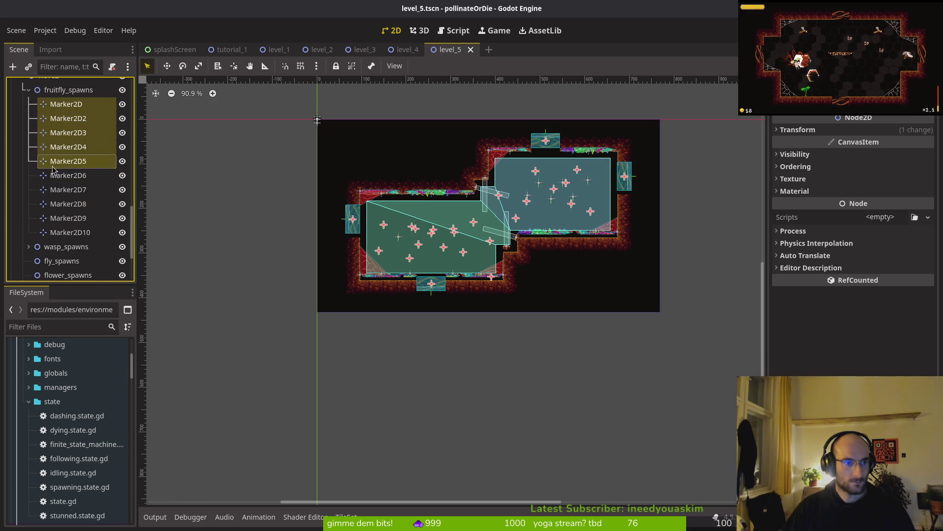
shift+click(64, 204)
shift+click(64, 232)
scroll(44, 220, down, 2)
click(29, 158)
ctrl+click(63, 172)
ctrl+click(68, 186)
Add all thorns nodes, including thornsLarge, thornsMedium and thornsTiny variants, to the selection
scroll(11, 204, down, 1)
click(16, 215)
ctrl+click(59, 229)
ctrl+click(58, 244)
ctrl+click(64, 257)
ctrl+click(64, 272)
scroll(73, 246, down, 3)
ctrl+click(58, 161)
ctrl+click(57, 175)
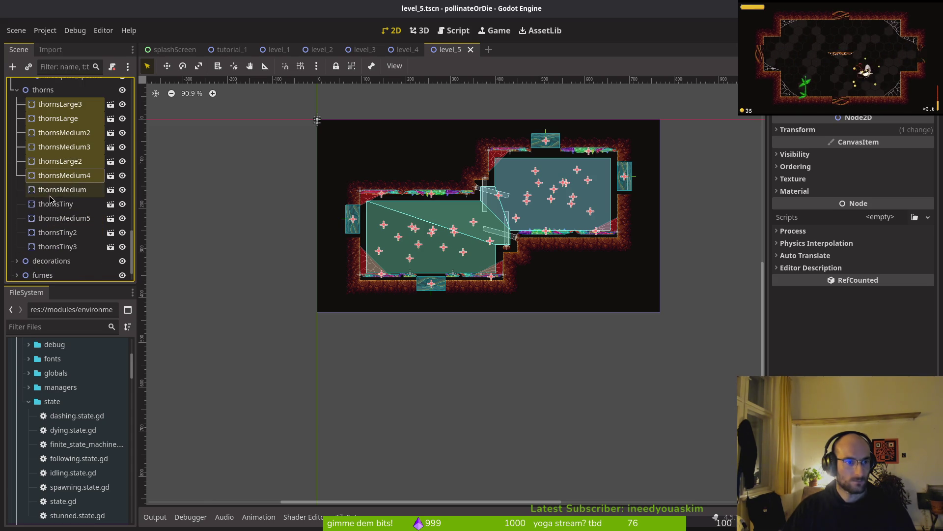
ctrl+click(54, 189)
ctrl+click(51, 203)
ctrl+click(49, 218)
ctrl+click(47, 232)
Add the cobweb decorations web1x2, web2x2, web1x4, web15x15 and web1x3 to the selection
scroll(58, 223, down, 1)
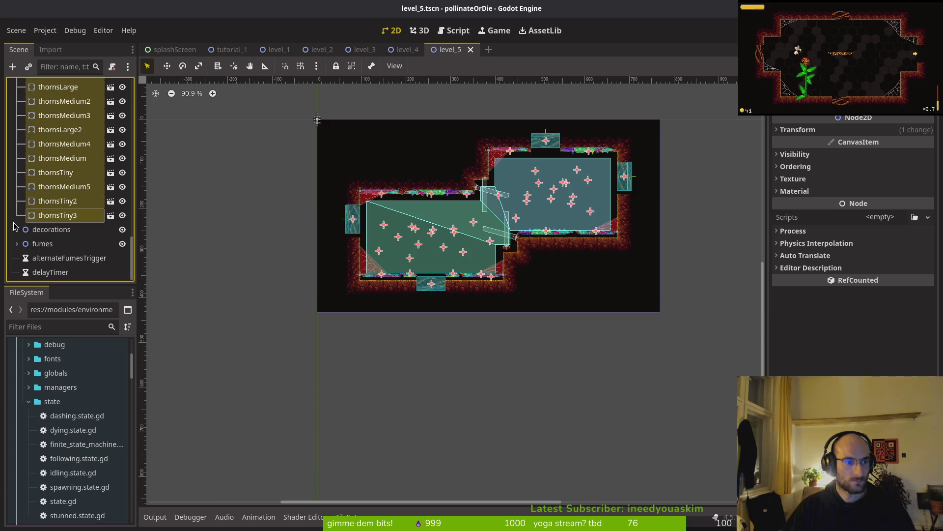
click(17, 231)
ctrl+click(49, 243)
ctrl+click(49, 258)
ctrl+click(49, 272)
scroll(54, 245, down, 3)
ctrl+click(54, 215)
ctrl+click(52, 229)
Add the left fumes emitters fumes and fumes4, expanding the right fumes group
click(17, 243)
scroll(35, 230, down, 1)
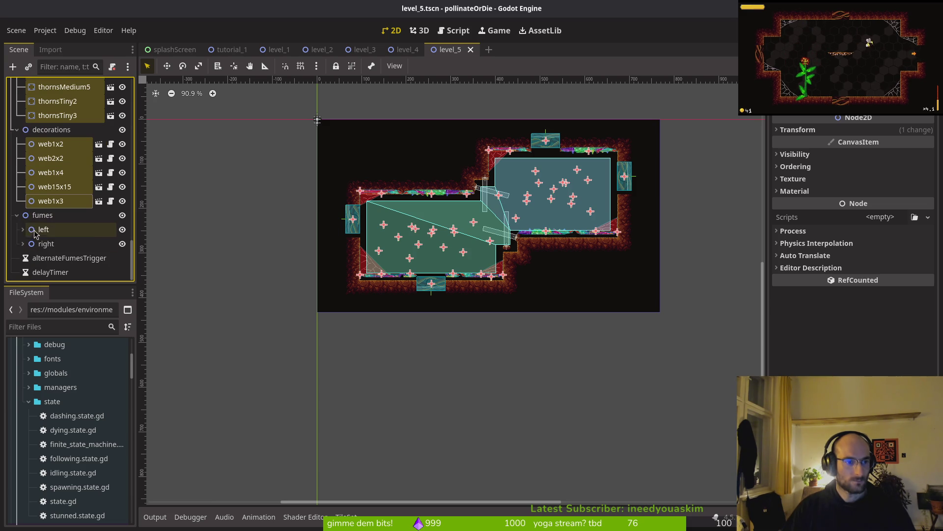
scroll(22, 234, down, 1)
ctrl+click(54, 215)
ctrl+click(56, 229)
click(23, 244)
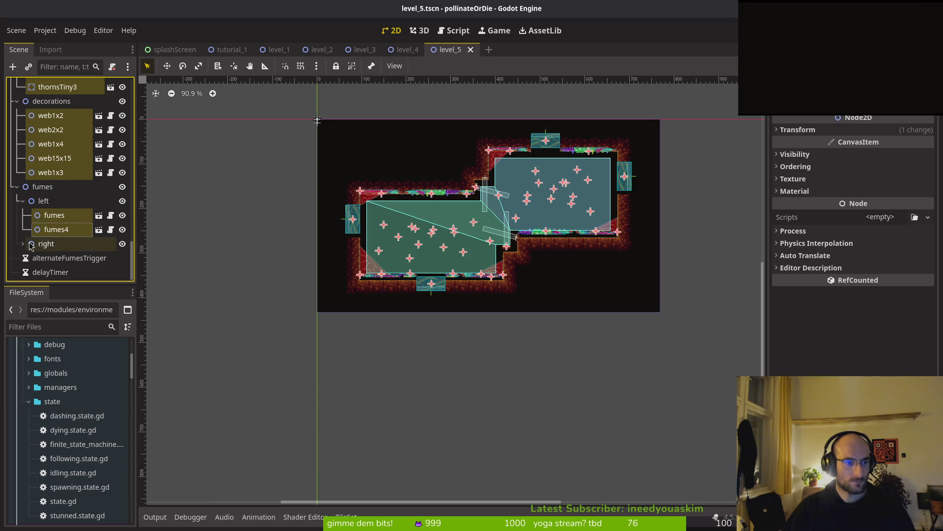
scroll(45, 254, down, 1)
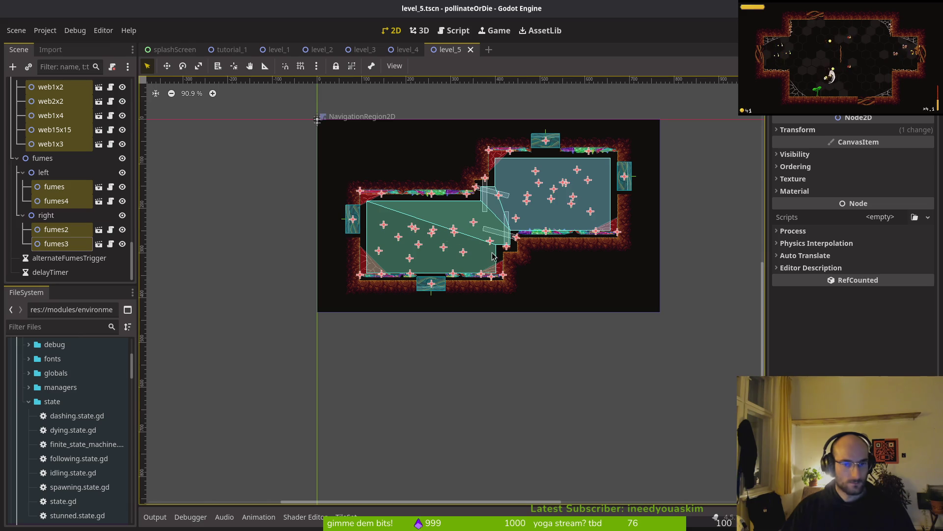
scroll(498, 285, up, 1)
Nudge the selected level_5 objects down one step and save the scene
key(Down)
key(Down)
key(Down)
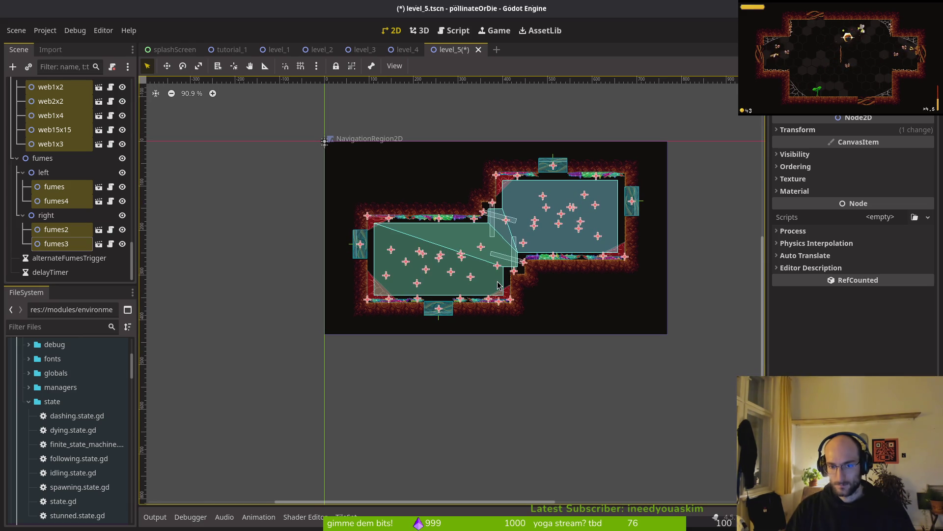
key(Escape)
key(ctrl+s)
Inspect level_5's ledges, upper chamber and walls up close, saving the scene again
scroll(472, 197, up, 8)
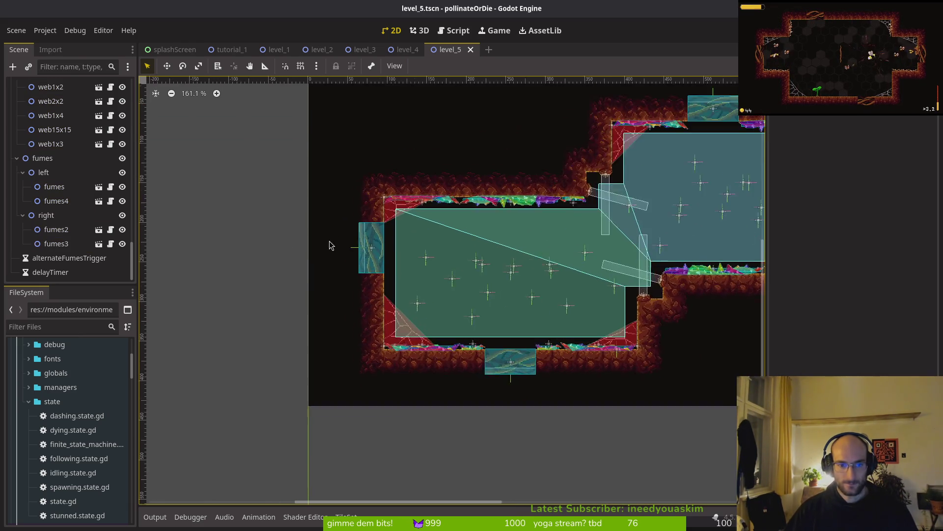
scroll(466, 181, up, 1)
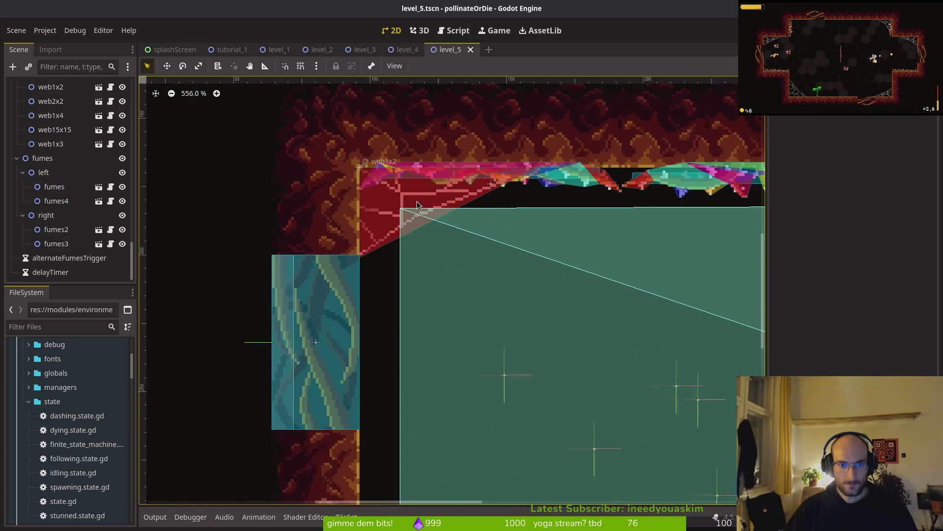
scroll(432, 217, down, 2)
scroll(438, 351, down, 2)
scroll(497, 344, right, 8)
scroll(527, 332, down, 1)
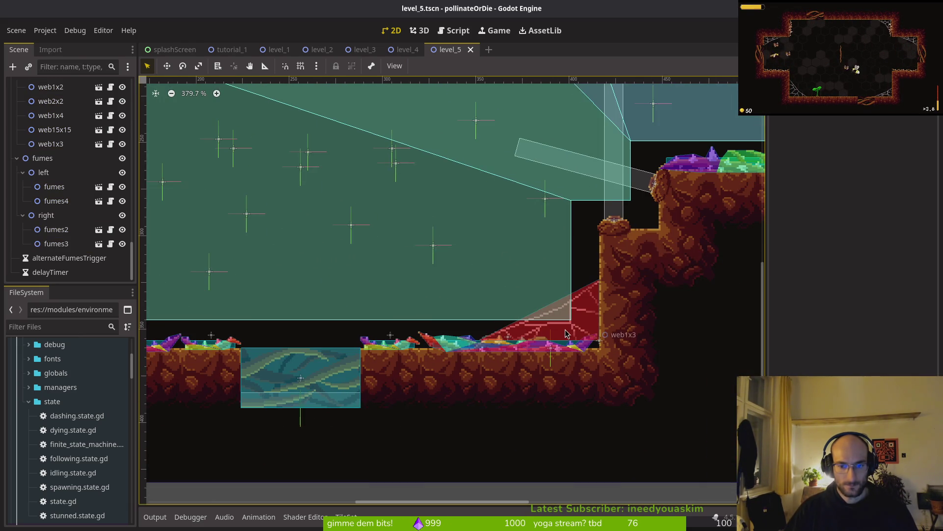
drag(581, 278, 373, 334)
mouse_move(491, 280)
mouse_down()
mouse_move(400, 374)
mouse_move(305, 362)
mouse_up()
scroll(323, 423, down, 3)
key(ctrl+s)
drag(323, 423, 585, 357)
scroll(22, 204, down, 10)
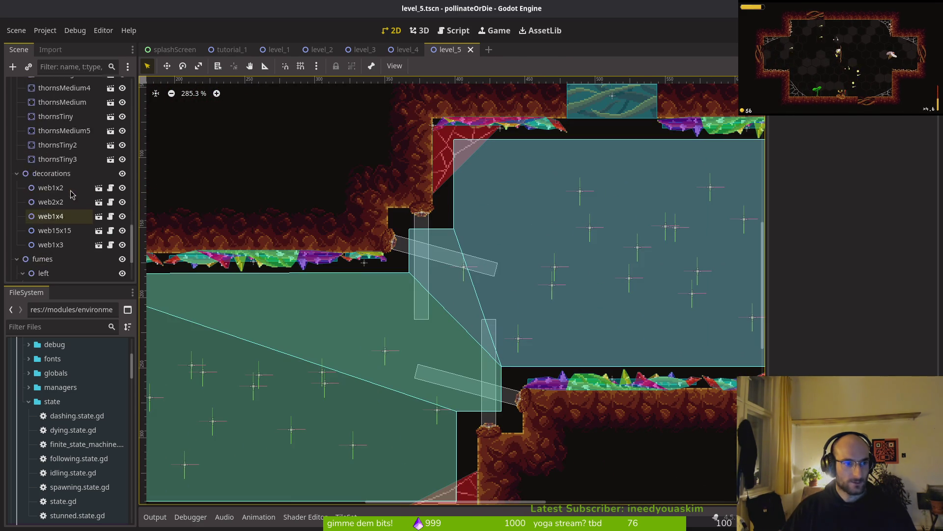
key(ctrl+s)
Open level_6.tscn through the quick scene search
key(ctrl+shift+o)
text(level6)
key(Return)
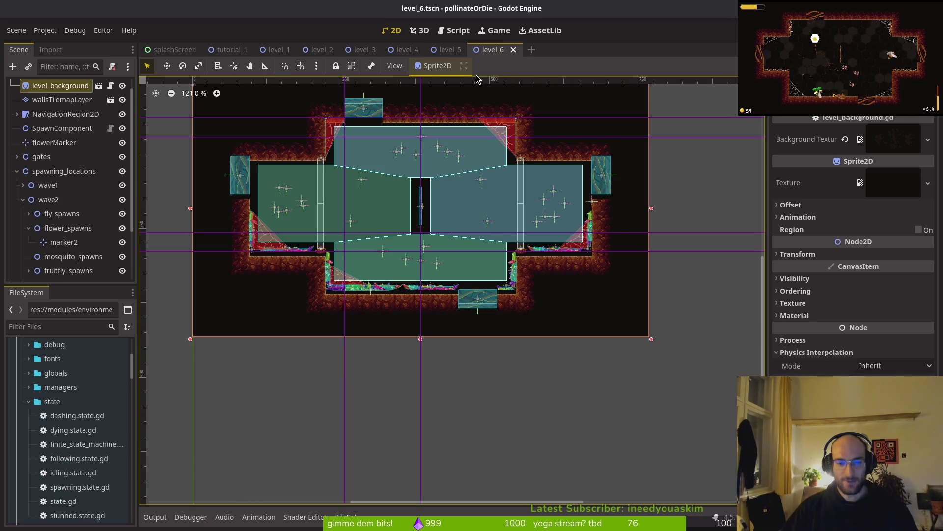
click(448, 49)
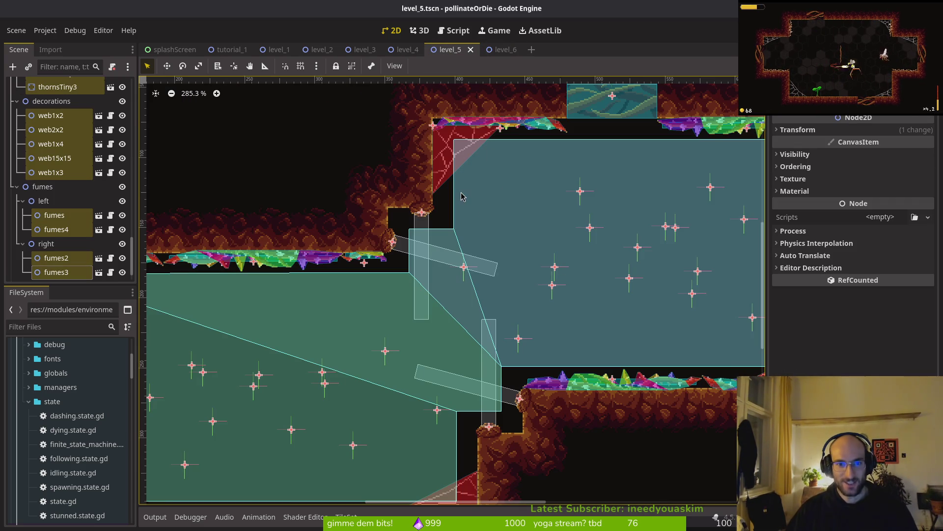
scroll(47, 217, up, 15)
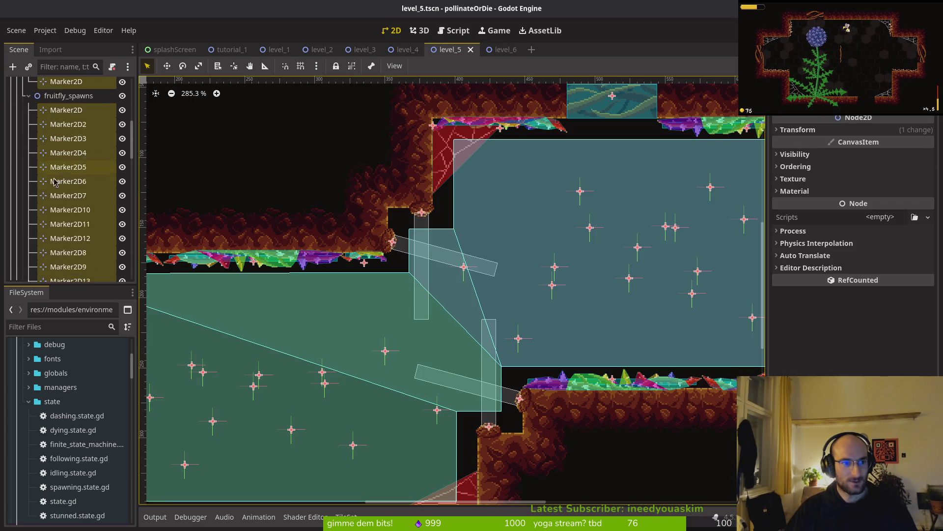
click(65, 127)
scroll(360, 130, down, 3)
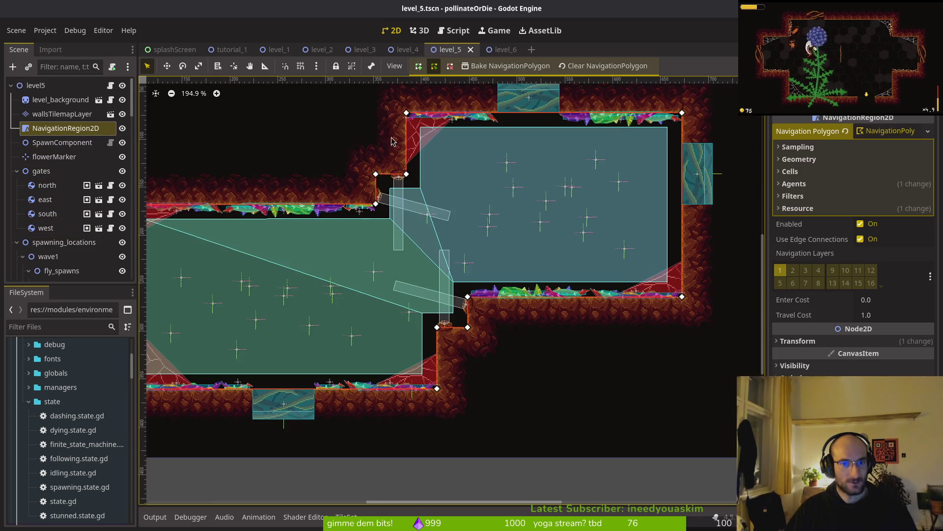
scroll(531, 143, up, 6)
key(ctrl+s)
key(ctrl+Tab)
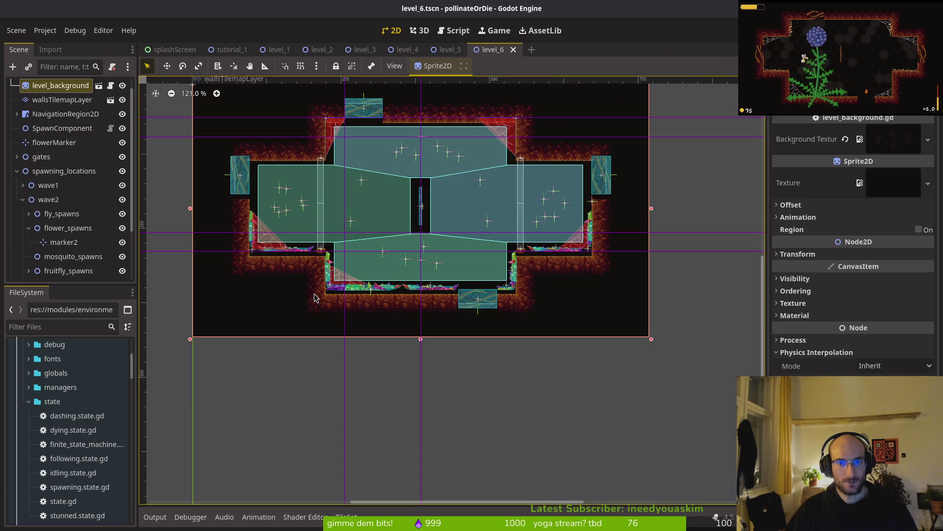
click(65, 114)
scroll(446, 234, up, 3)
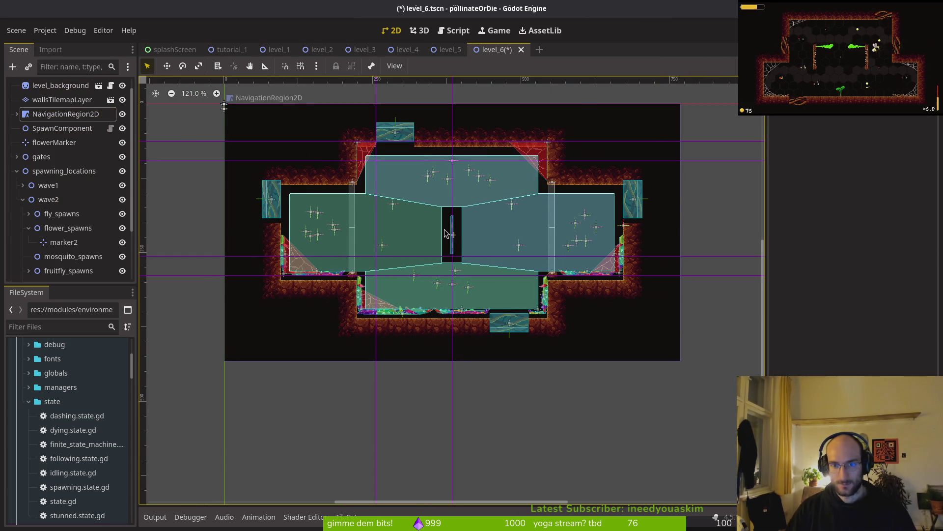
Select flowerMarker, the north and south gates, and wave1's Marker2D2 and Marker2D3
click(54, 142)
click(17, 156)
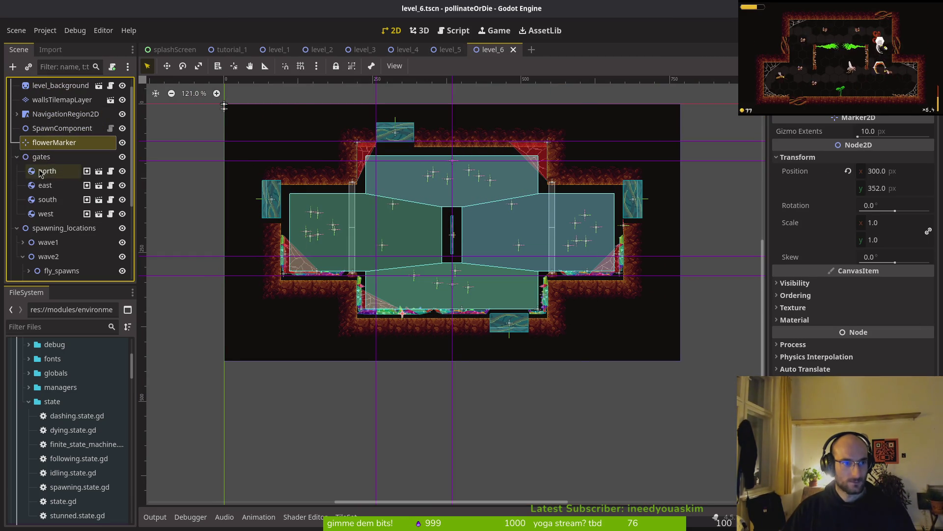
ctrl+click(47, 170)
ctrl+click(46, 199)
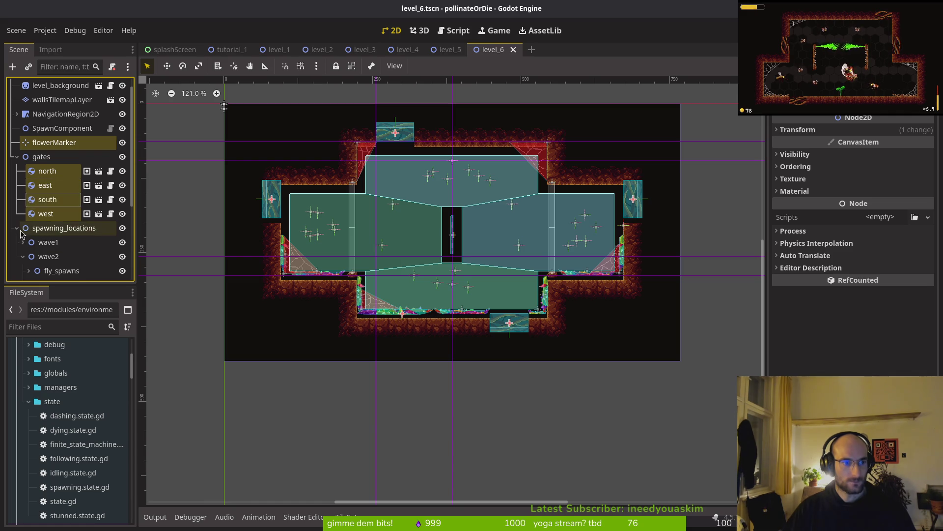
scroll(36, 207, down, 3)
click(23, 117)
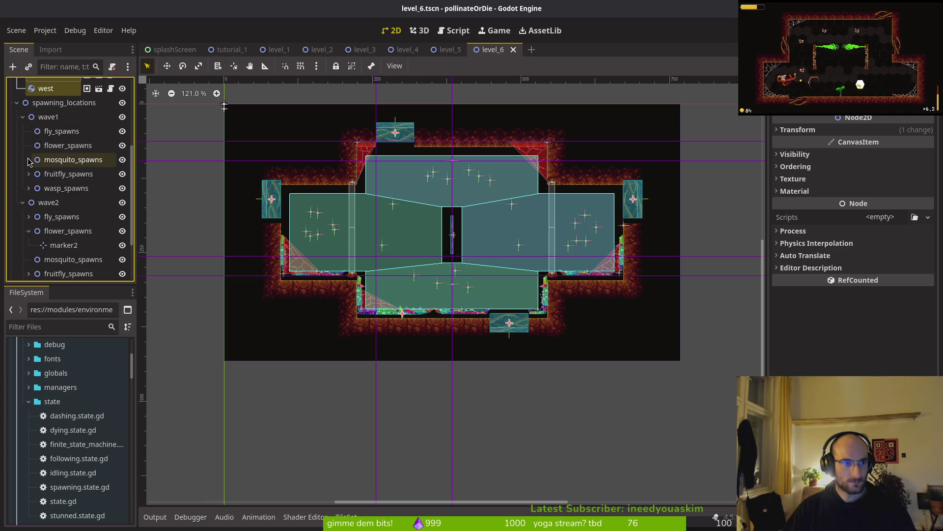
click(55, 174)
ctrl+click(55, 188)
Add wave1's fruitfly_spawns markers marker through marker13 to the selection
click(28, 203)
ctrl+click(55, 217)
ctrl+click(55, 231)
ctrl+click(55, 245)
ctrl+click(56, 273)
ctrl+click(55, 260)
scroll(55, 260, down, 3)
ctrl+click(55, 187)
ctrl+click(55, 201)
ctrl+click(55, 216)
ctrl+click(55, 229)
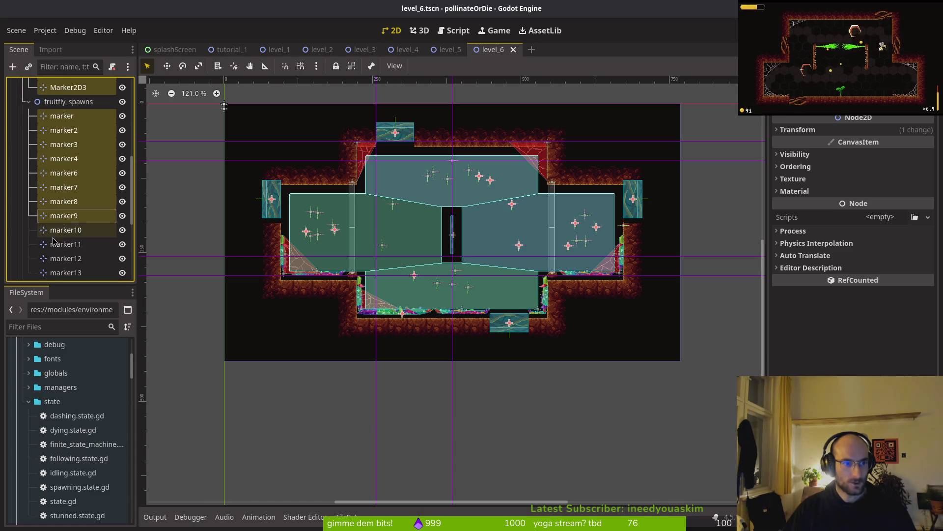
ctrl+click(55, 243)
ctrl+click(55, 260)
ctrl+click(55, 273)
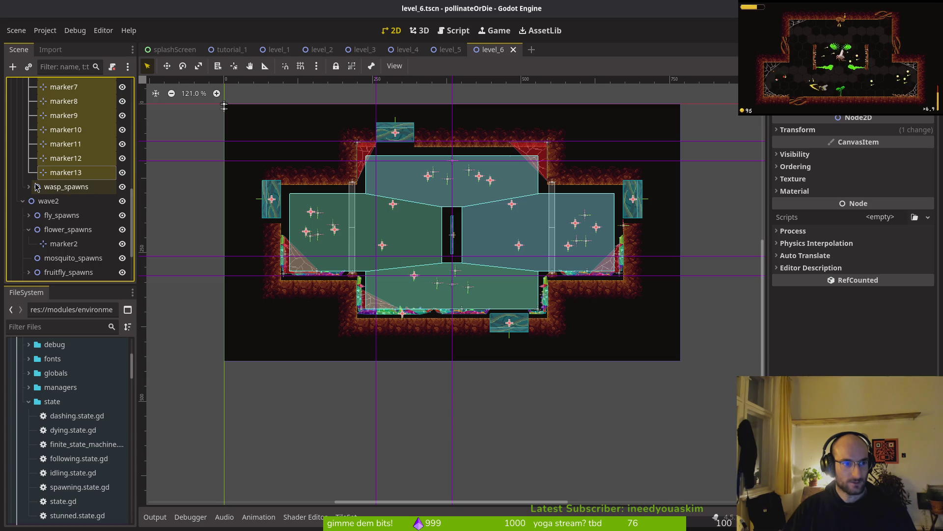
Add wave1 wasp markers fly2 and fly3 and wave2 flower markers 2, 3 and 6
click(29, 187)
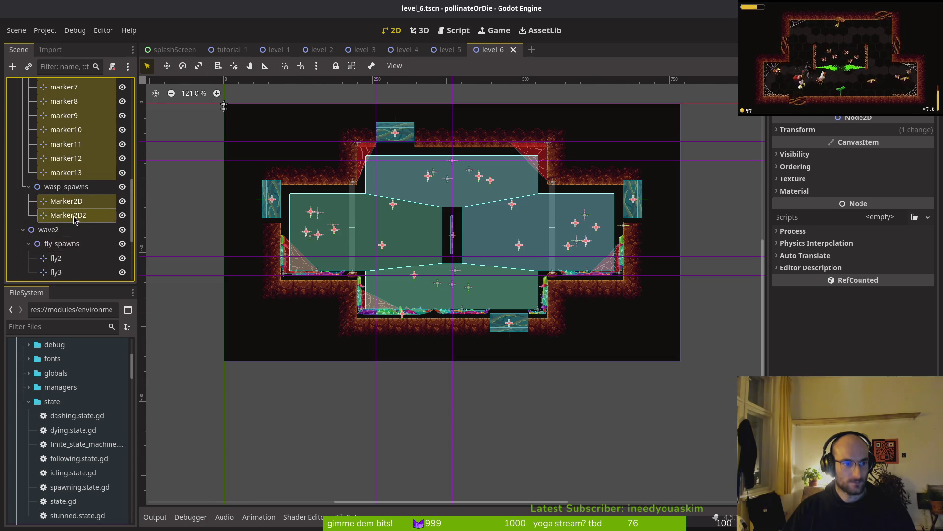
scroll(74, 219, down, 3)
ctrl+click(56, 132)
ctrl+click(56, 146)
click(29, 160)
ctrl+click(64, 175)
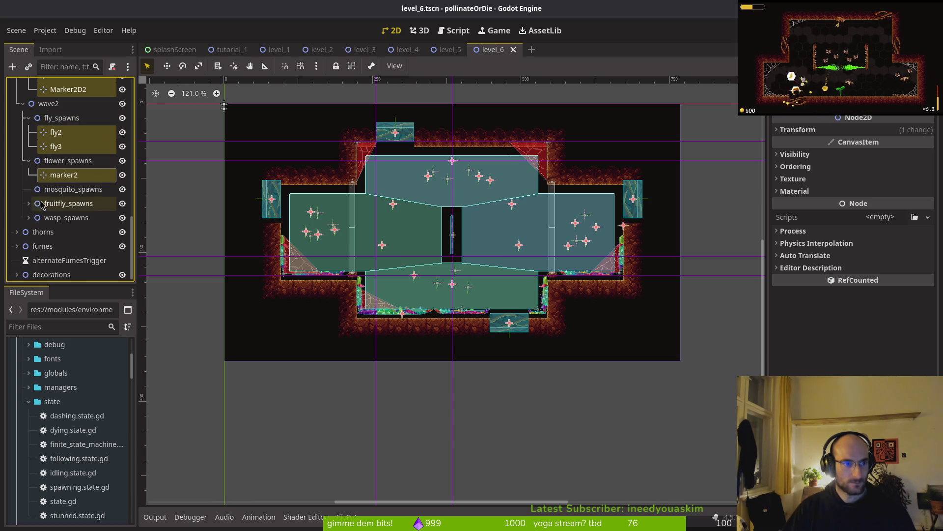
ctrl+click(53, 272)
ctrl+click(54, 246)
Add wave2 flower markers 7 and 4 through 10, plus wave2's wasp Marker2D
scroll(64, 207, down, 3)
ctrl+click(55, 164)
ctrl+click(55, 177)
shift+click(54, 207)
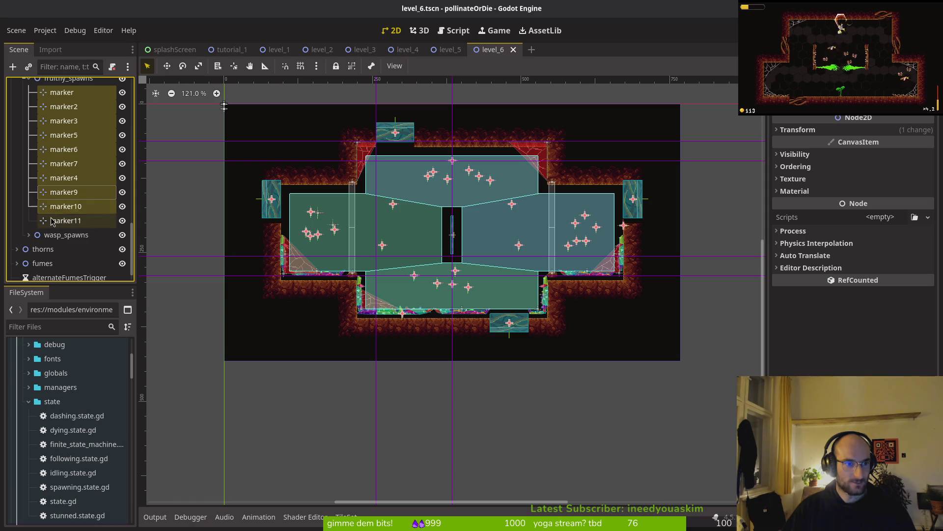
click(28, 235)
ctrl+click(52, 249)
Add the thorns nodes from thornsShort through thornsMedium5 to thornsTiny to the selection
scroll(29, 235, down, 1)
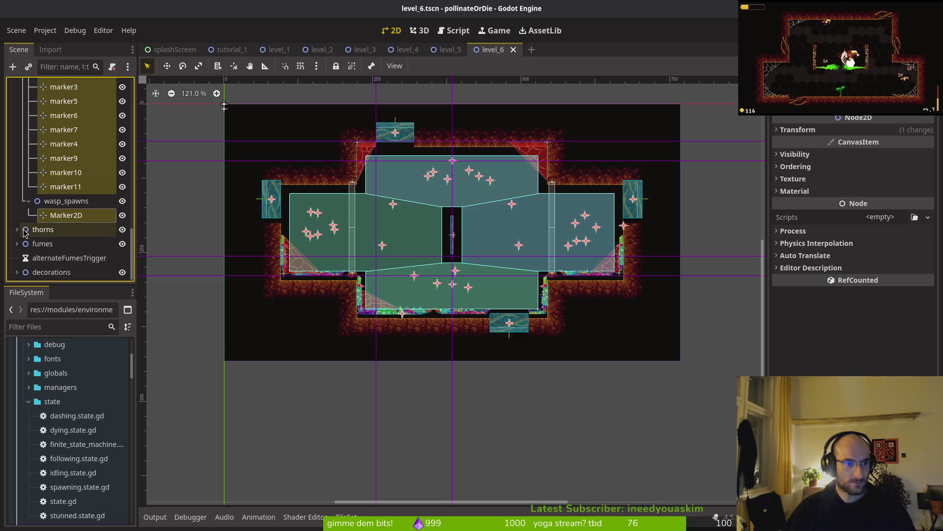
click(17, 230)
ctrl+click(33, 244)
scroll(50, 235, down, 3)
shift+click(56, 175)
shift+click(55, 232)
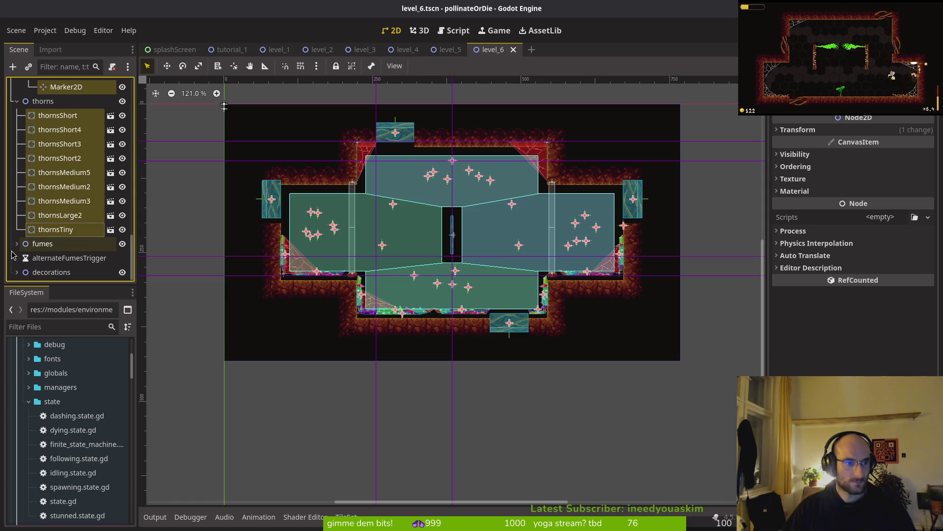
Add the left fumes emitters fumes and fumes2 and the right ones fumes3 and fumes4
click(22, 258)
ctrl+click(54, 215)
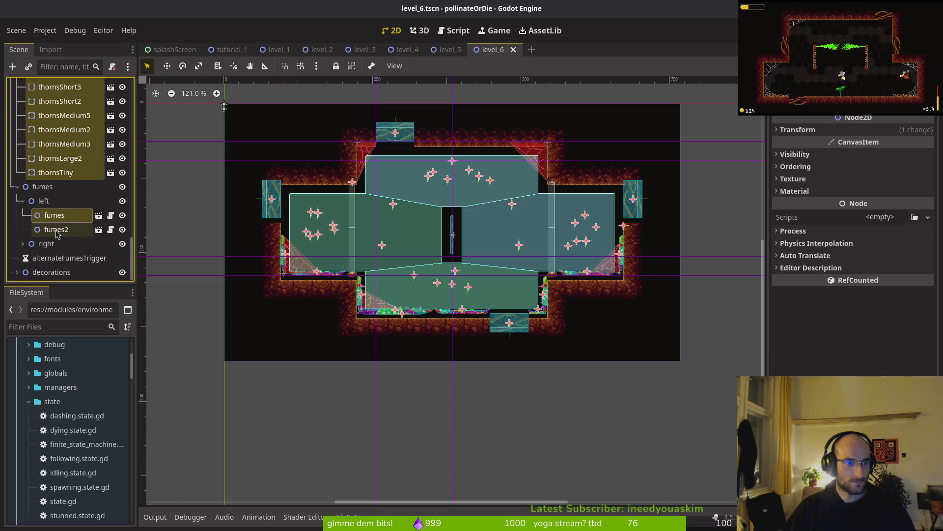
ctrl+click(56, 229)
click(23, 243)
scroll(49, 236, down, 1)
ctrl+click(56, 229)
ctrl+click(56, 243)
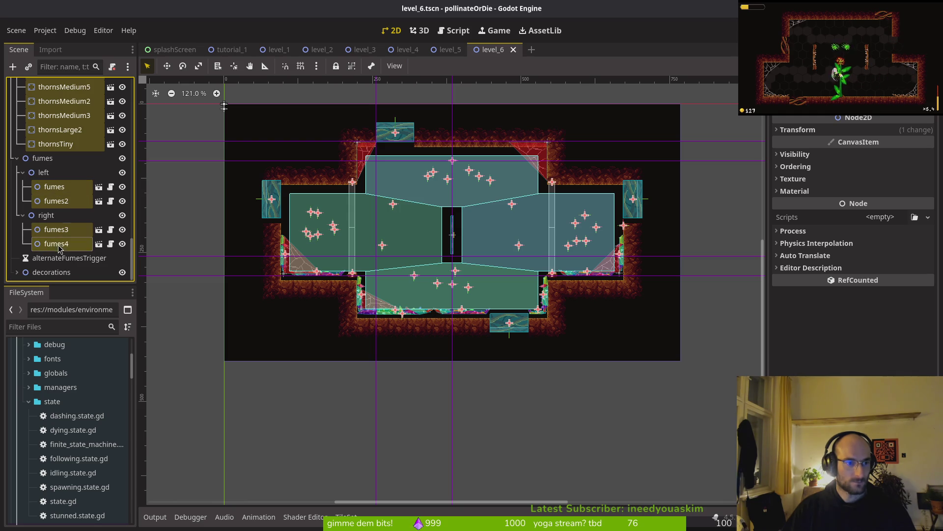
Add the cobwebs web2x2, web1x3, web15x15, web2x3, web1x4 and the rest to the selection
click(16, 272)
scroll(64, 216, down, 3)
ctrl+click(51, 215)
ctrl+click(50, 229)
ctrl+click(54, 243)
ctrl+click(51, 257)
ctrl+click(44, 271)
ctrl+click(44, 271)
scroll(402, 275, up, 2)
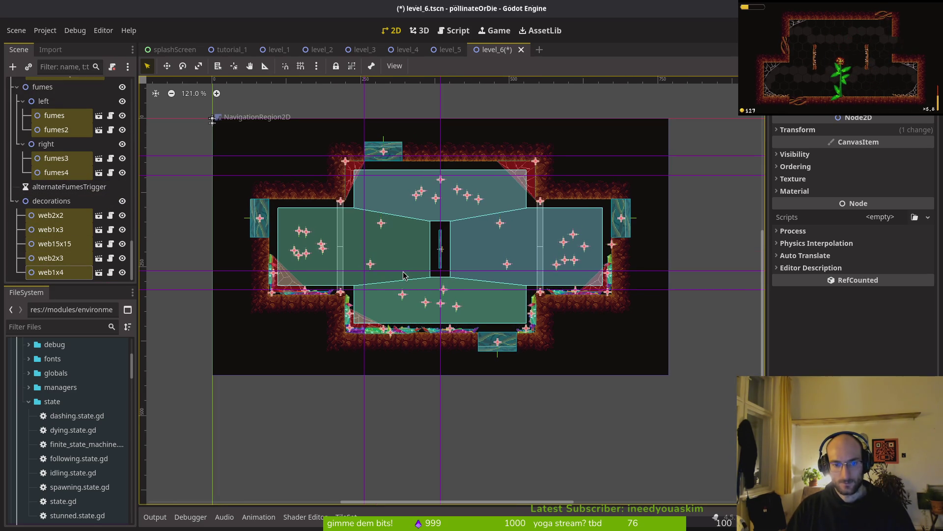
Open level_7.tscn through the Quick Open scene search
key(Escape)
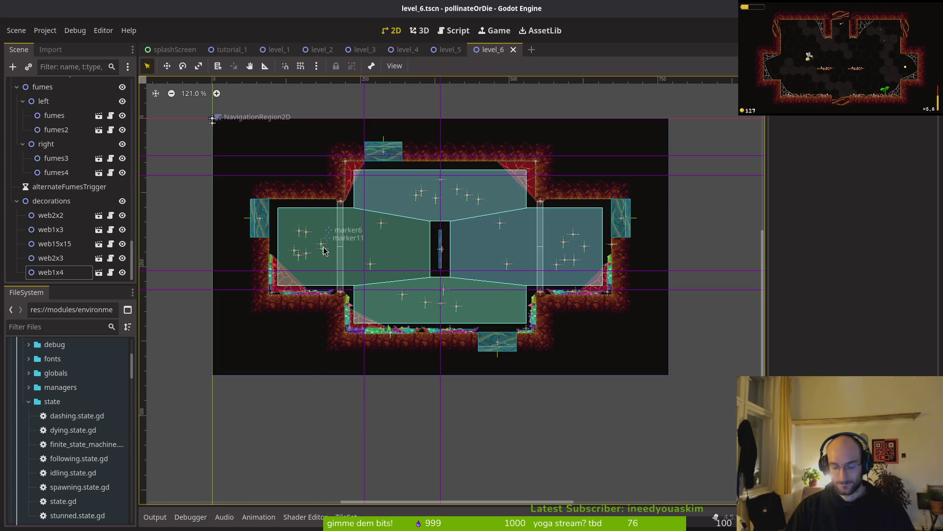
key(shift+alt+o)
text(leve)
text(7ts)
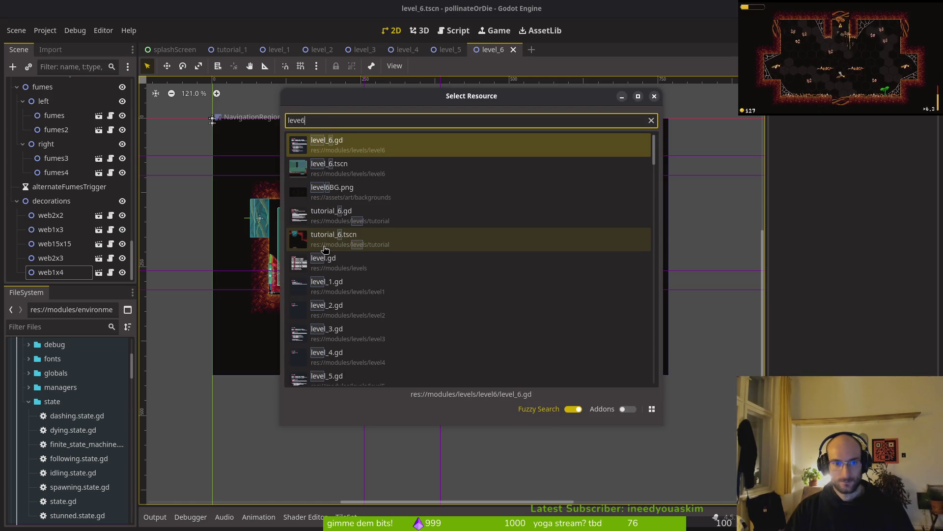
key(Return)
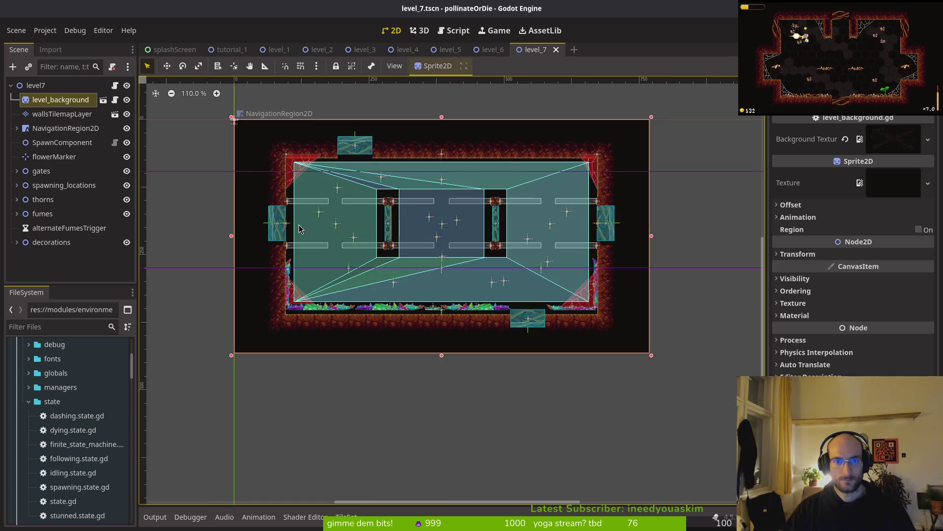
Inspect level_7's navigation region, deselect it and save level_7.tscn
click(41, 129)
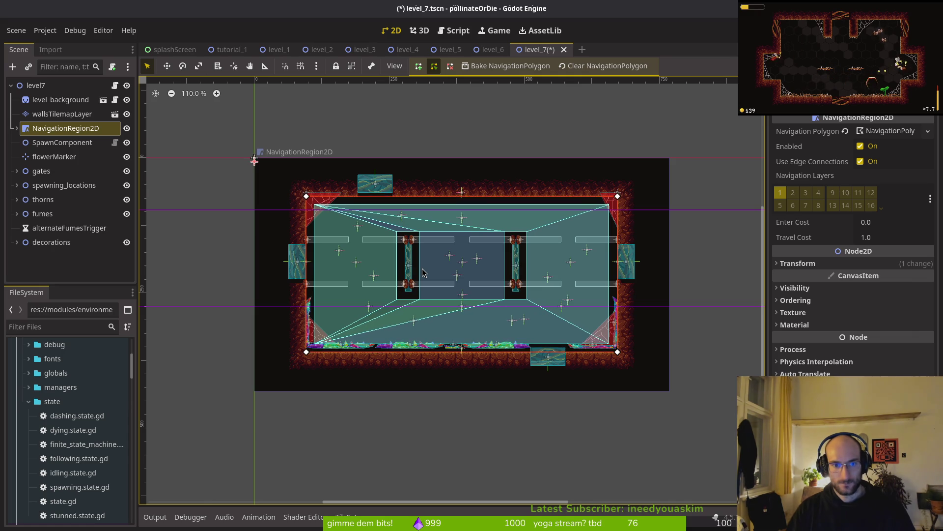
scroll(383, 241, up, 10)
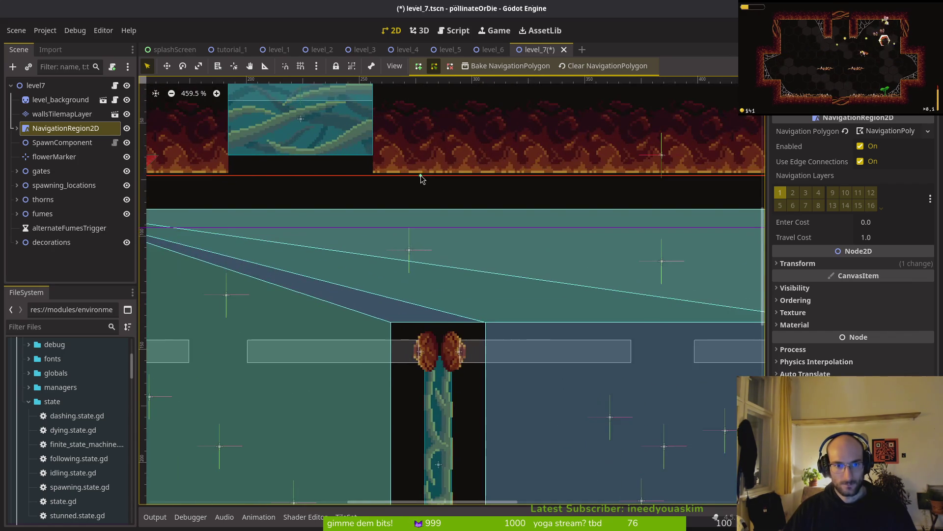
key(Escape)
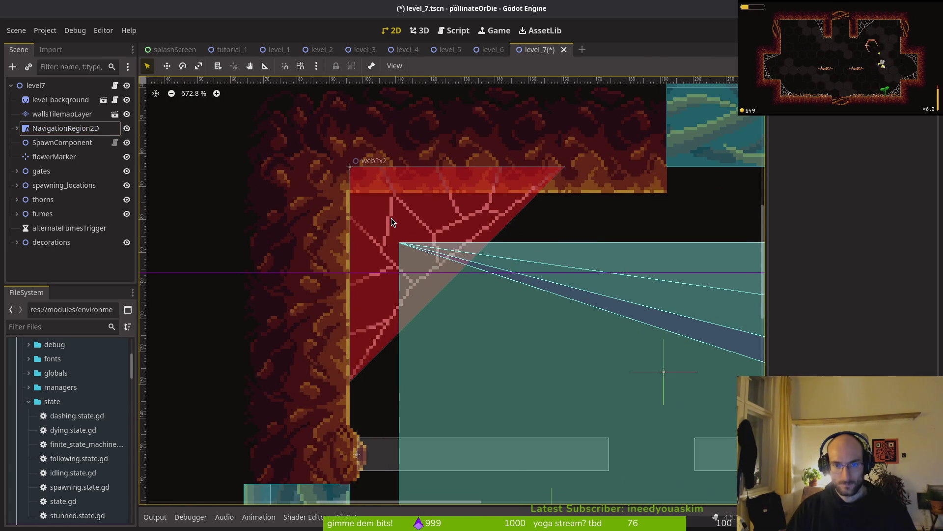
key(ctrl+s)
scroll(208, 188, down, 6)
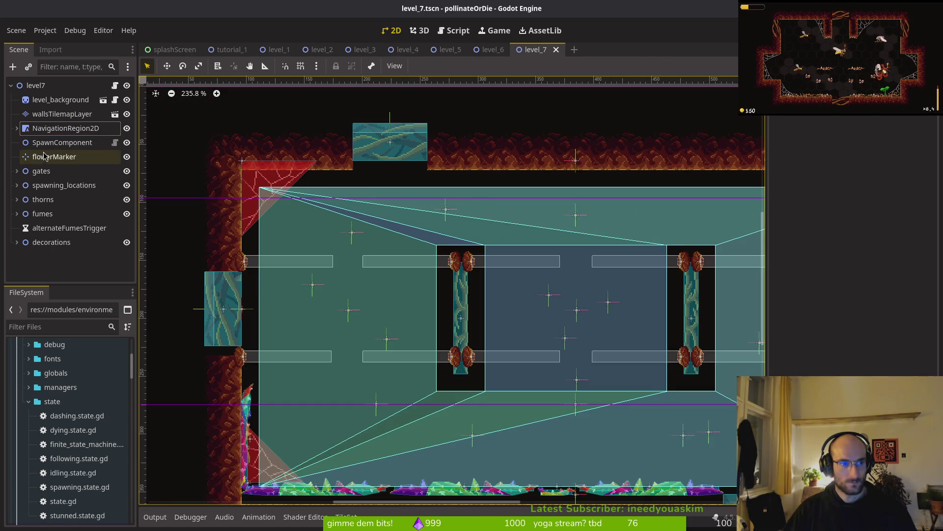
Expand gates to list the four gates, and expand spawning_locations to show its waves
click(50, 156)
click(16, 171)
ctrl+click(49, 172)
ctrl+click(46, 186)
ctrl+click(45, 199)
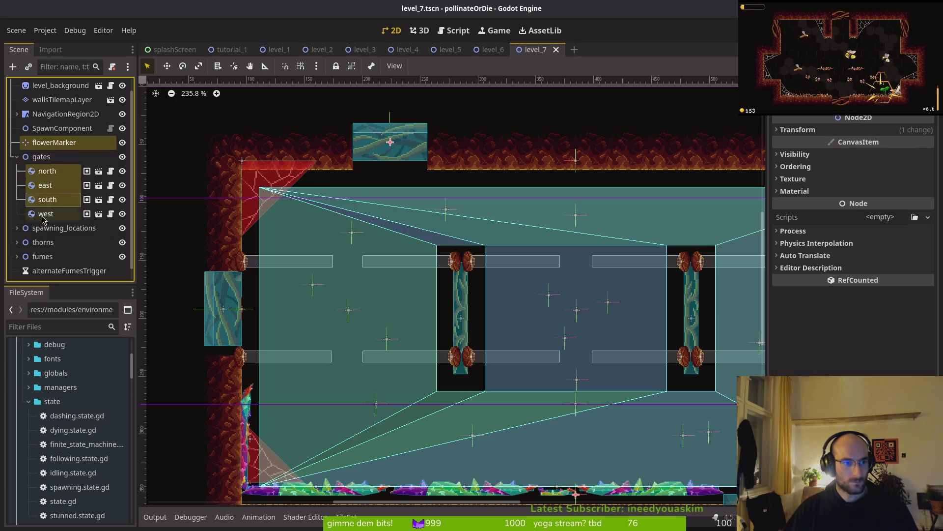
ctrl+click(22, 228)
click(17, 228)
click(21, 245)
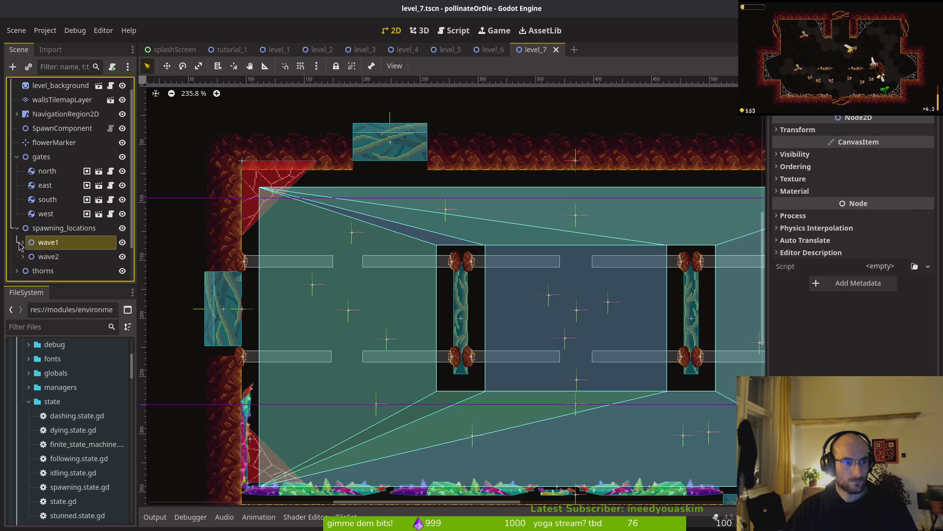
click(47, 170)
shift+click(46, 214)
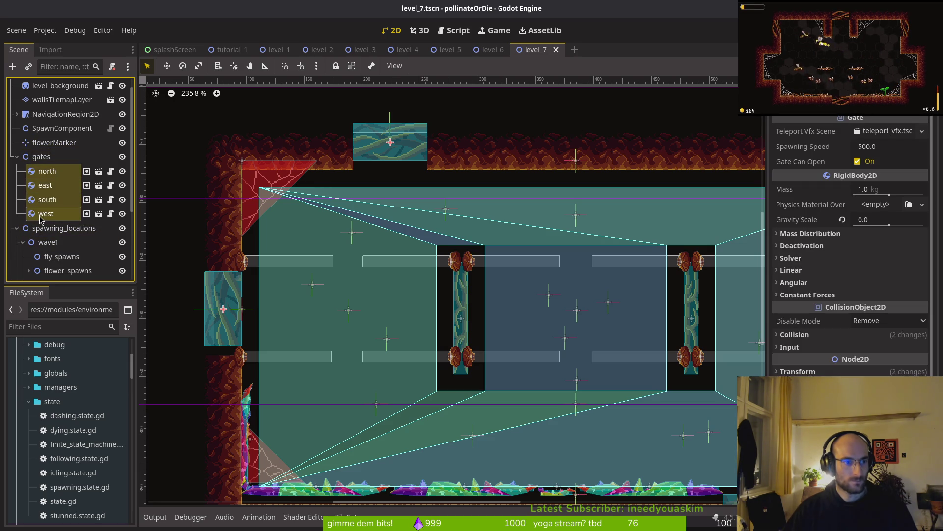
scroll(46, 137, down, 5)
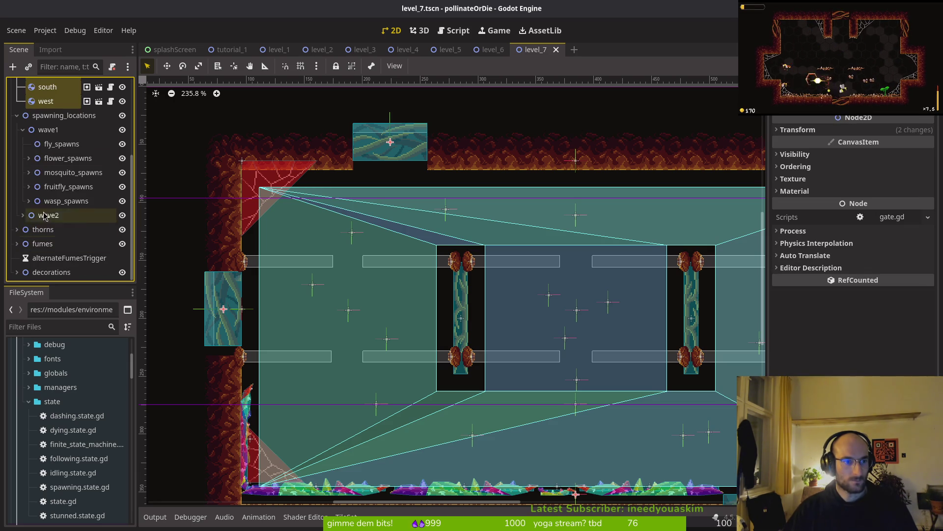
Expand wave1's flower, mosquito, fruitfly and wasp spawn groups to reveal their Marker2D nodes
shift+click(41, 117)
shift+click(30, 129)
ctrl+click(44, 129)
click(28, 158)
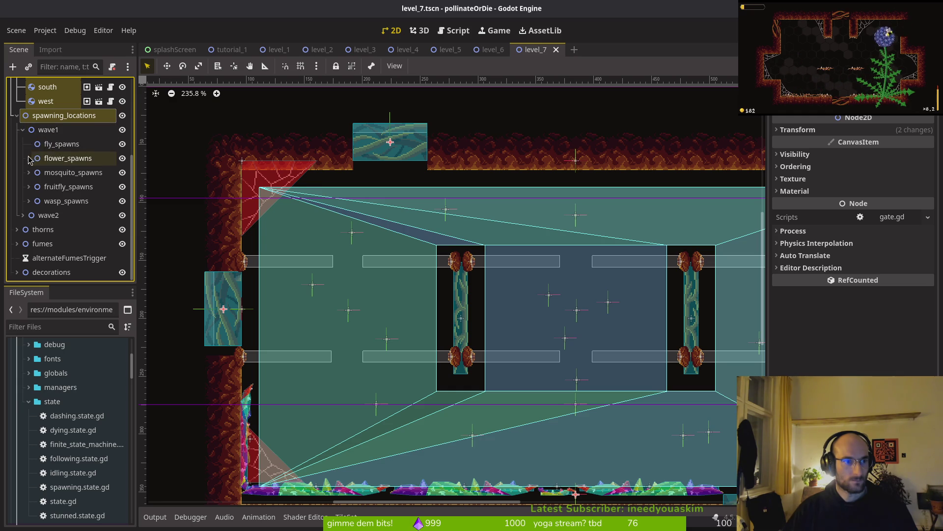
ctrl+click(55, 173)
ctrl+click(54, 187)
click(29, 201)
ctrl+click(66, 215)
ctrl+click(68, 229)
ctrl+click(53, 117)
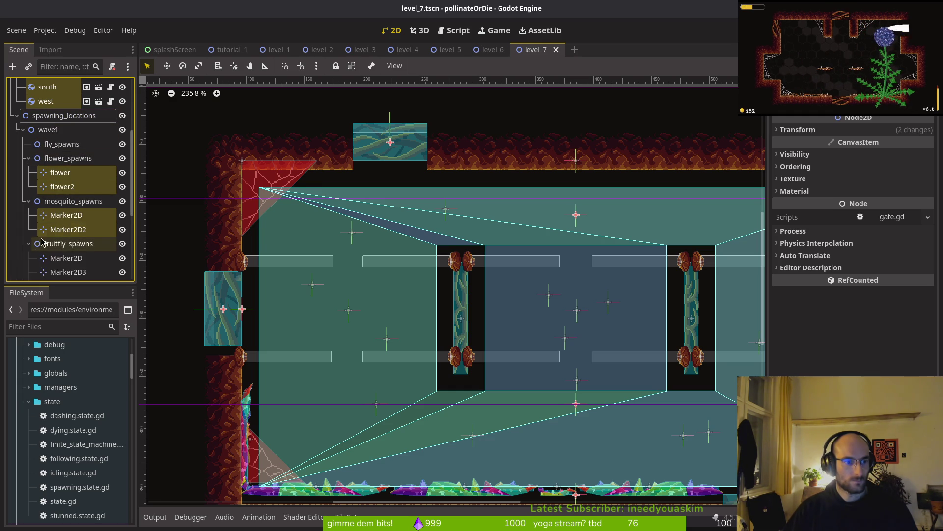
scroll(32, 246, down, 4)
ctrl+click(66, 158)
ctrl+click(67, 171)
ctrl+click(68, 186)
ctrl+click(67, 200)
ctrl+click(68, 214)
ctrl+click(62, 228)
ctrl+click(68, 243)
scroll(68, 243, down, 3)
click(28, 201)
ctrl+click(46, 215)
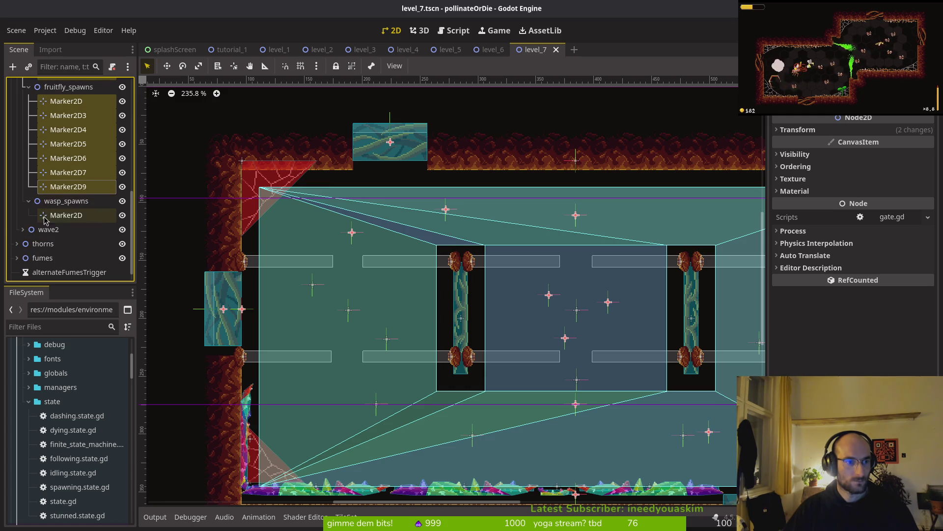
Expand wave2 and its flower, wasp and fruitfly spawn groups
click(22, 229)
double_click(39, 246)
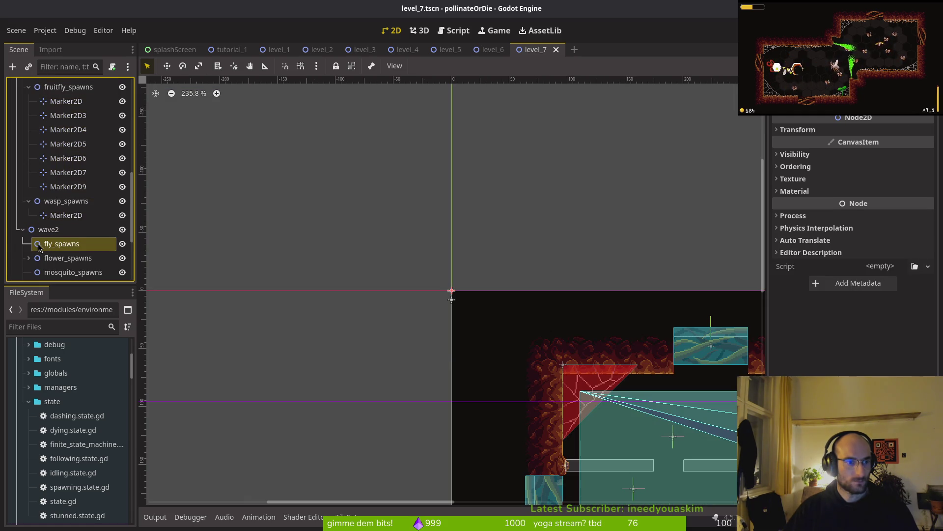
click(29, 258)
scroll(29, 236, down, 3)
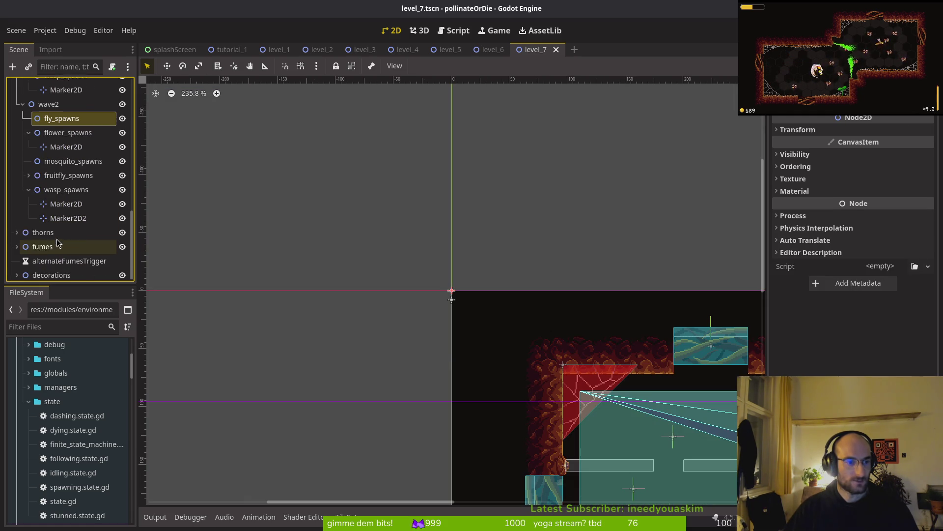
click(29, 187)
click(28, 215)
click(29, 200)
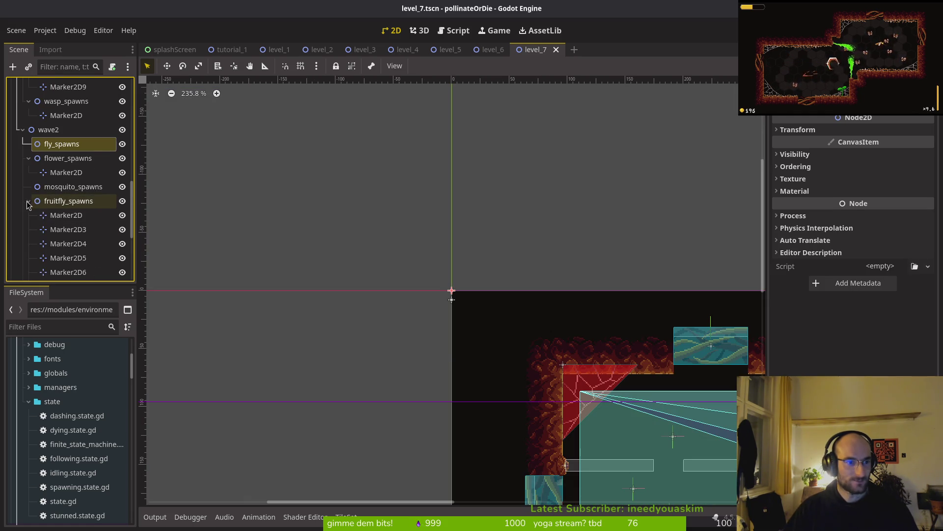
scroll(74, 191, down, 3)
scroll(73, 190, down, 3)
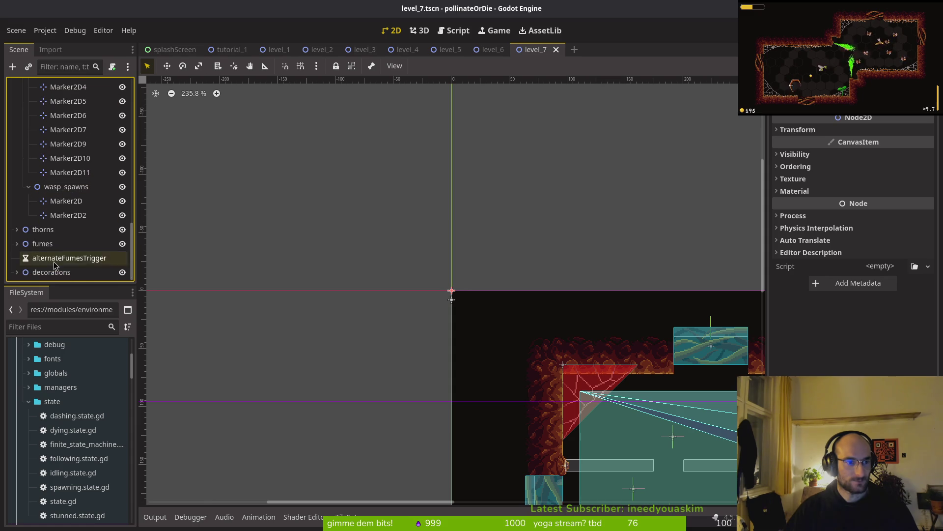
Expand thorns, fumes, and the top and bottom fumes groups
click(16, 244)
click(16, 230)
scroll(29, 234, down, 5)
click(22, 236)
scroll(21, 219, down, 5)
click(23, 206)
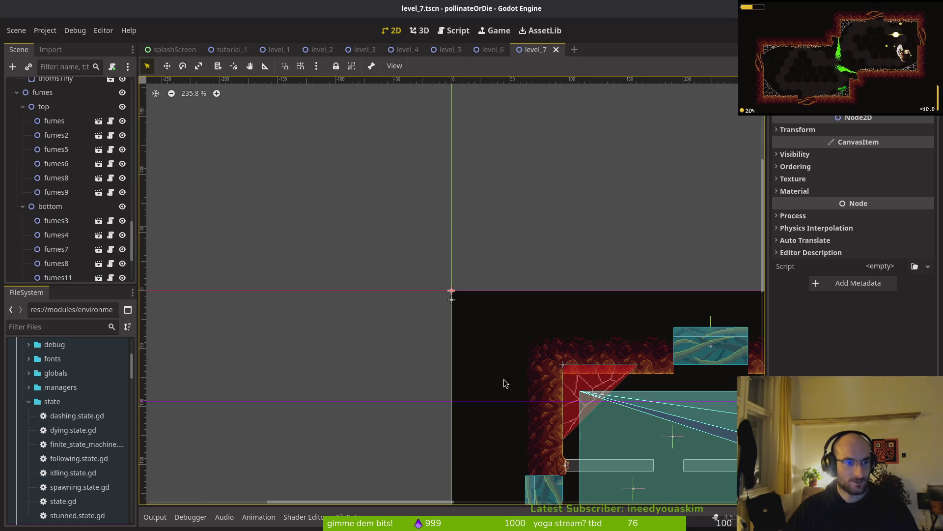
scroll(319, 312, down, 5)
scroll(54, 201, down, 4)
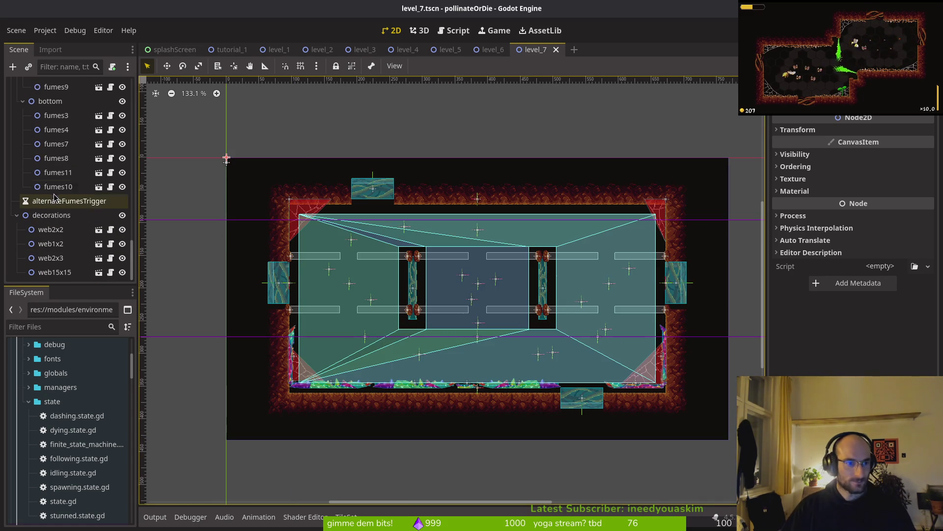
Select the web decorations, the top and bottom fumes, and the thorn pieces
click(55, 271)
shift+click(50, 230)
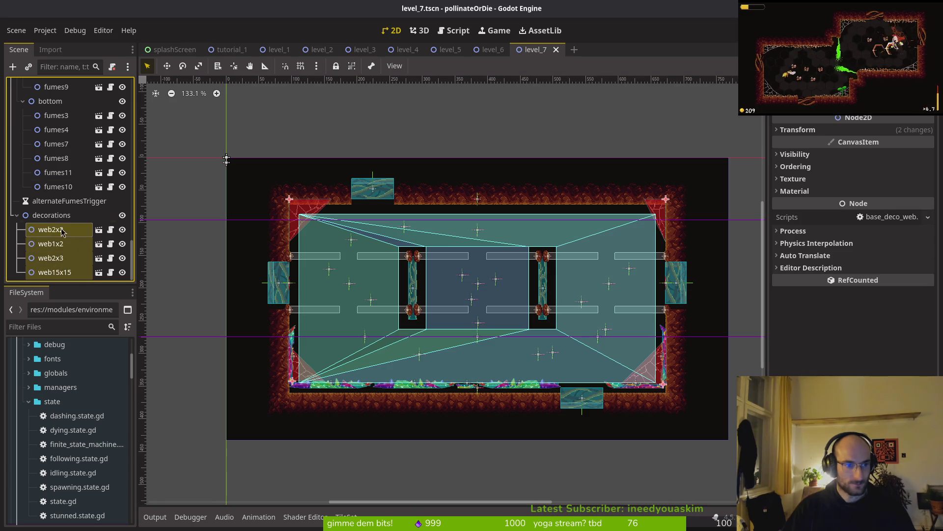
click(60, 190)
key(shift+Up)
key(shift+Up)
key(shift+Up)
scroll(63, 186, up, 3)
click(56, 162)
key(shift+Up)
key(shift+Up)
key(shift+Up)
scroll(86, 150, up, 4)
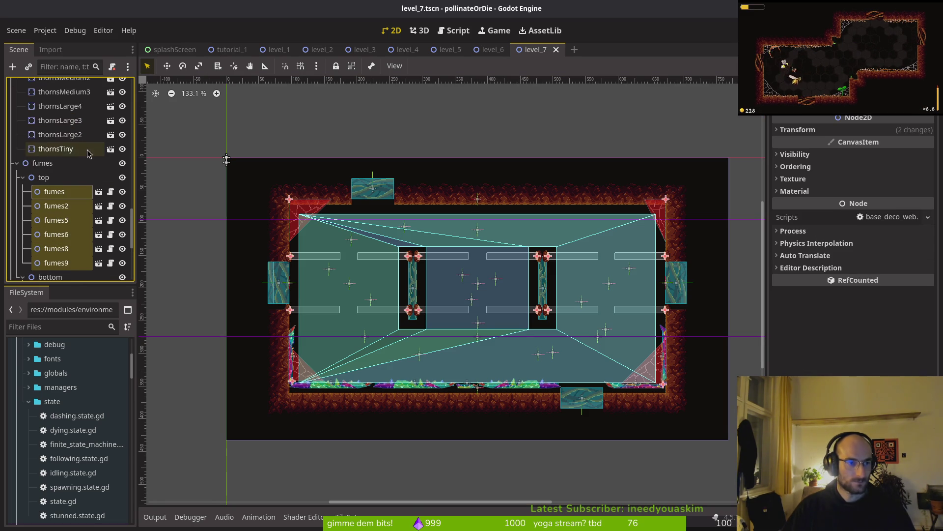
click(86, 150)
scroll(86, 149, up, 4)
key(shift+Up)
key(shift+Up)
key(shift+Up)
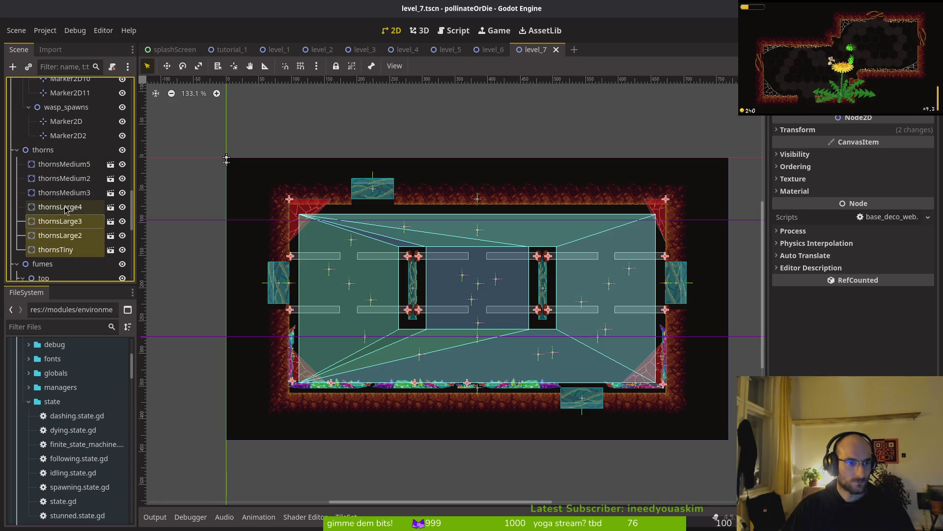
key(shift+Up)
key(shift+Up)
key(shift+Up)
scroll(59, 231, up, 4)
Add wave2's wasp and fruitfly Marker2D spawn nodes to the selection
ctrl+click(56, 236)
ctrl+click(56, 221)
ctrl+click(59, 192)
ctrl+click(59, 178)
ctrl+click(59, 164)
ctrl+click(59, 150)
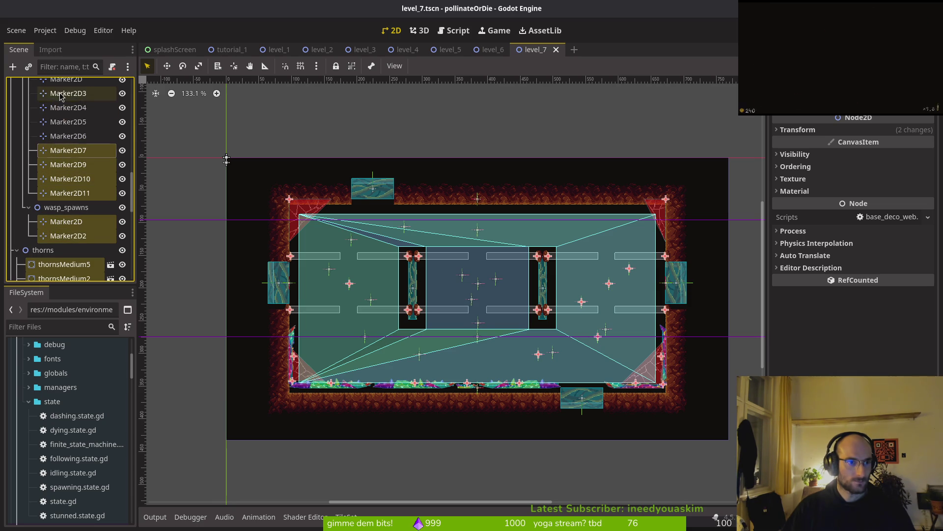
ctrl+click(59, 93)
ctrl+click(64, 121)
ctrl+click(64, 135)
ctrl+click(64, 107)
scroll(64, 108, up, 4)
Add wave1's flower, mosquito, fruitfly and wasp markers to the selection
ctrl+click(64, 137)
scroll(64, 137, up, 4)
ctrl+click(64, 180)
ctrl+click(61, 151)
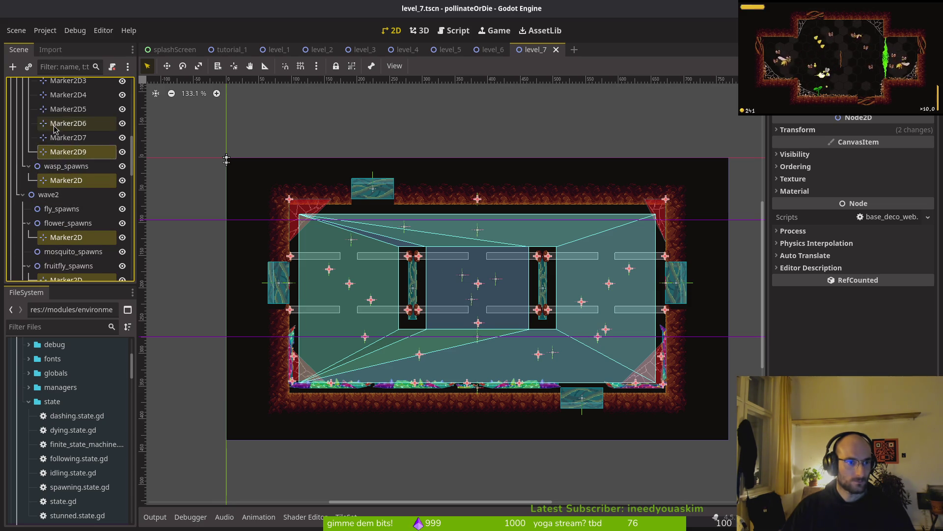
scroll(54, 129, up, 1)
shift+click(56, 94)
scroll(59, 147, up, 4)
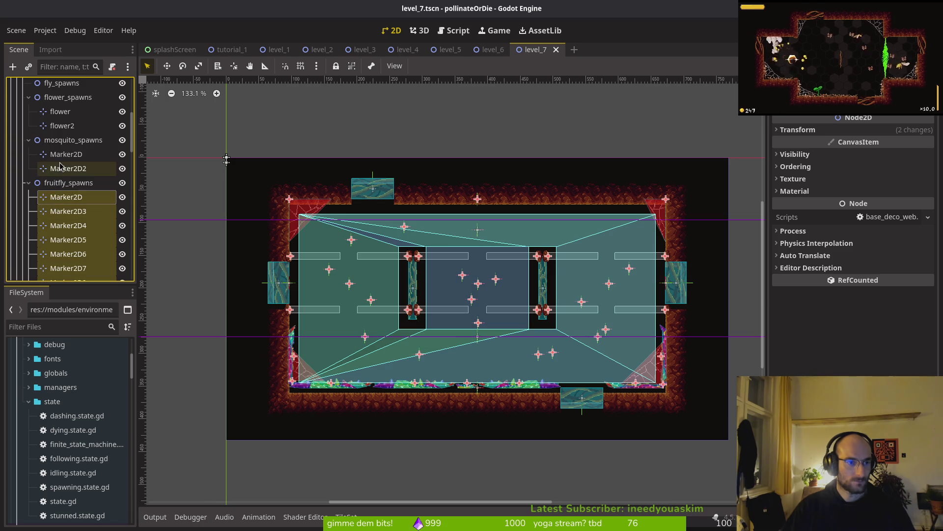
ctrl+click(59, 168)
ctrl+click(61, 154)
ctrl+click(60, 112)
ctrl+click(62, 126)
scroll(44, 172, up, 5)
Add the four gates and flowerMarker, nudge the whole selection down, then deselect
ctrl+click(46, 166)
ctrl+click(47, 152)
ctrl+click(45, 137)
ctrl+click(44, 124)
ctrl+click(54, 94)
scroll(54, 123, up, 2)
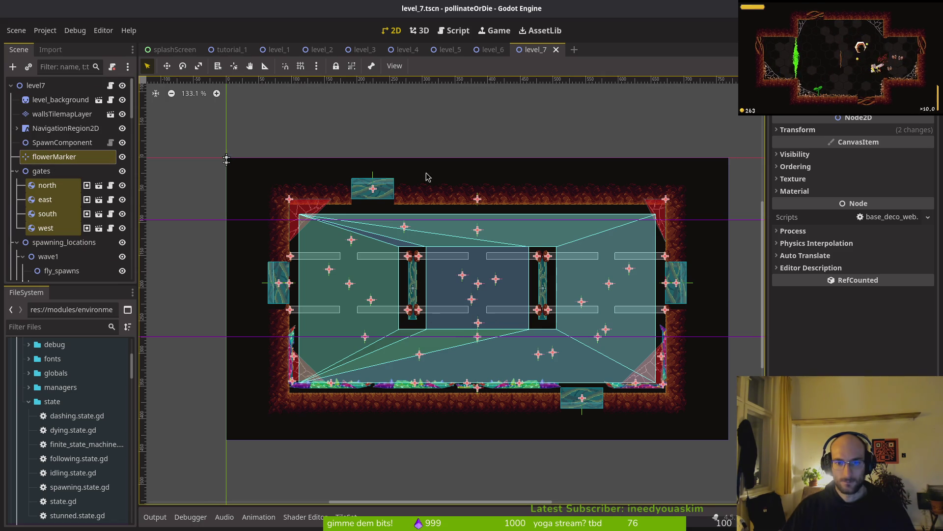
scroll(440, 324, down, 2)
scroll(64, 196, down, 5)
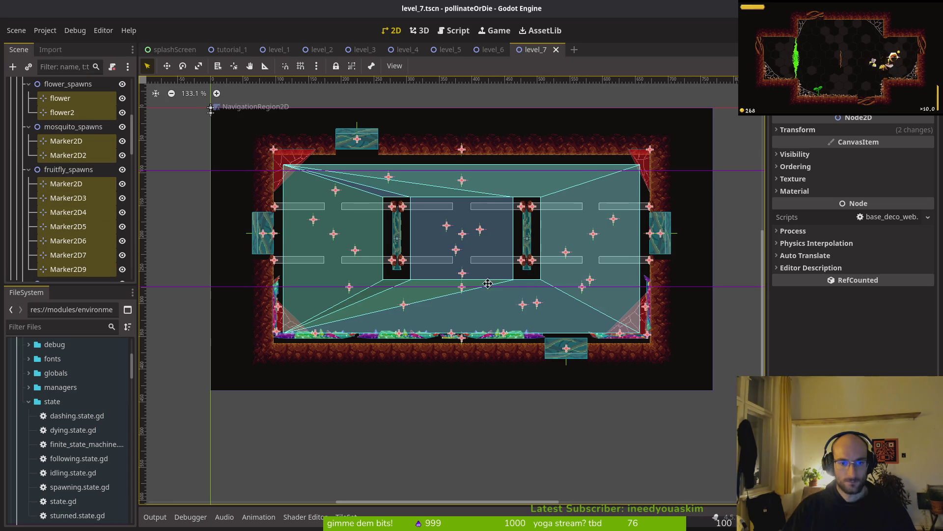
scroll(499, 300, up, 1)
key(Down)
key(Down)
key(Down)
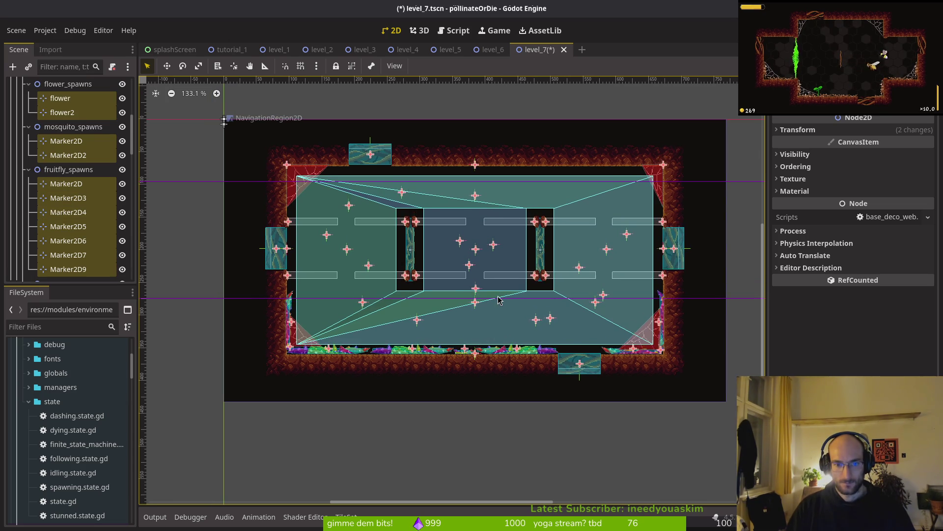
key(Escape)
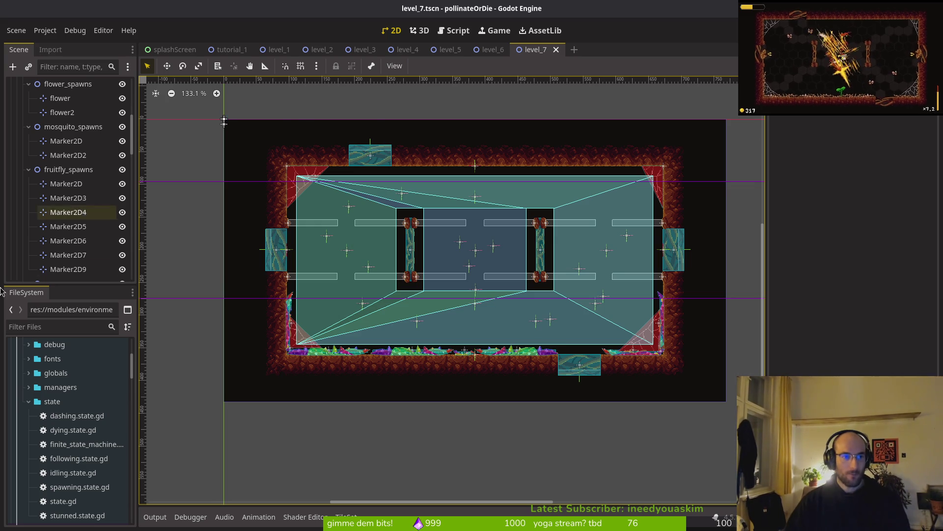
Open boss_level.tscn in a new tab from the Quick Open search
key(alt+shift+o)
text(leve7)
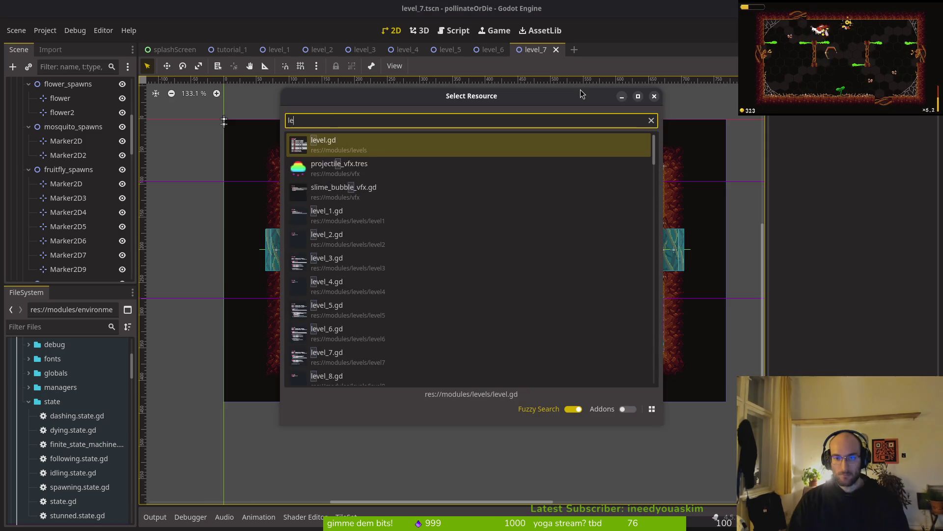
key(BackSpace)
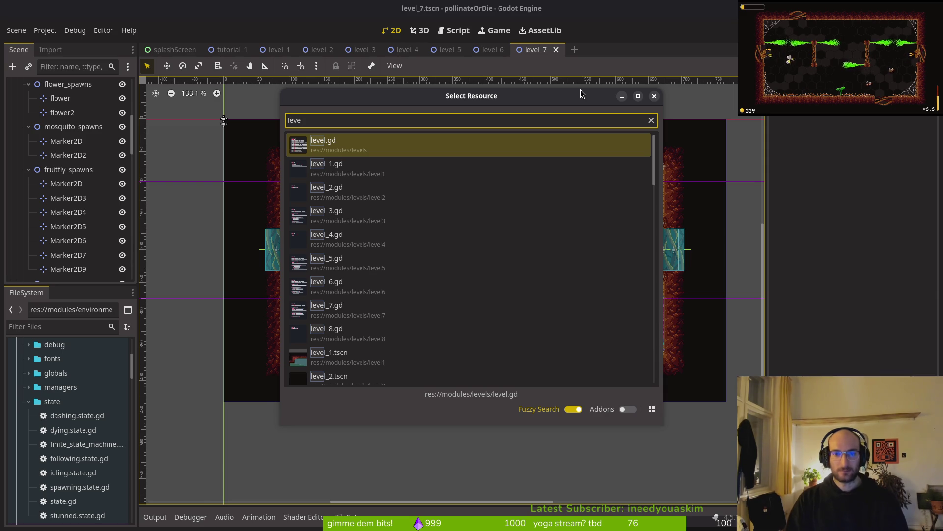
key(ctrl+a)
text(boss_level)
key(Down)
key(Return)
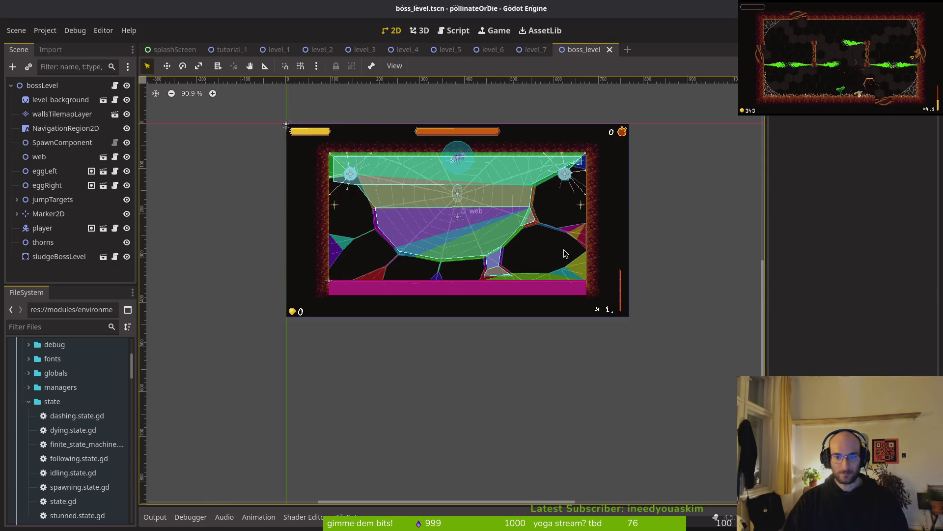
Frame the boss level in view and select its NavigationRegion2D to show the polygon
scroll(393, 164, up, 10)
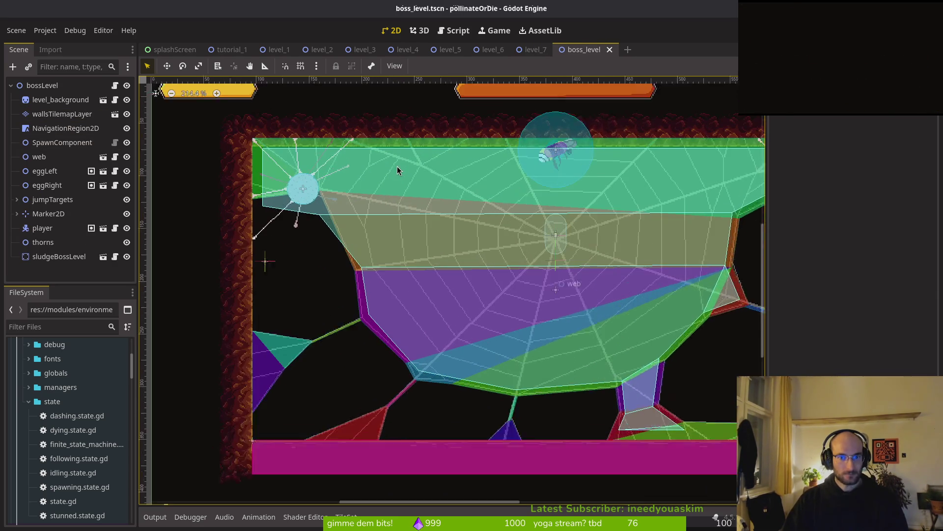
click(45, 87)
key(f)
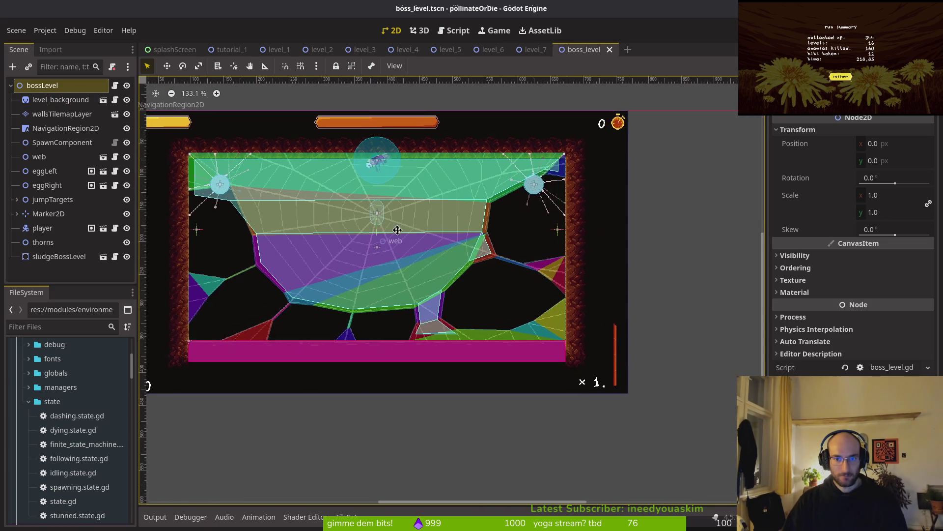
click(54, 114)
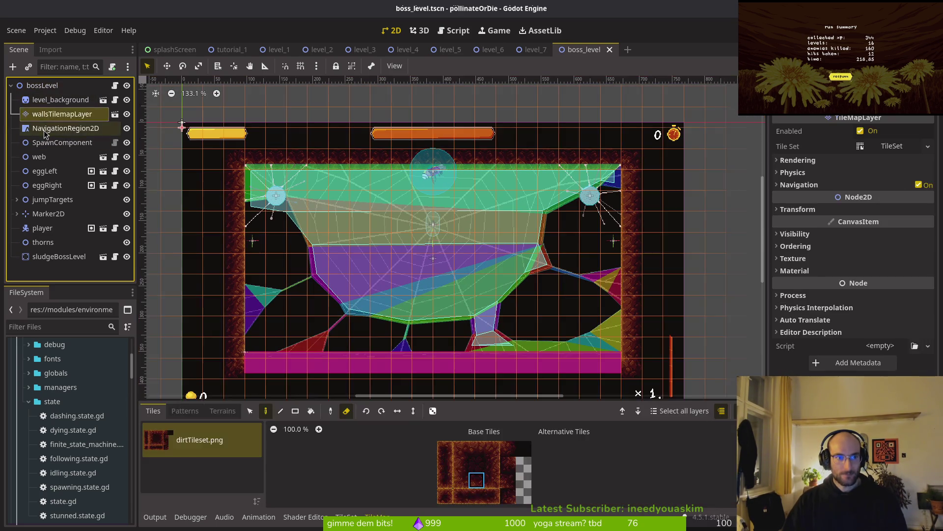
click(54, 128)
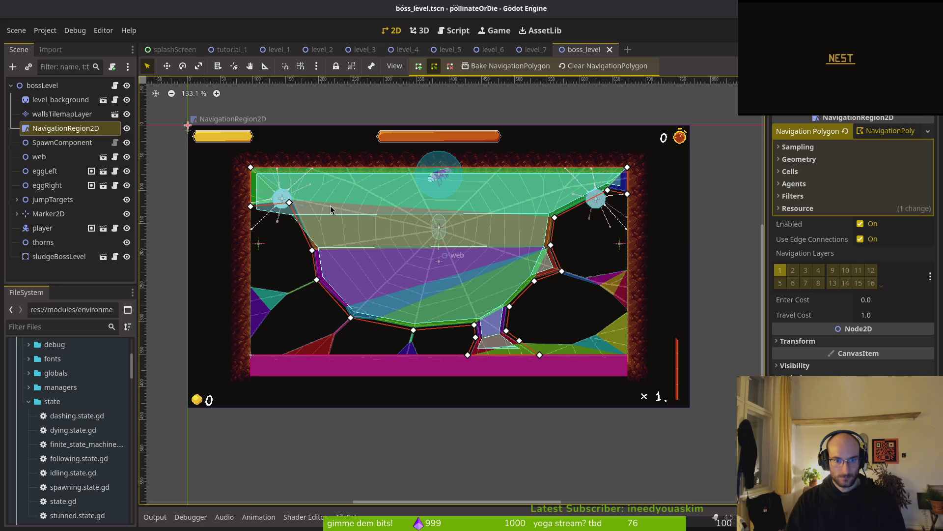
Drag the boss level's navigation region about 10 px down and deselect it
scroll(374, 286, up, 6)
scroll(374, 287, up, 9)
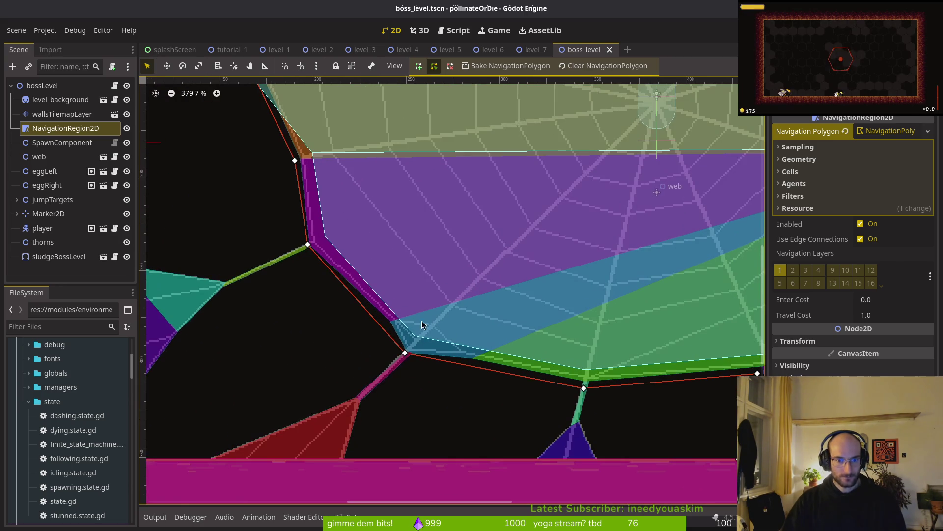
scroll(317, 267, down, 7)
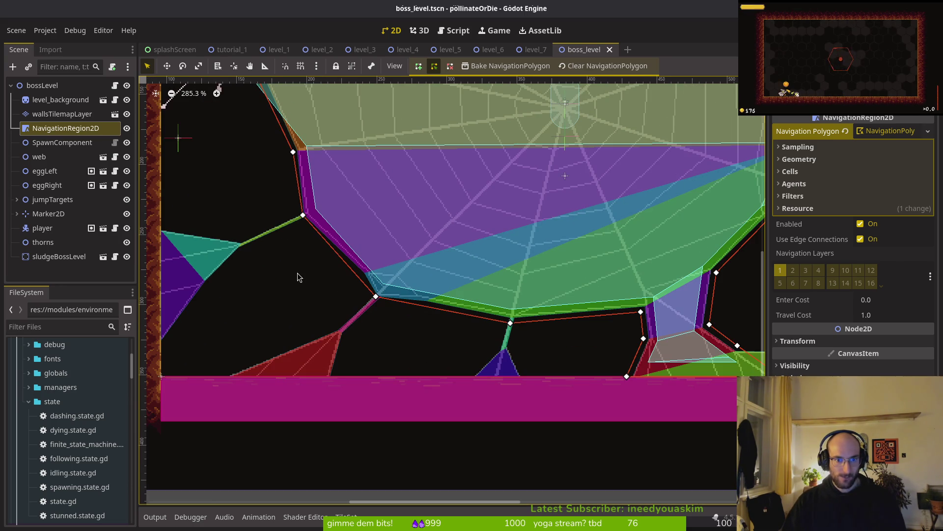
drag(295, 273, 325, 375)
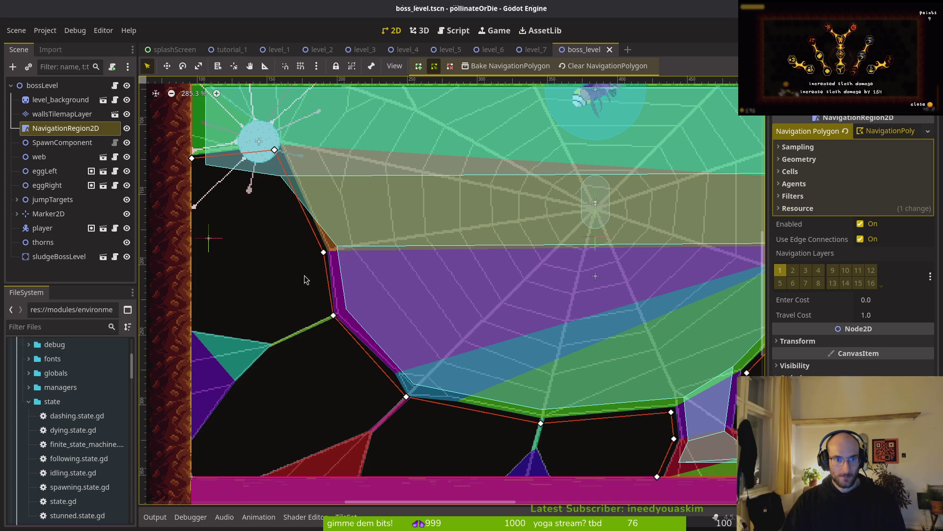
scroll(296, 163, down, 6)
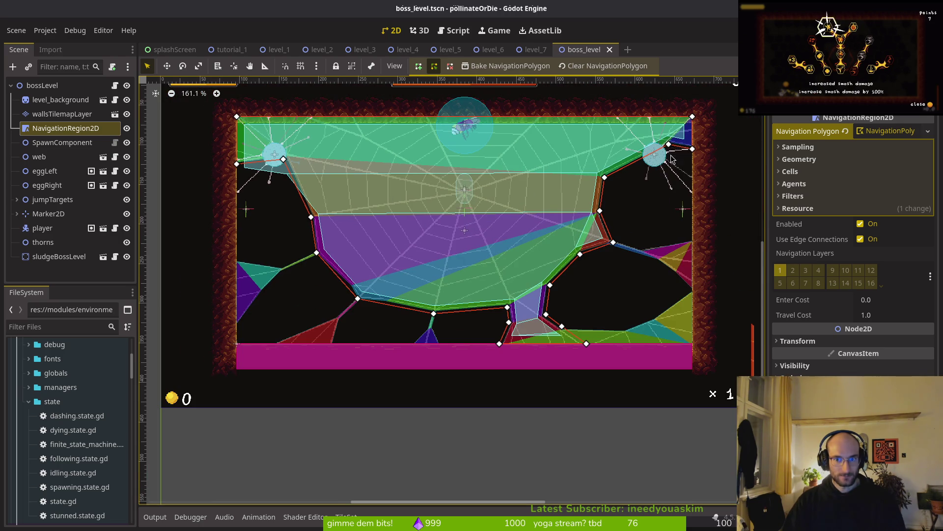
scroll(677, 163, up, 14)
scroll(379, 227, left, 20)
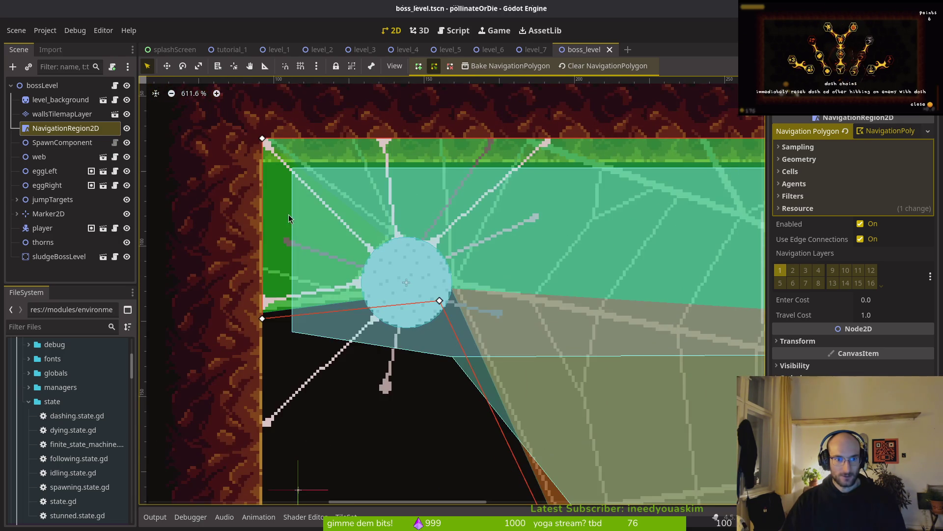
scroll(428, 320, down, 5)
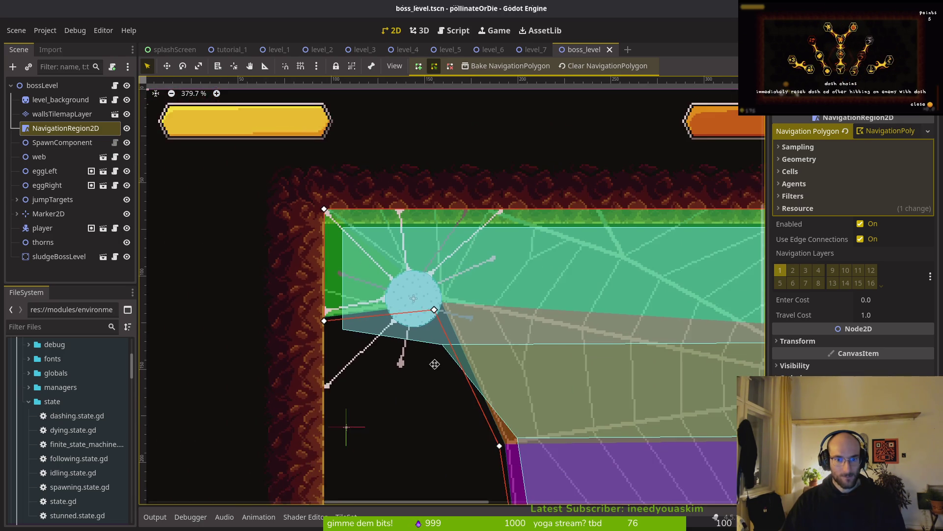
scroll(361, 280, down, 2)
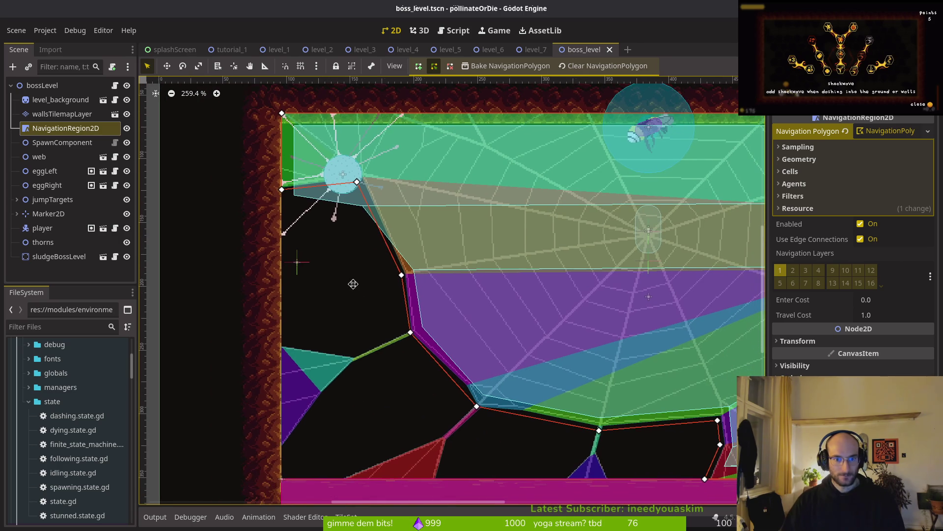
scroll(441, 244, right, 4)
drag(441, 244, 441, 248)
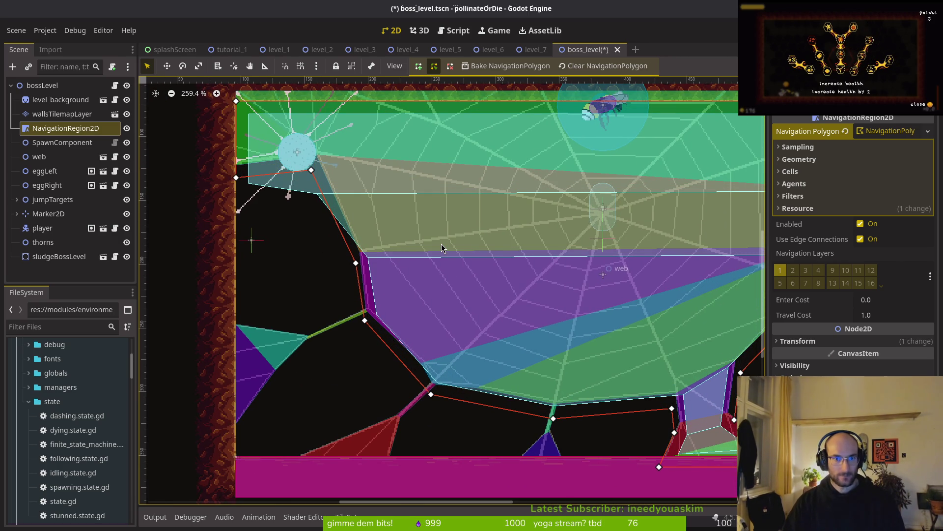
click(438, 243)
Save boss_level.tscn
key(ctrl+s)
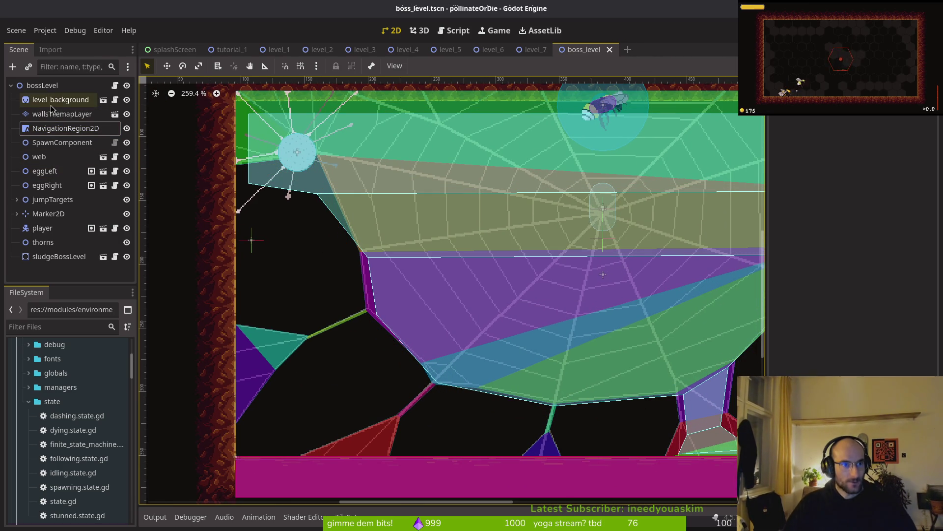
click(54, 101)
scroll(287, 324, down, 3)
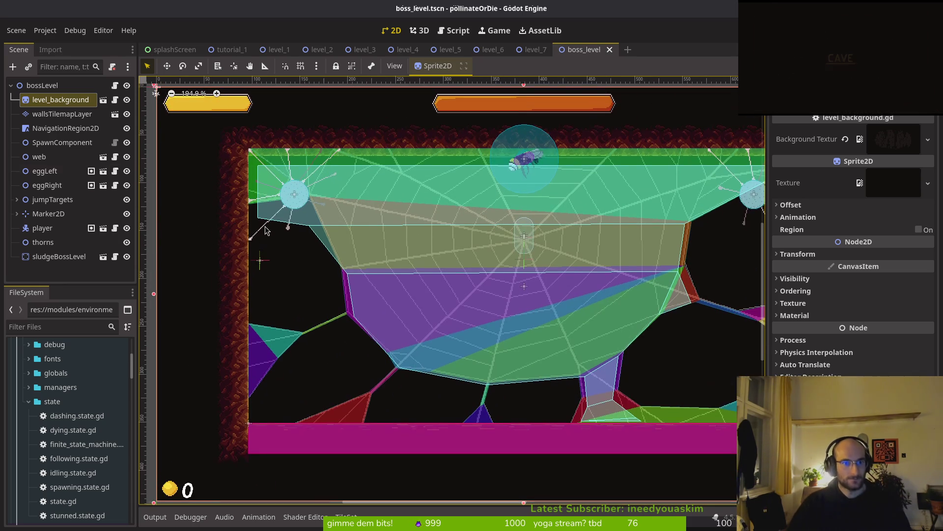
Multi-select the web, both eggs, the jump targets, Marker2D and the spider in the scene tree
click(39, 157)
shift+click(44, 171)
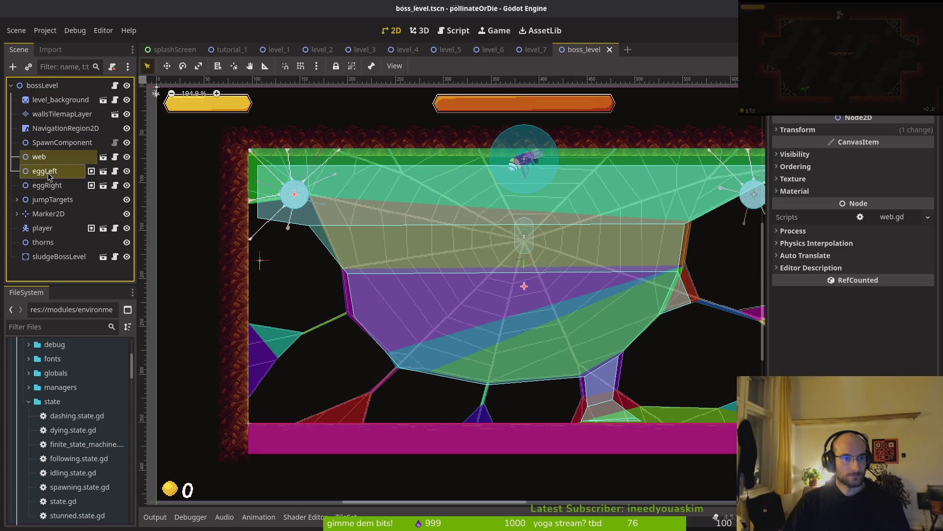
shift+click(46, 185)
click(17, 200)
ctrl+click(44, 201)
ctrl+click(46, 215)
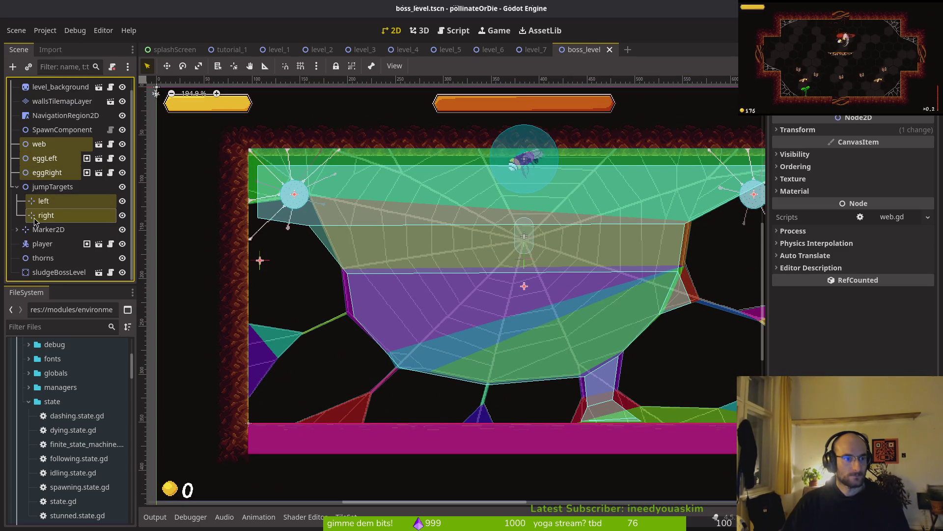
click(17, 229)
ctrl+click(49, 230)
scroll(116, 230, down, 1)
ctrl+click(49, 231)
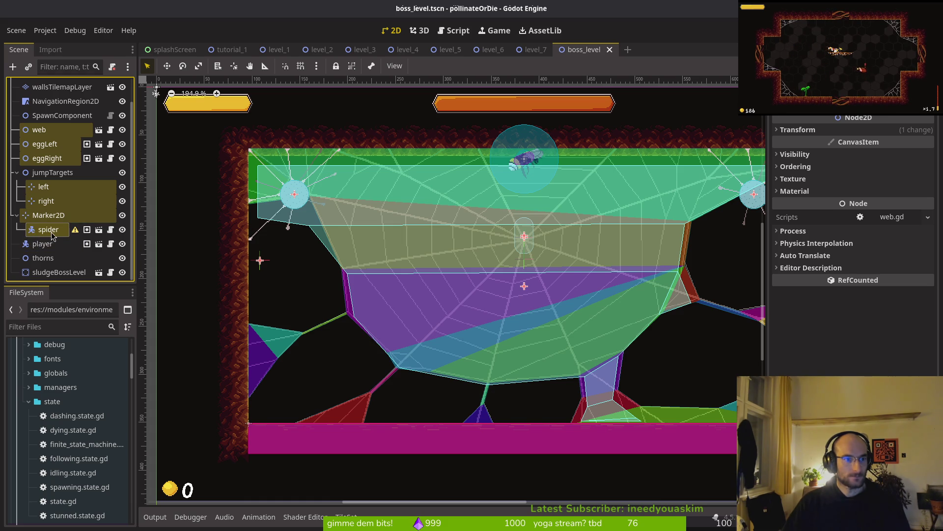
Switch between Marker2D and the spider to compare their properties and boss settings
ctrl+click(41, 215)
ctrl+click(40, 216)
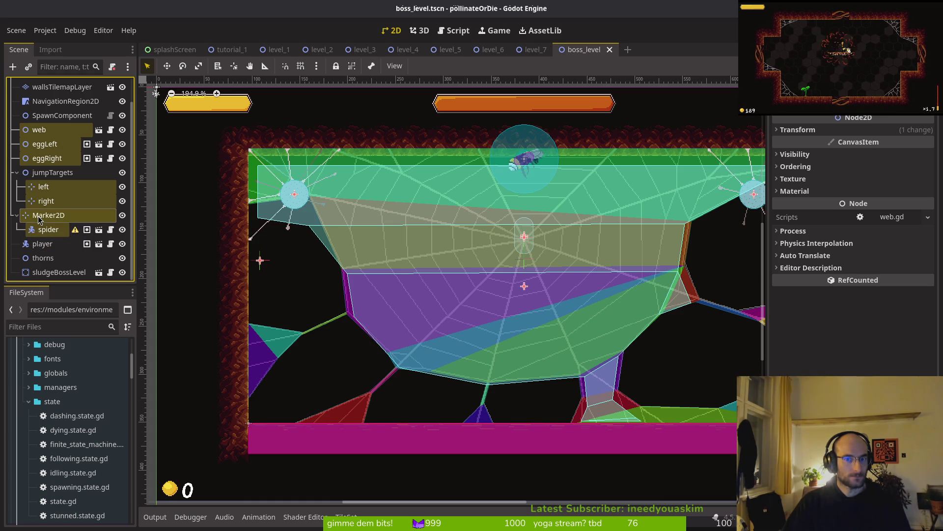
scroll(511, 234, up, 10)
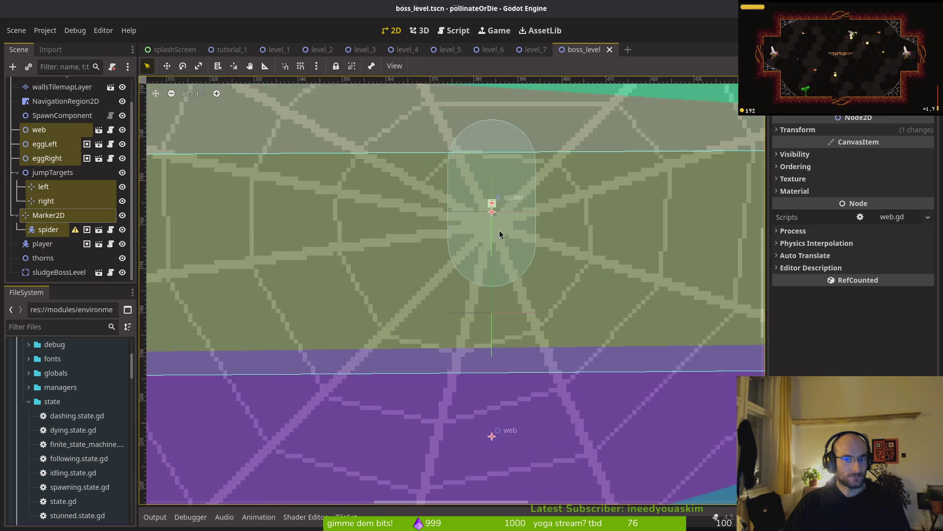
click(48, 215)
click(48, 230)
click(45, 216)
click(49, 231)
click(49, 216)
click(49, 231)
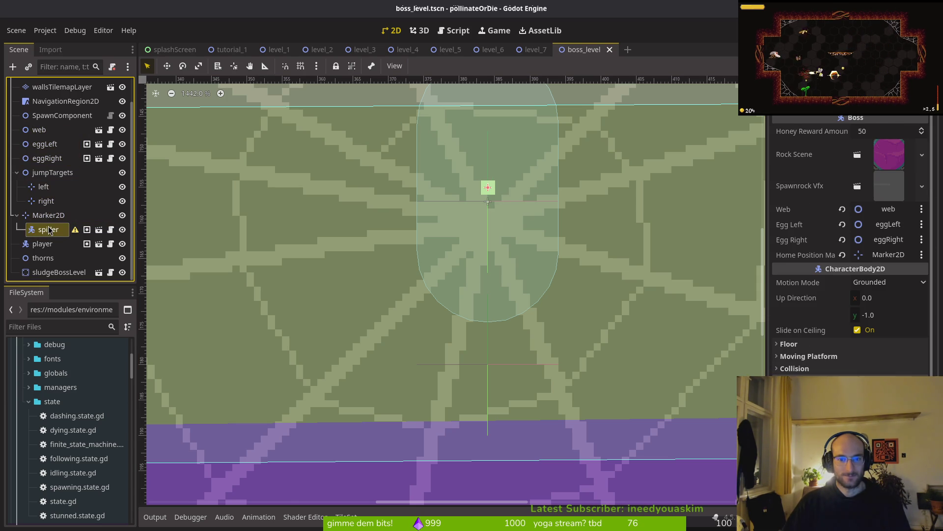
click(59, 216)
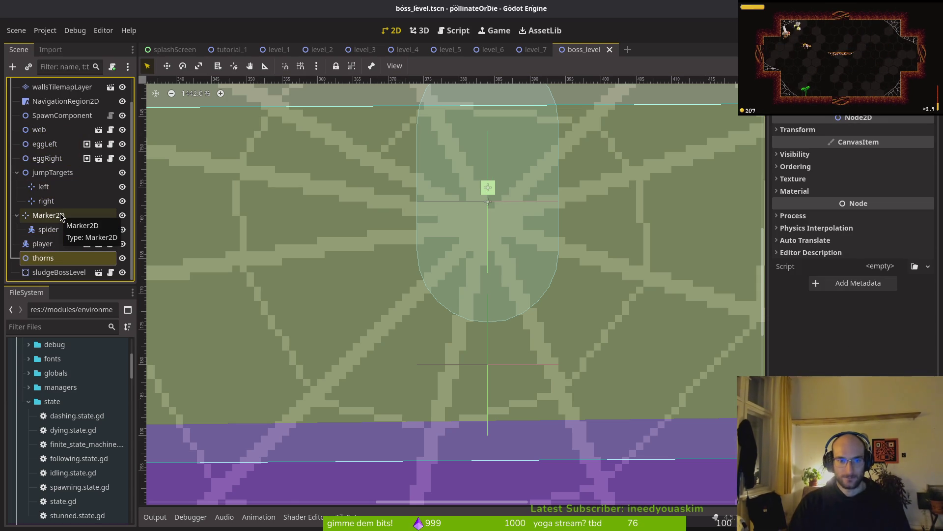
click(49, 230)
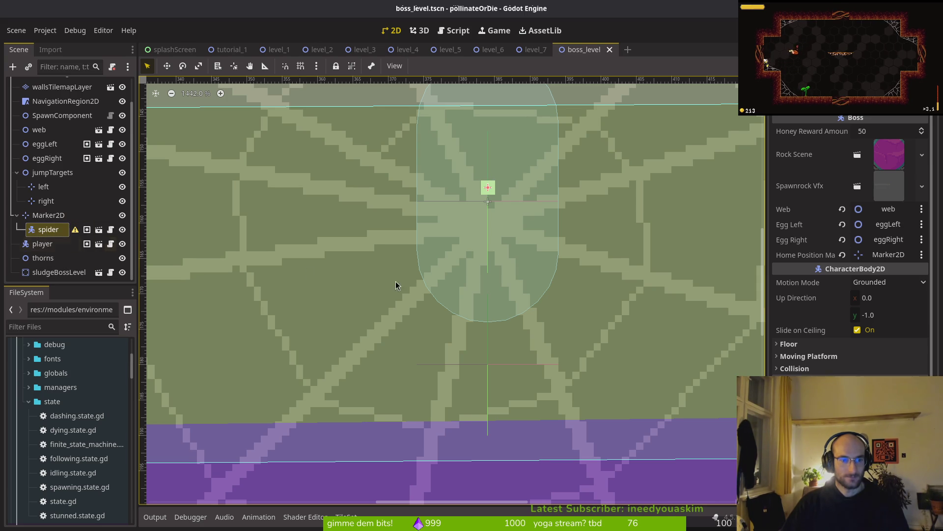
Nudge the spider down slightly and save boss_level.tscn
scroll(418, 294, right, 1)
key(Down)
key(Down)
key(ctrl+s)
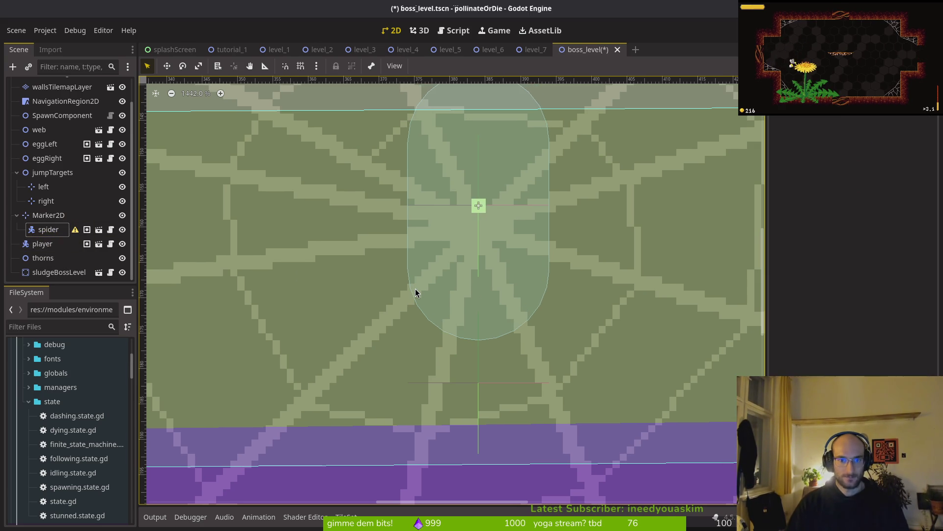
Select Marker2D, player, thorns, sludgeBossLevel, both eggs and the web together
click(48, 216)
ctrl+click(43, 244)
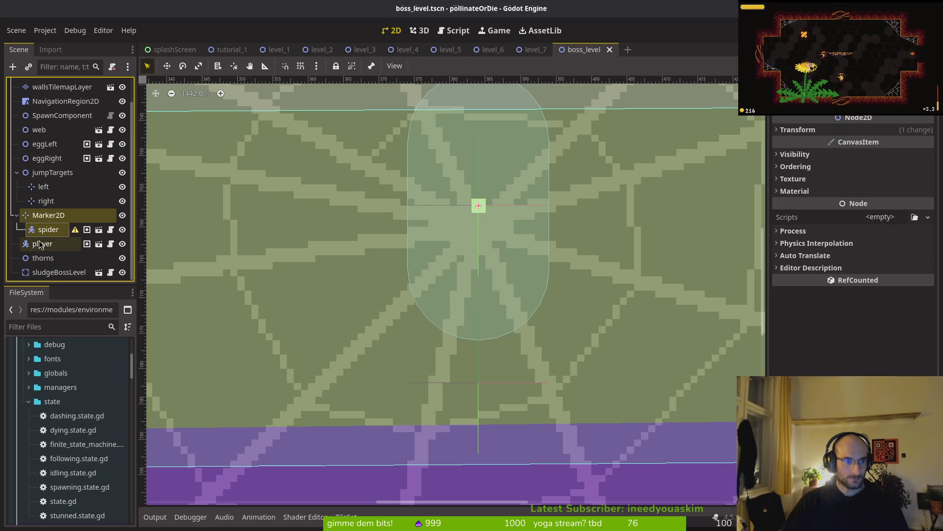
shift+click(41, 273)
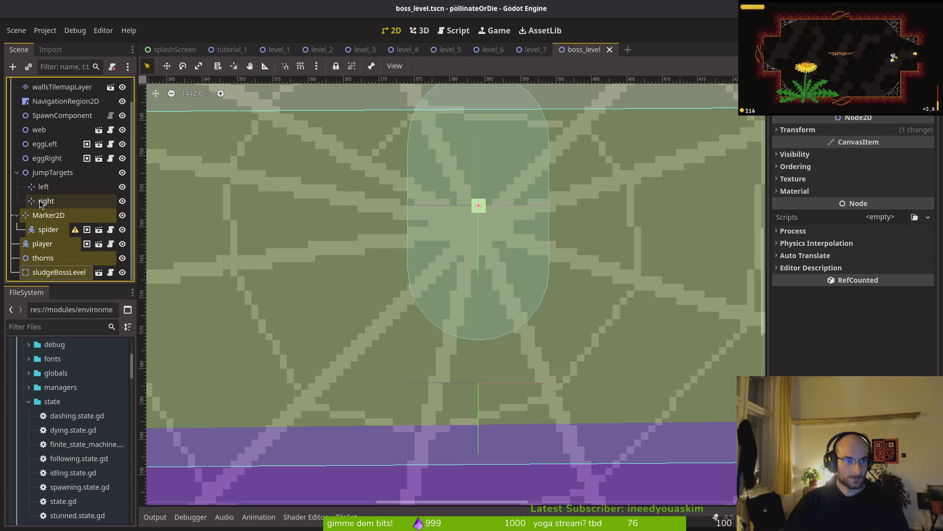
shift+click(40, 173)
ctrl+click(41, 173)
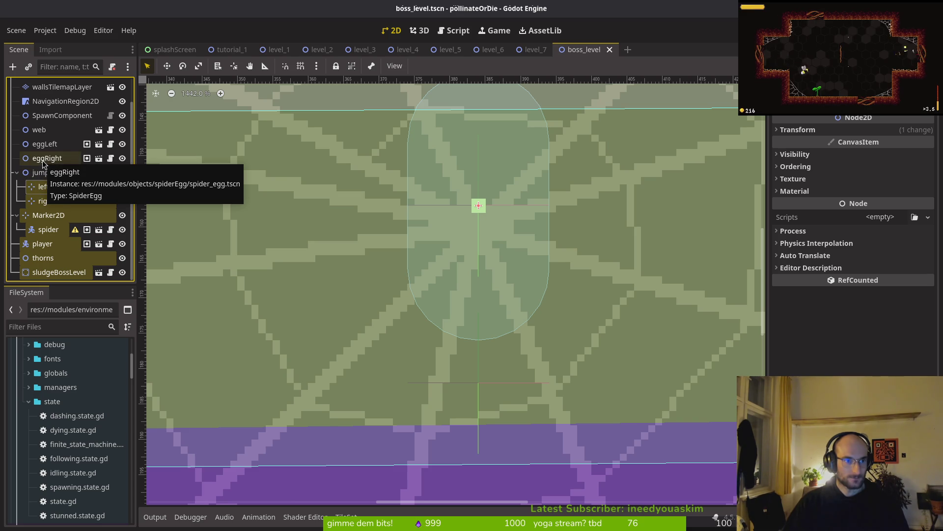
ctrl+click(44, 157)
ctrl+click(43, 145)
ctrl+click(40, 130)
scroll(45, 147, up, 2)
scroll(298, 208, down, 4)
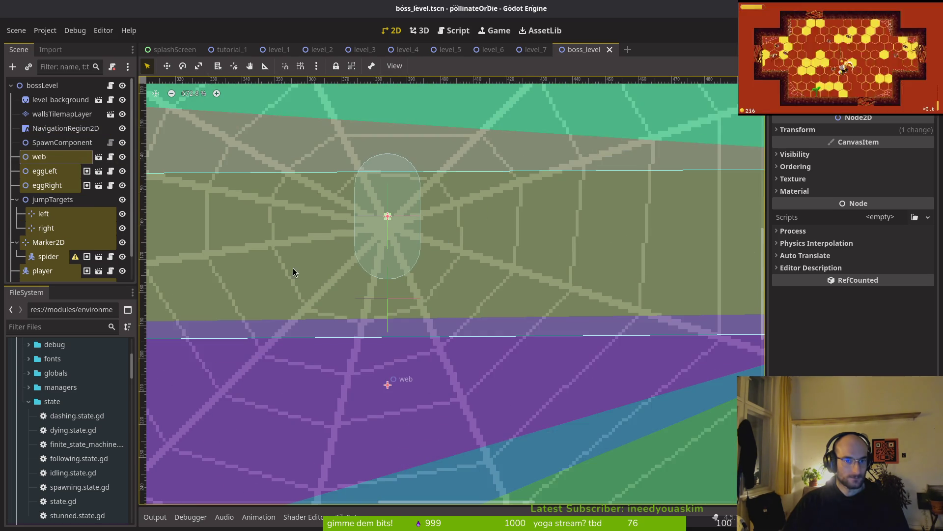
scroll(373, 265, down, 3)
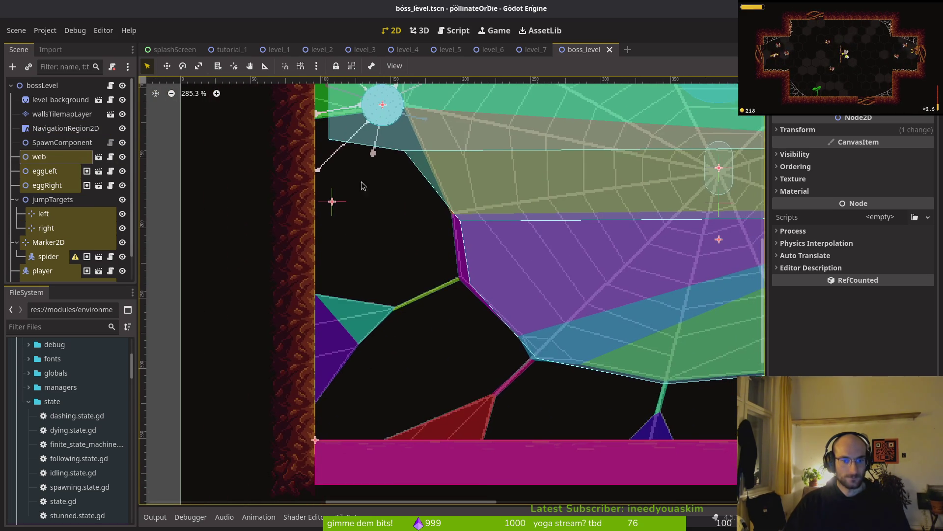
Shift all selected nodes down about 17 px and save the scene
key(Down)
key(Down)
key(Down)
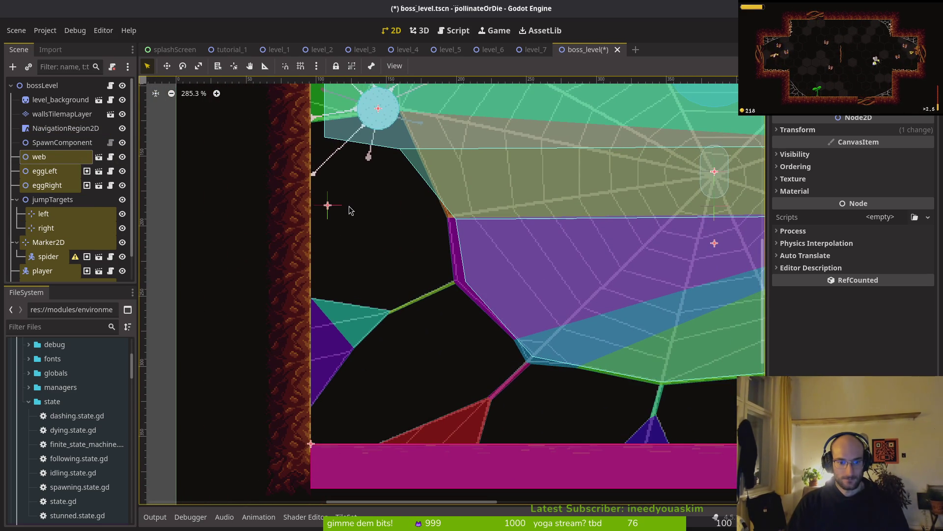
scroll(412, 311, up, 5)
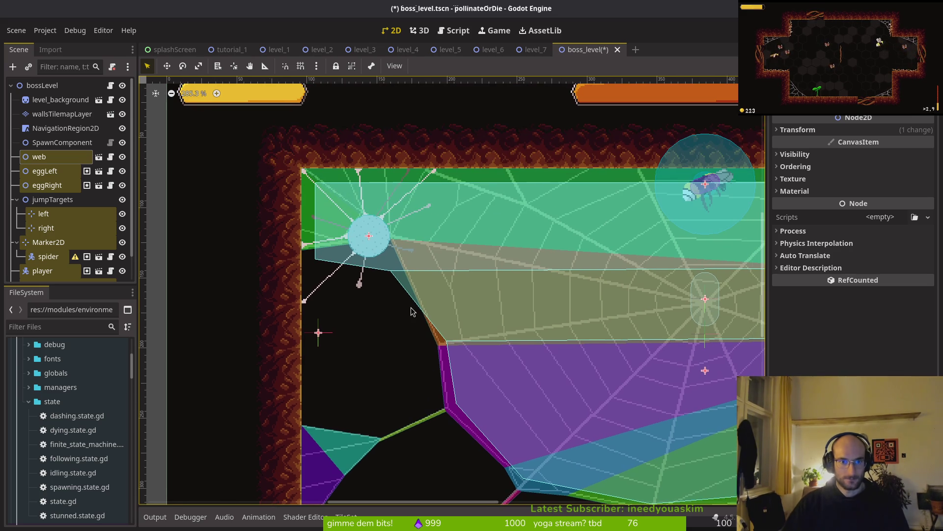
key(ctrl+s)
Select NavigationRegion2D and pan and zoom out to see its polygons across the arena
click(65, 127)
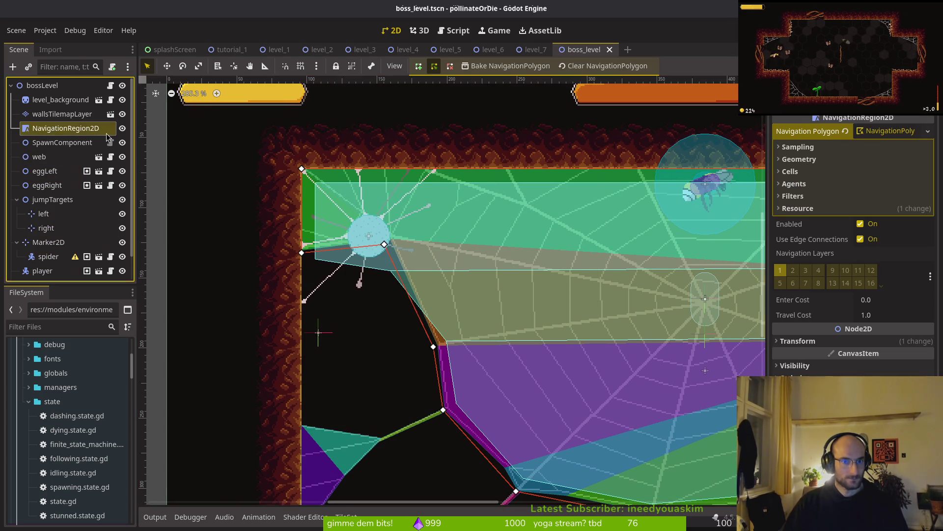
drag(532, 286, 339, 248)
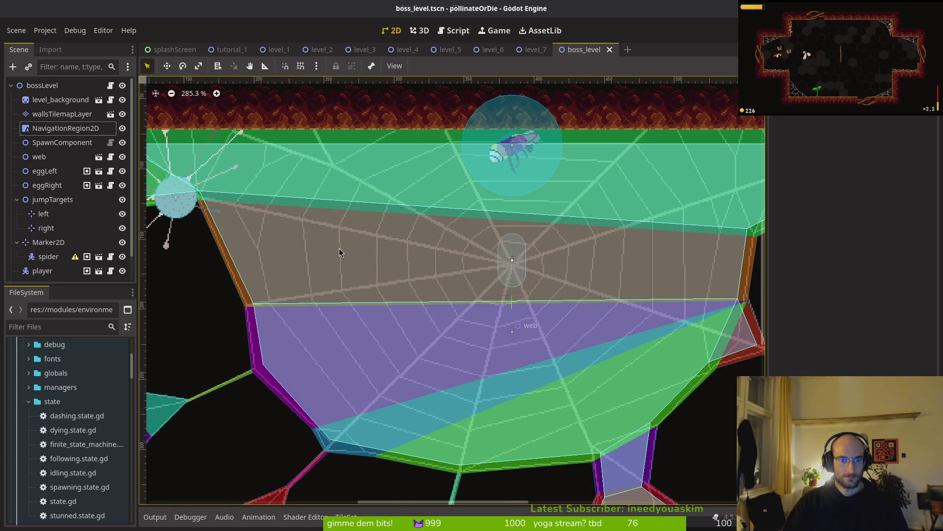
scroll(471, 294, down, 5)
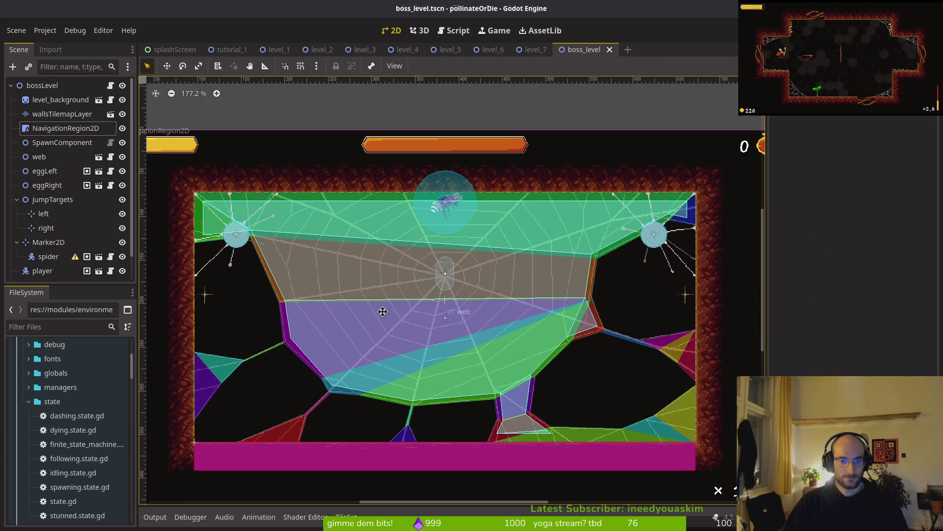
mouse_move(386, 316)
mouse_down()
mouse_move(307, 251)
mouse_move(326, 267)
mouse_move(419, 274)
mouse_move(427, 283)
mouse_up()
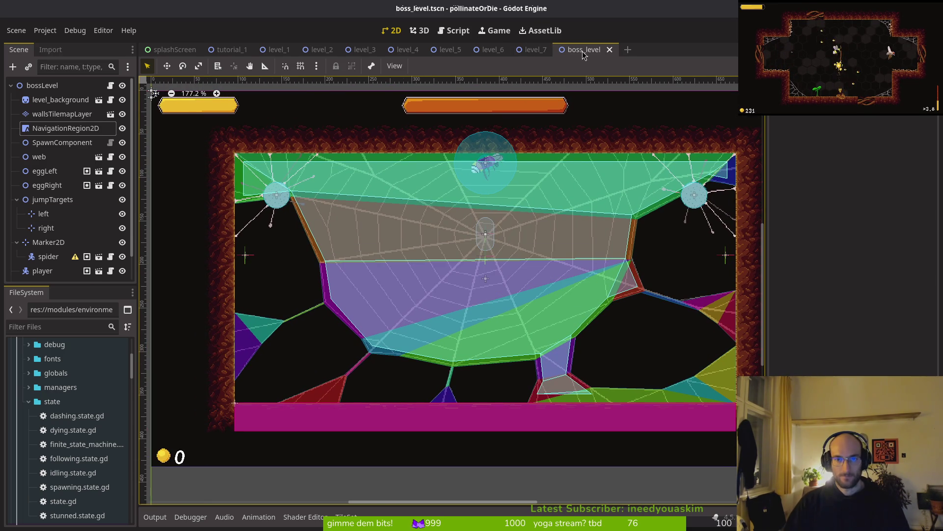
Close all open level scene tabs, from boss_level through tutorial_1
middle_click(584, 50)
middle_click(533, 50)
middle_click(491, 50)
middle_click(448, 50)
middle_click(405, 50)
middle_click(362, 50)
middle_click(319, 50)
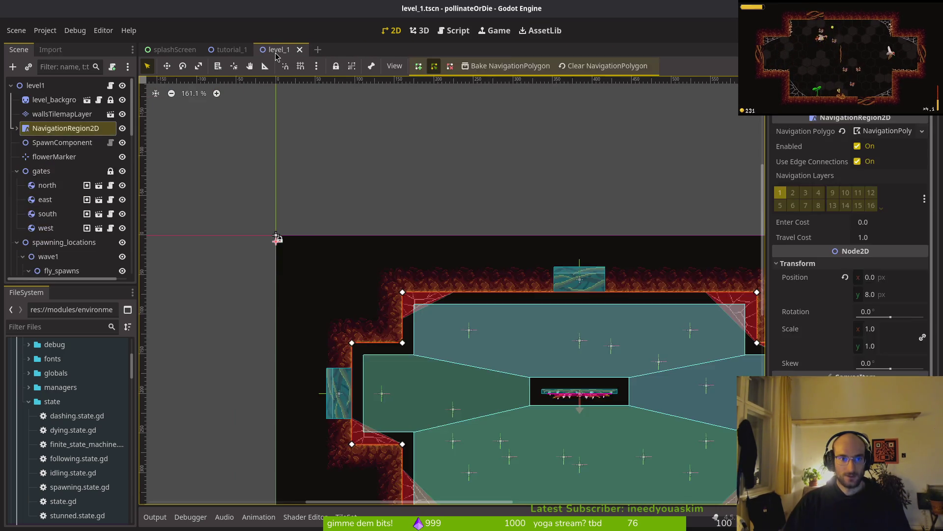
middle_click(276, 54)
middle_click(218, 53)
Open home.tscn through Quick Open by searching 'home'
key(ctrl+shift+o)
key(Escape)
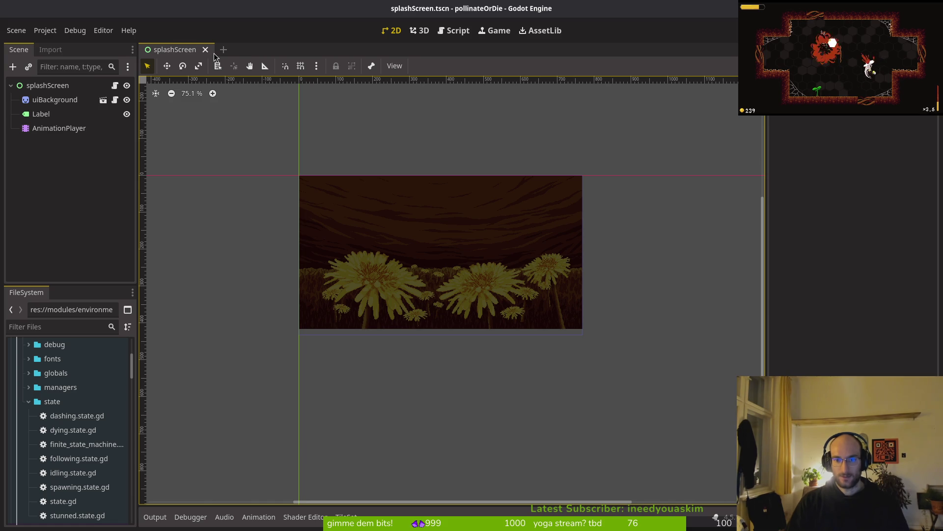
key(ctrl+shift+o)
text(hi)
key(Escape)
key(ctrl+shift+o)
text(home)
key(Return)
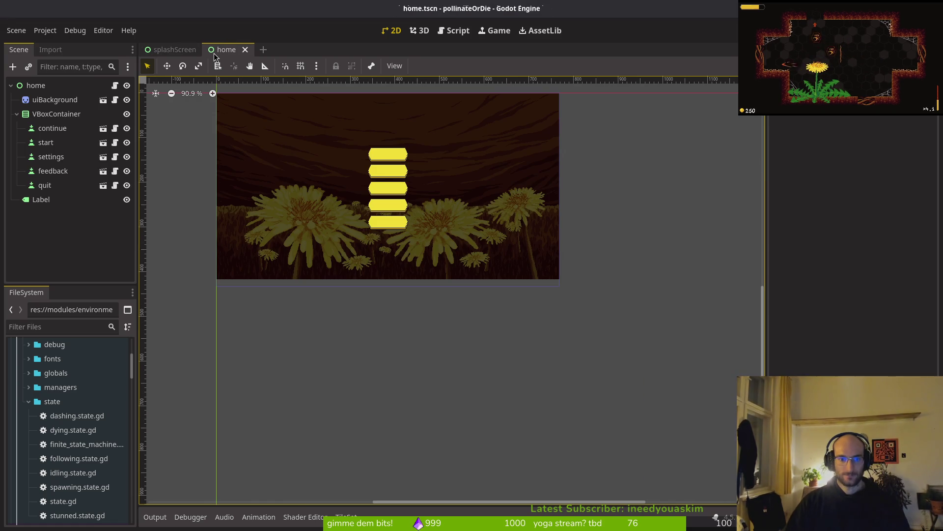
Inspect the VBoxContainer and Label nodes, save home.tscn, select uiBackground, then switch to Aseprite
click(38, 120)
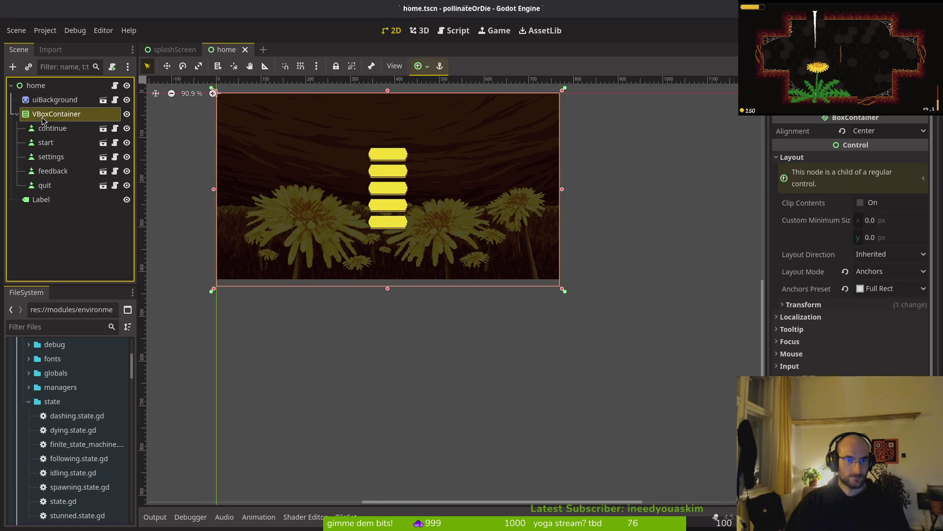
key(Down)
key(Down)
key(Down)
key(Up)
key(Up)
key(Up)
click(55, 201)
scroll(393, 285, up, 5)
key(ctrl+s)
click(54, 100)
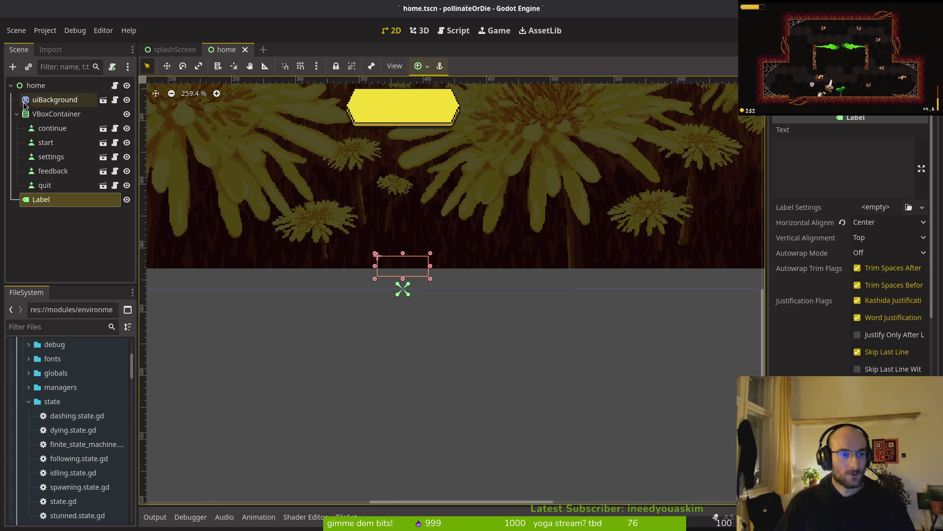
key(alt+Tab)
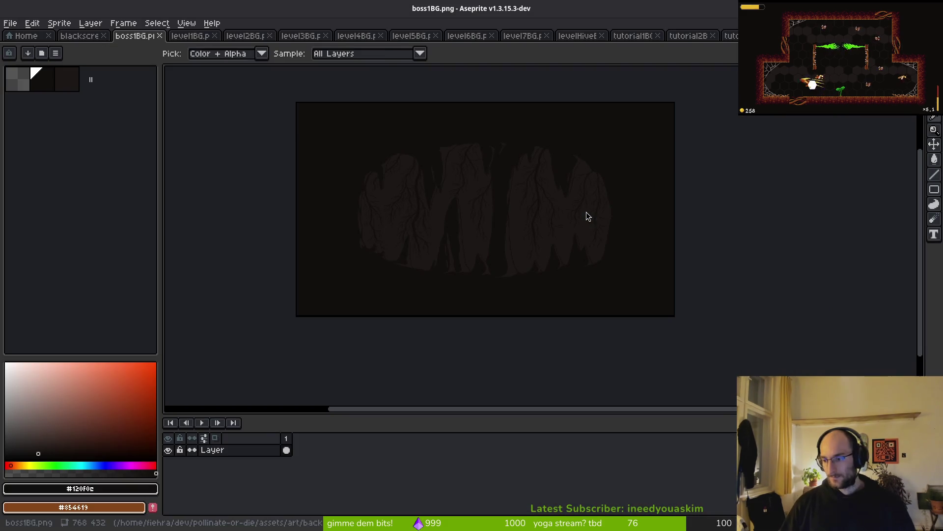
Open cover.aseprite from the assets/aseprite folder and show its 768×416 Canvas Size dialog
key(ctrl+o)
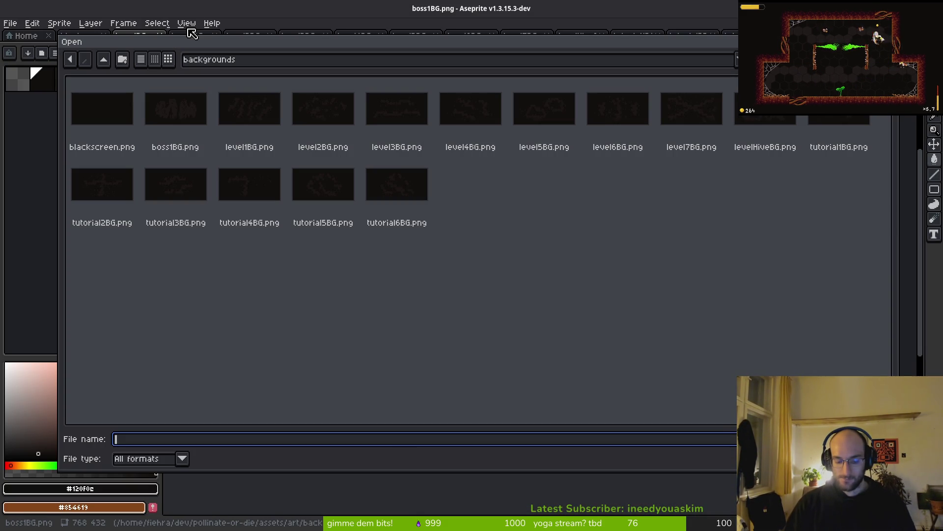
key(Escape)
click(9, 23)
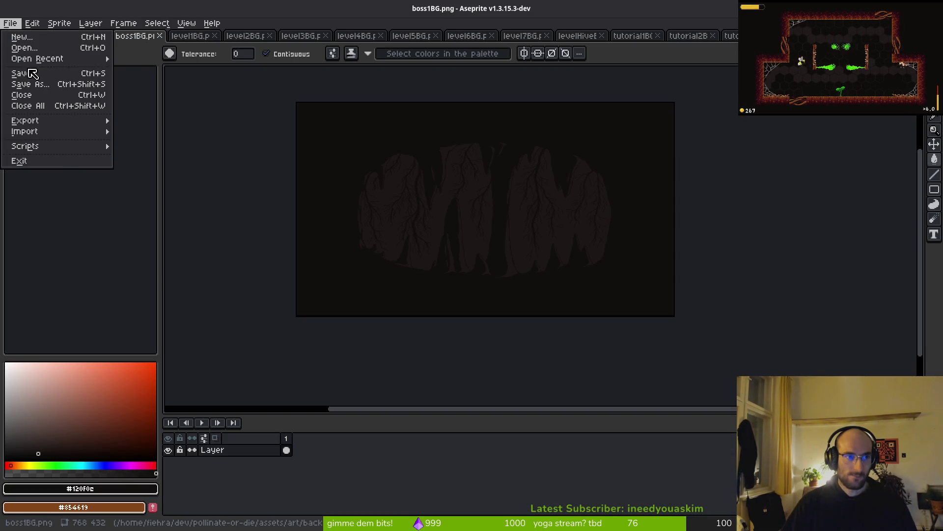
click(22, 48)
click(104, 60)
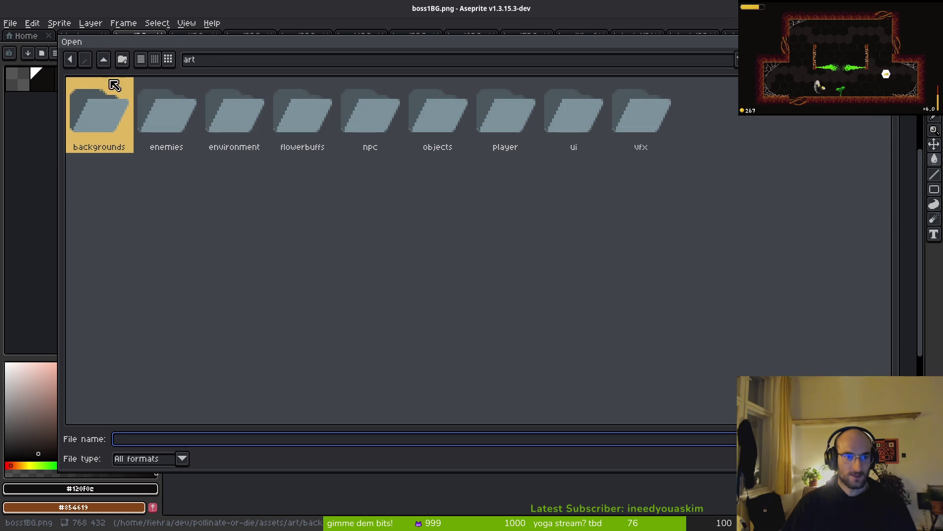
click(105, 60)
double_click(172, 115)
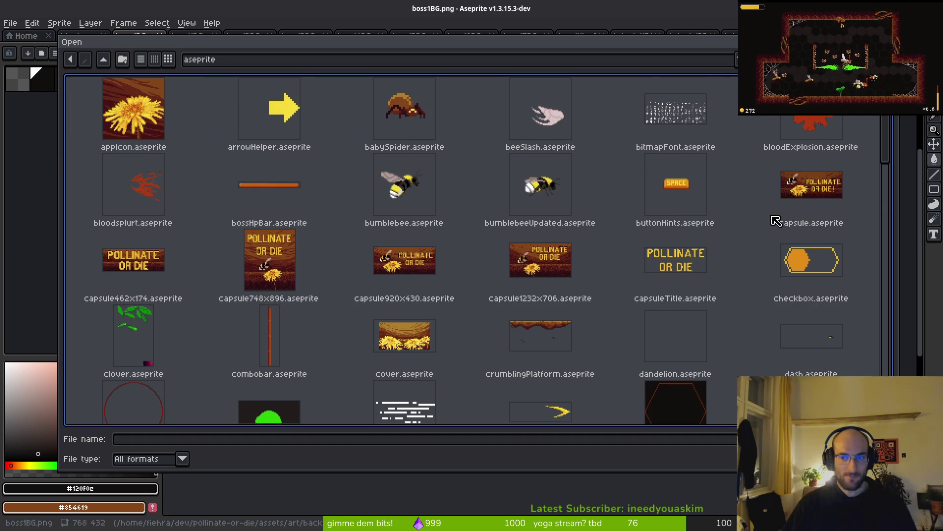
scroll(689, 287, down, 3)
scroll(650, 266, up, 3)
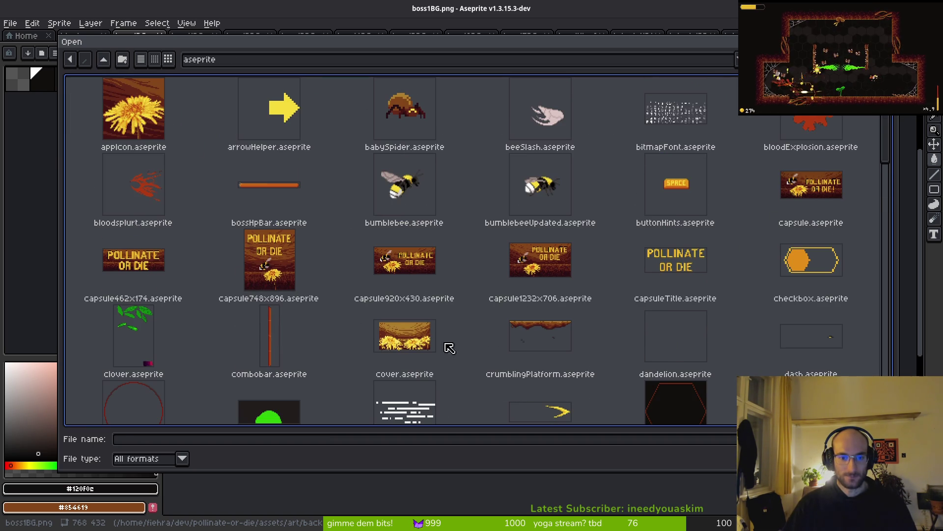
click(466, 364)
key(Return)
key(ctrl+alt+c)
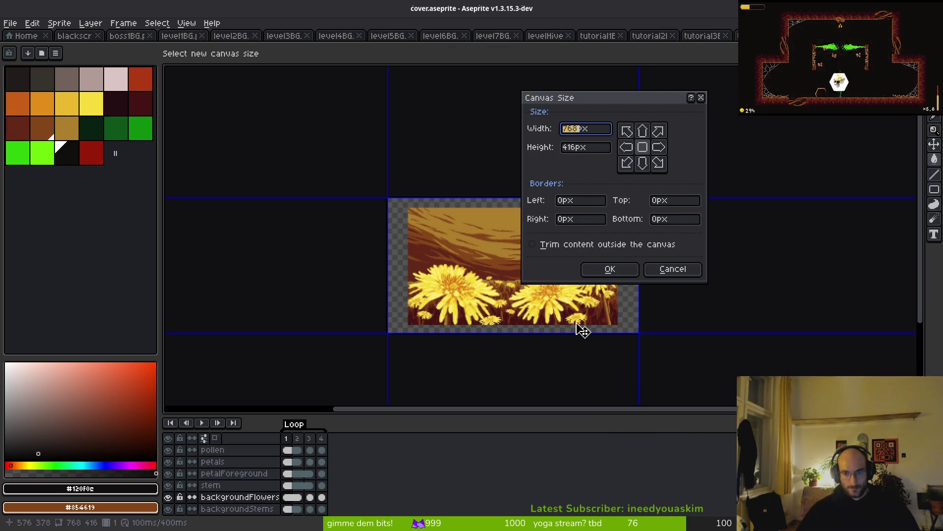
Cancel the dialog, then resize the canvas height to 432 px
click(693, 269)
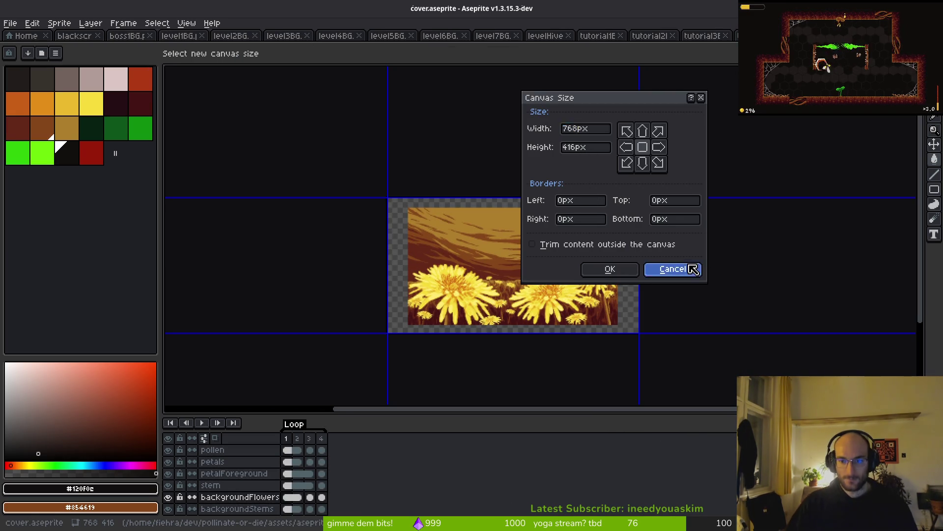
key(Right)
key(Right)
key(Right)
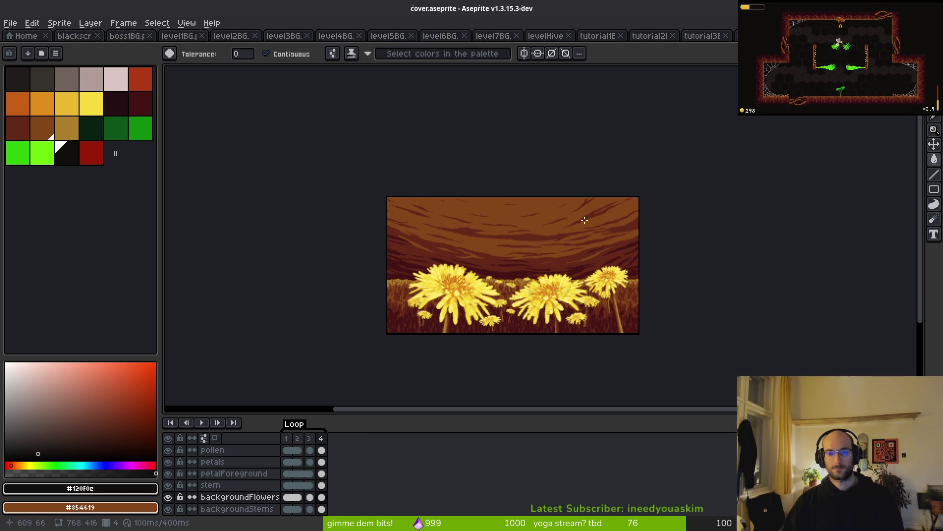
scroll(587, 220, up, 1)
key(ctrl+alt+c)
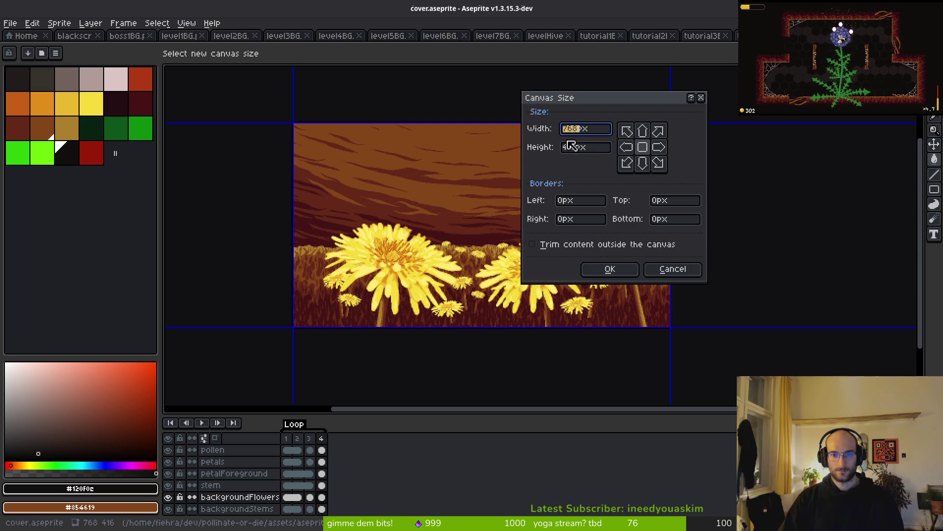
click(578, 149)
text(432)
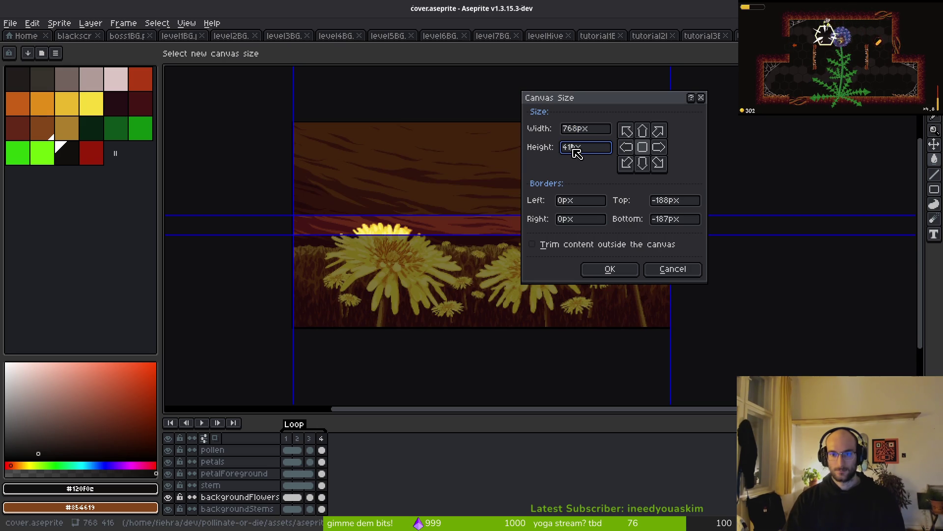
key(Return)
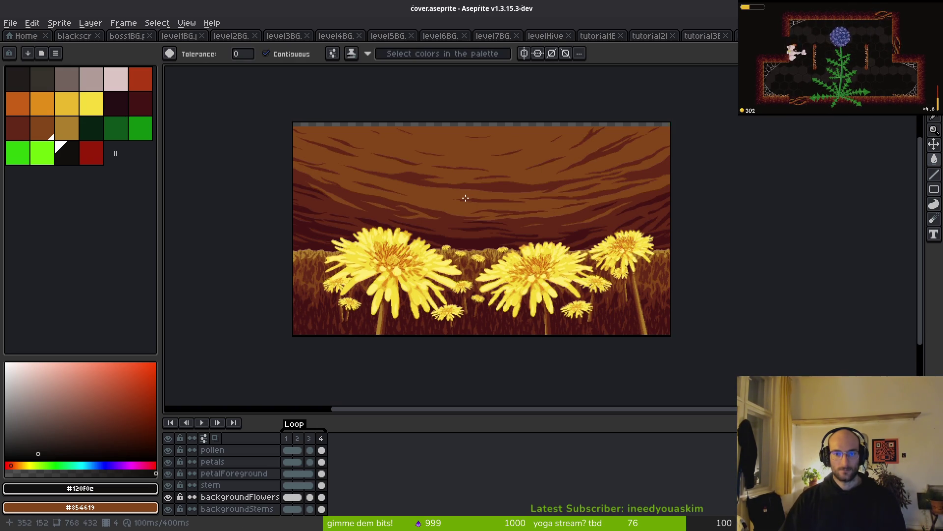
Undo and reapply the 768x432 canvas size with the centred anchor
key(ctrl+z)
key(ctrl+alt+c)
click(576, 151)
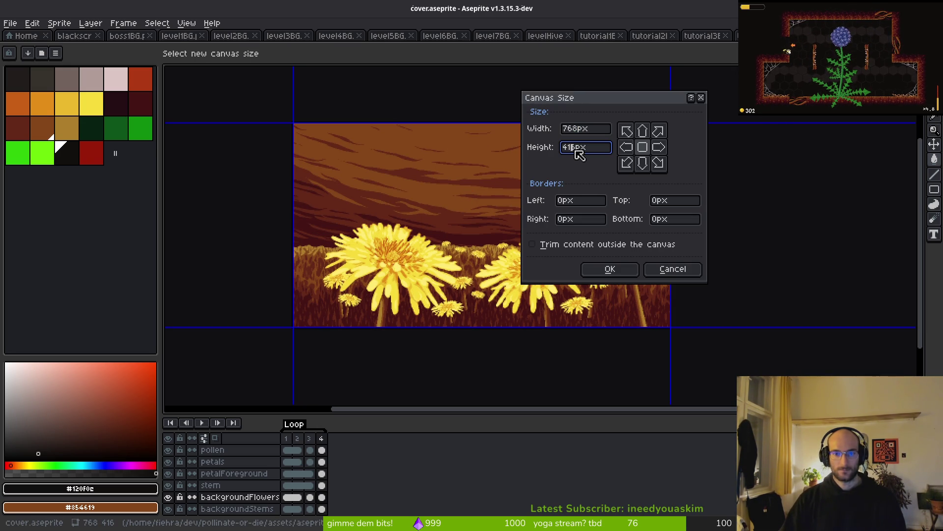
text(432)
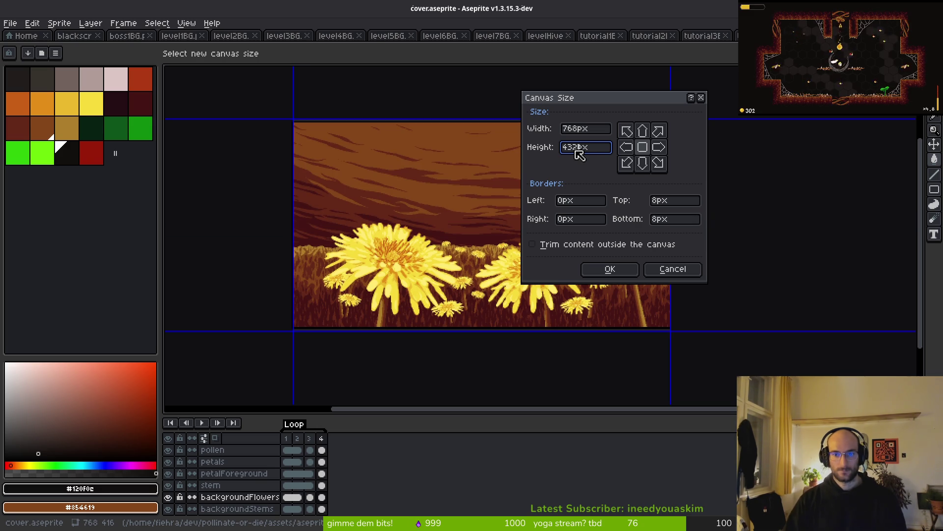
click(608, 269)
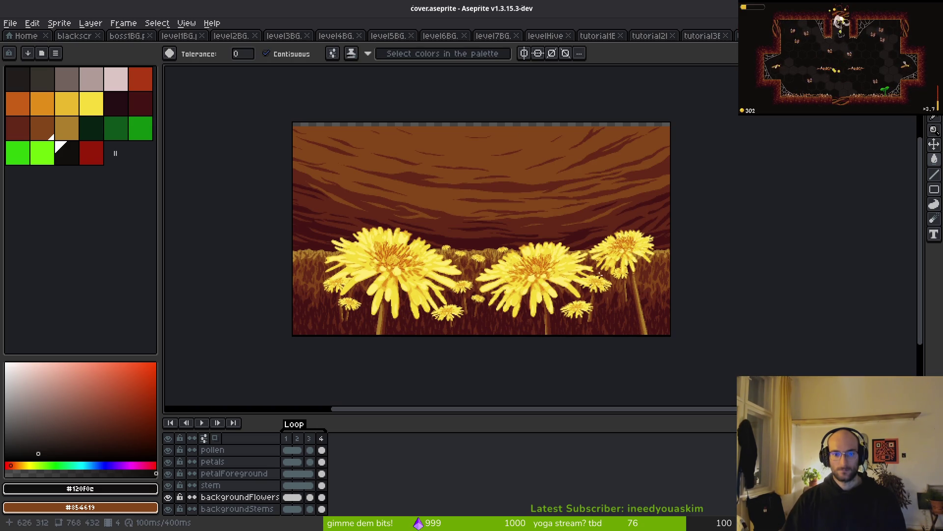
scroll(381, 334, up, 4)
scroll(388, 331, down, 4)
scroll(442, 186, up, 4)
scroll(442, 186, down, 4)
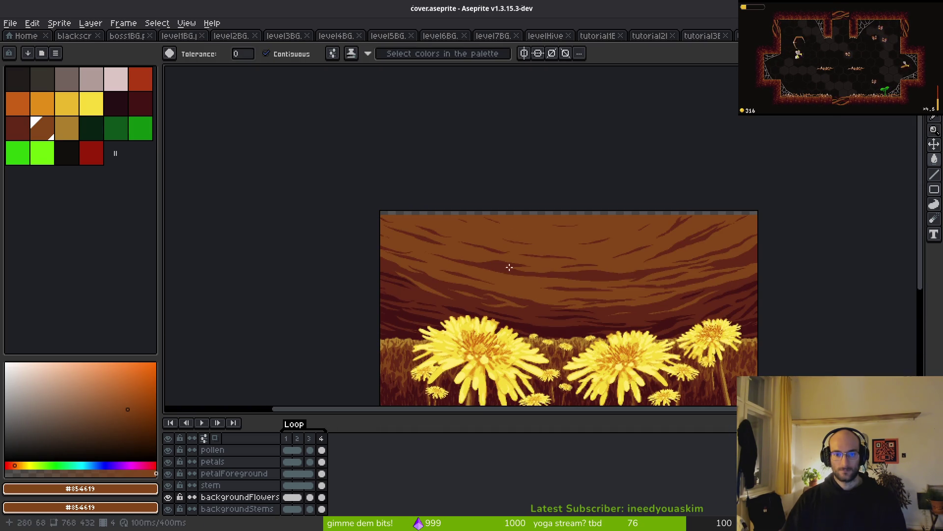
scroll(262, 457, down, 3)
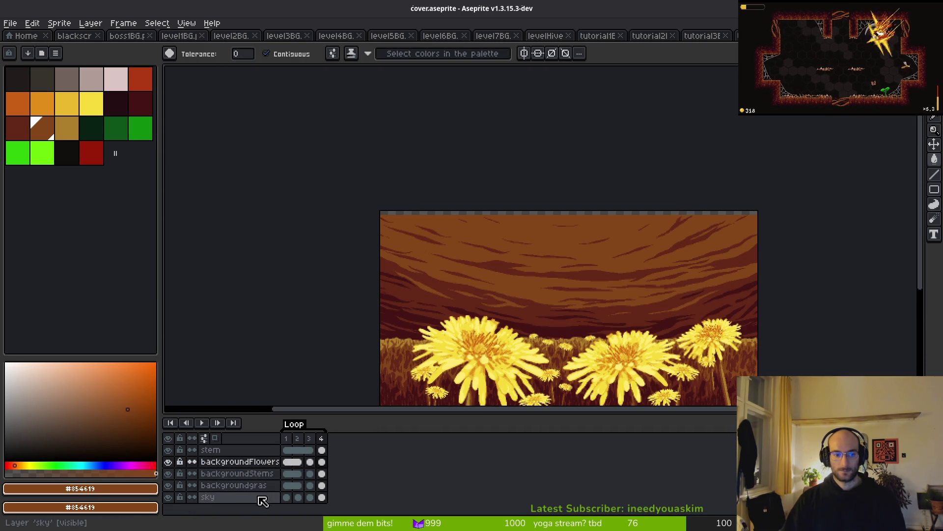
Make the sky layer active and save cover.aseprite
click(262, 497)
scroll(516, 242, up, 4)
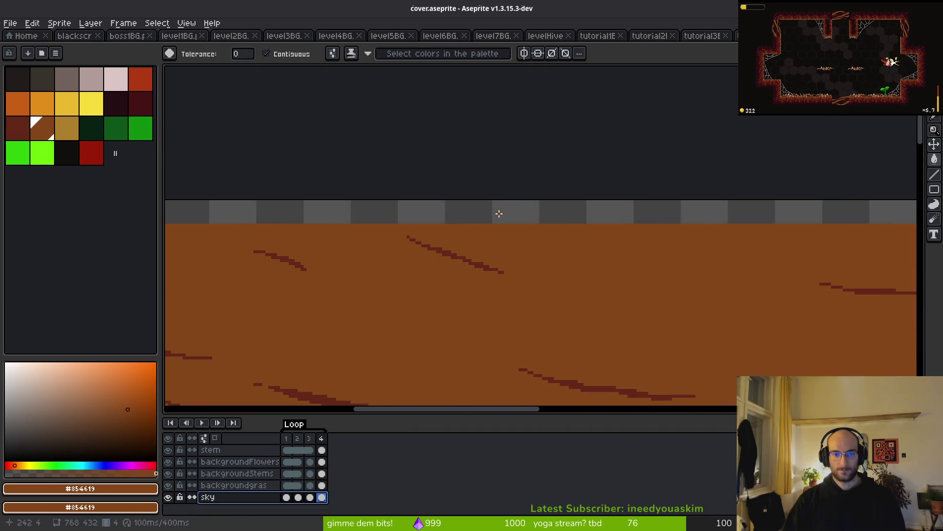
scroll(512, 224, down, 6)
key(ctrl+s)
scroll(613, 250, up, 4)
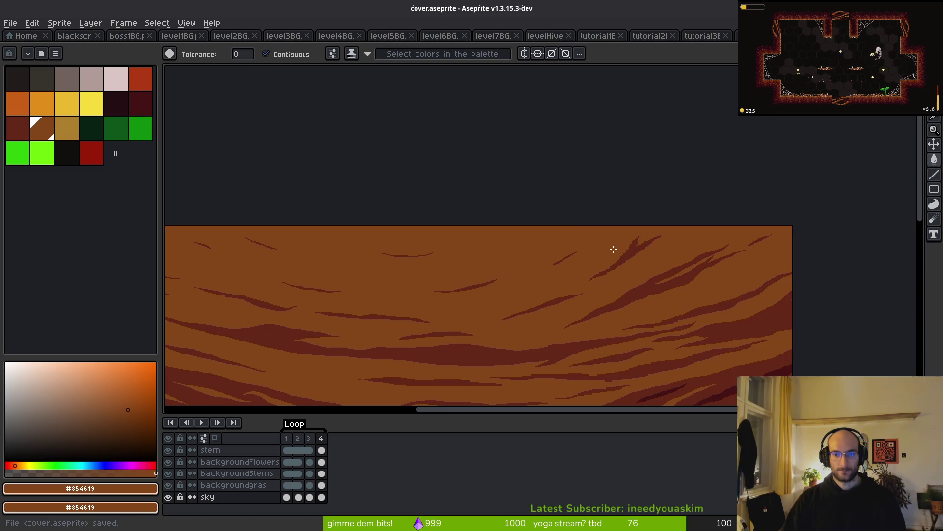
scroll(594, 286, down, 5)
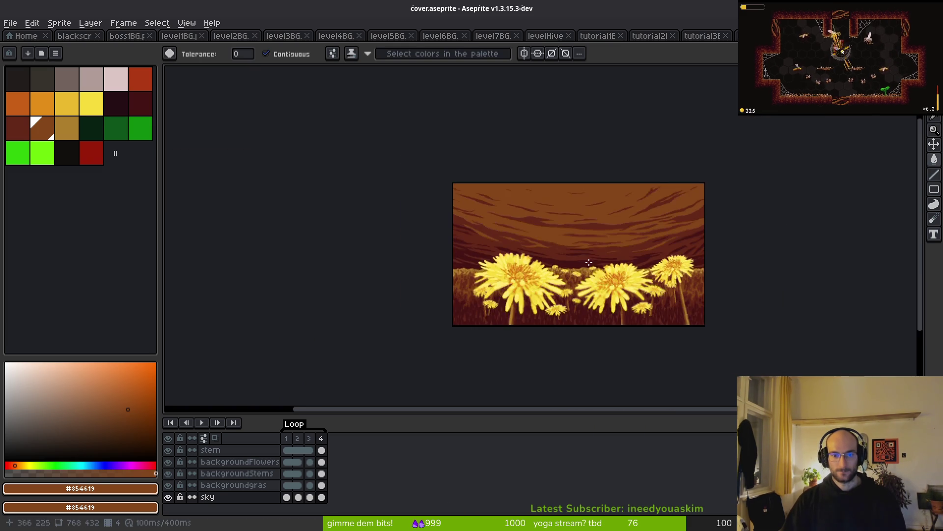
key(v)
key(ctrl+s)
key(w)
drag(560, 254, 524, 263)
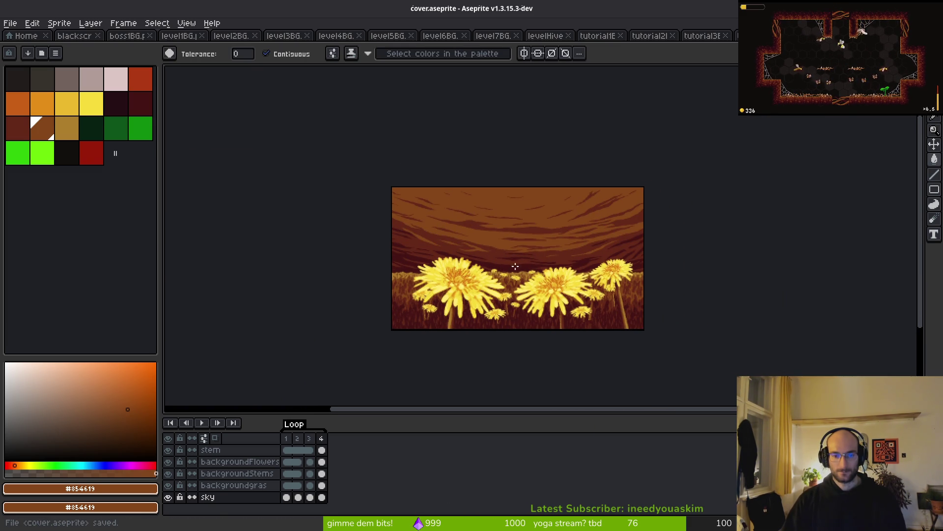
Export cover.gif with Frames set to Selected frames, accepting the GIF warning
key(ctrl+alt+shift+s)
click(238, 46)
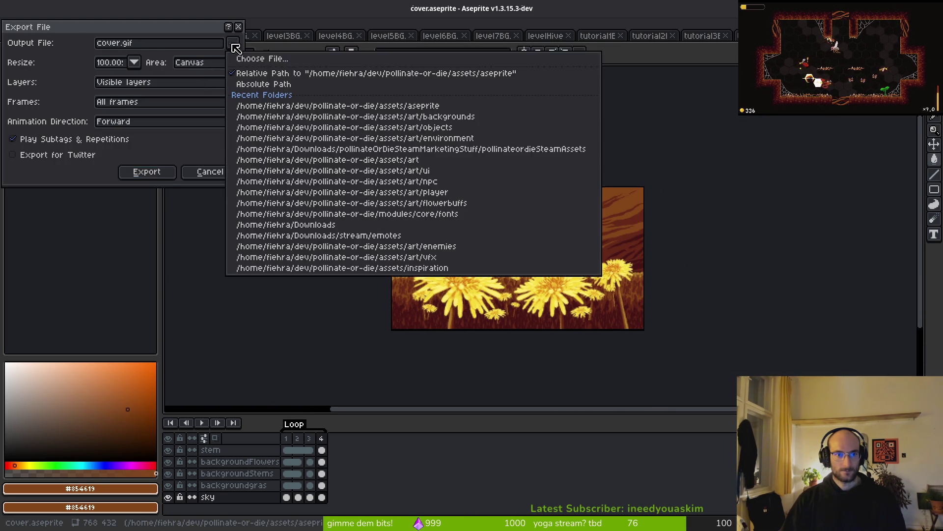
click(250, 60)
key(Return)
key(Return)
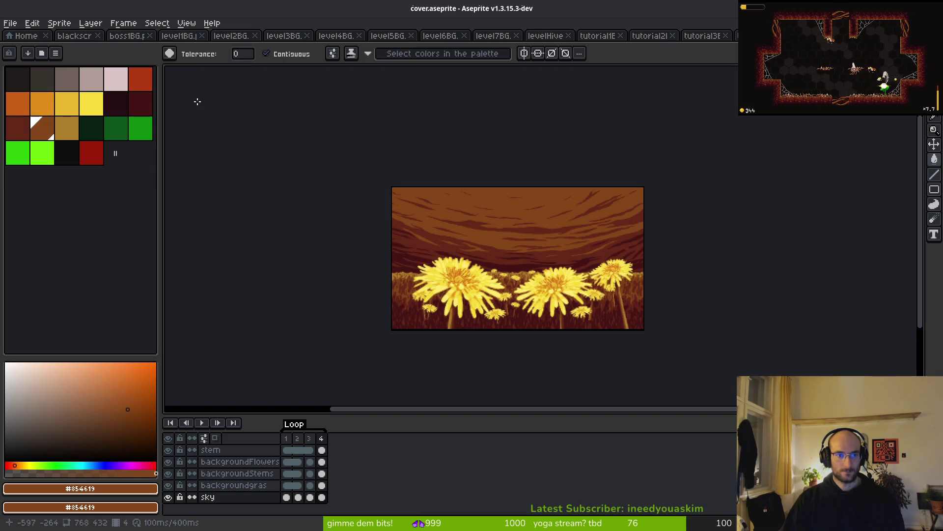
key(ctrl+alt+shift+s)
click(140, 102)
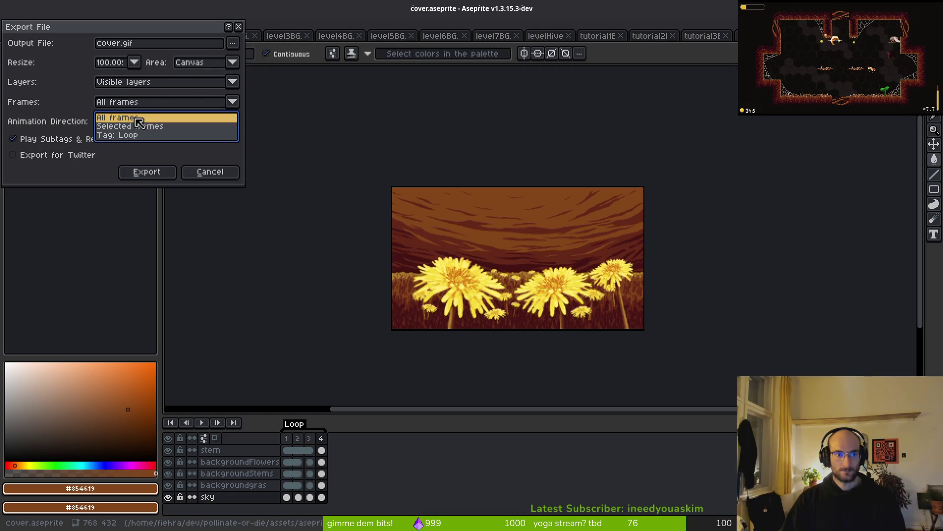
click(134, 127)
click(172, 154)
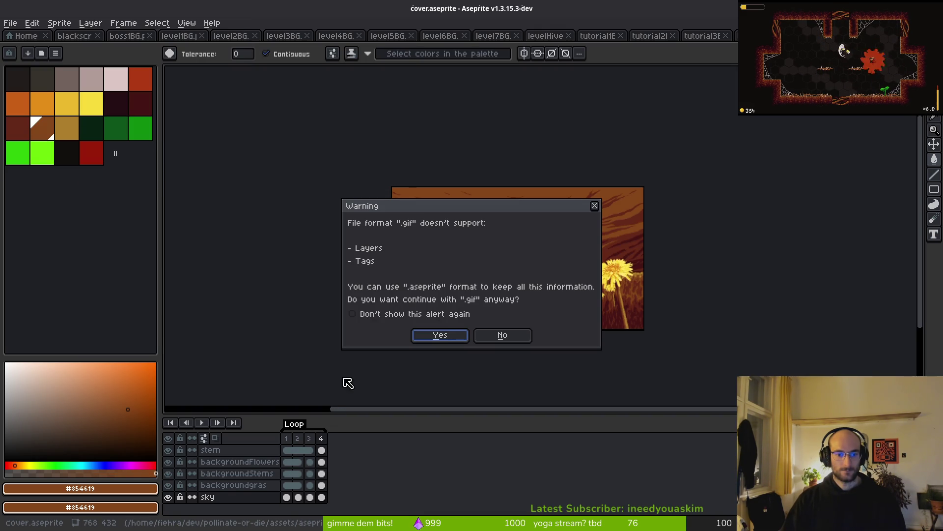
click(441, 335)
Select frame 4 and point the export output to the art/ui folder
click(321, 437)
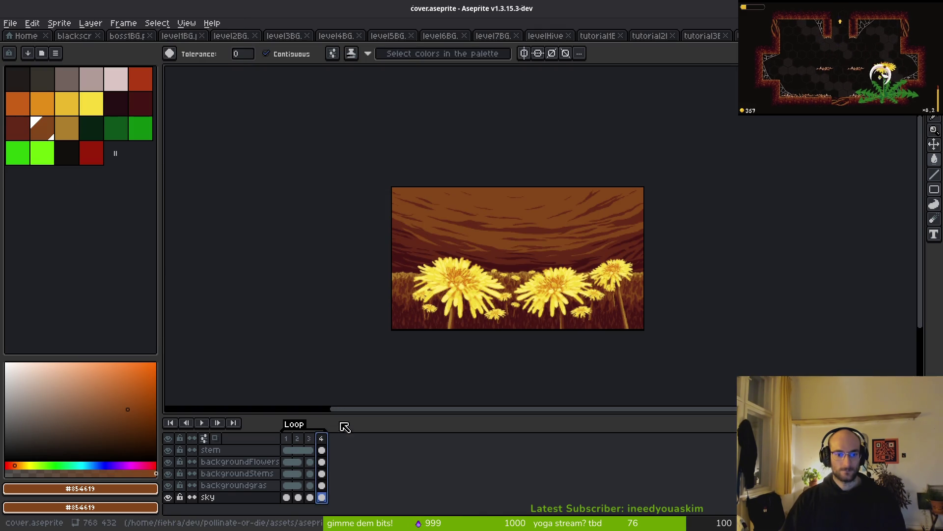
key(ctrl+alt+shift+s)
click(236, 45)
click(236, 45)
click(236, 46)
click(248, 59)
click(104, 62)
double_click(98, 105)
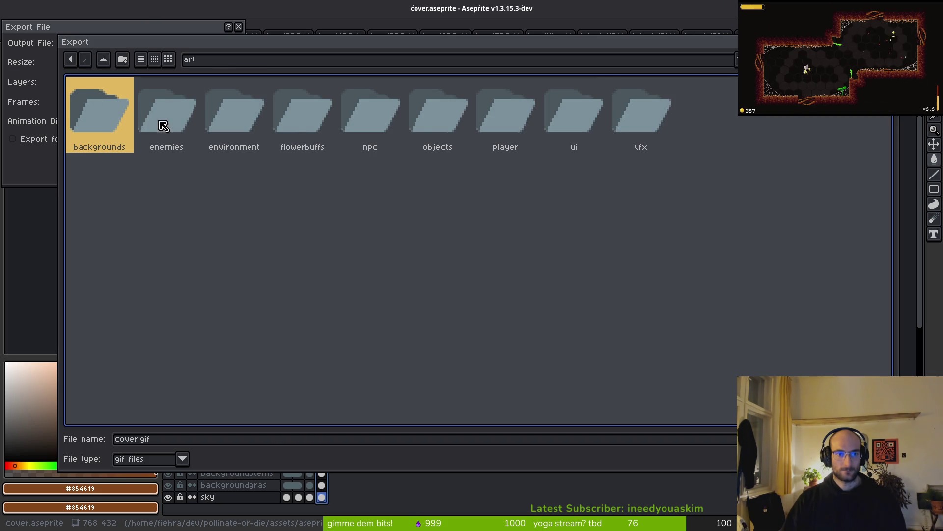
double_click(579, 118)
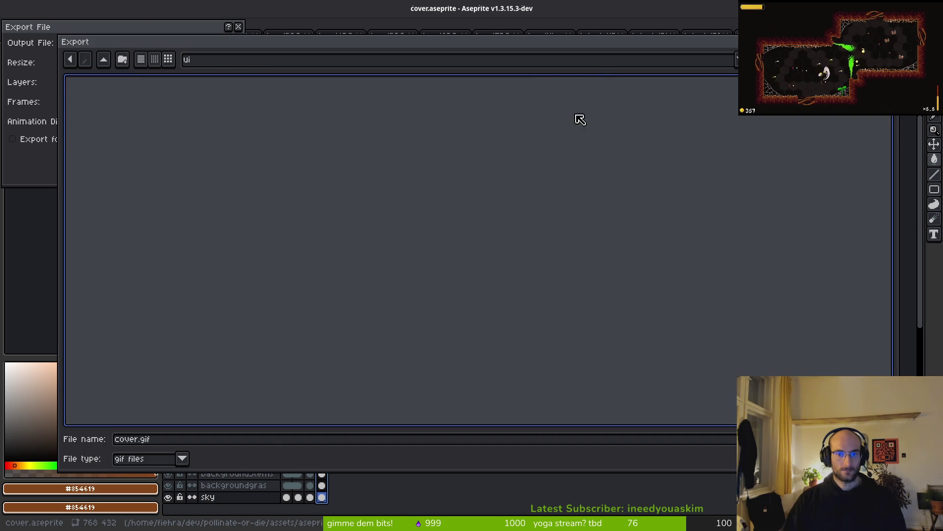
Export as PNG overwriting homescreen-Sheet.png, then switch to the file manager
click(183, 459)
click(130, 399)
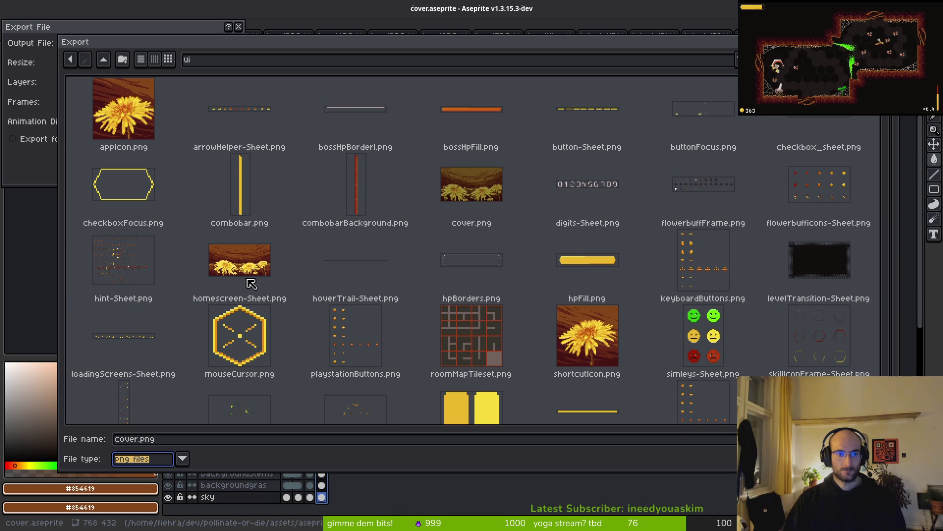
click(459, 197)
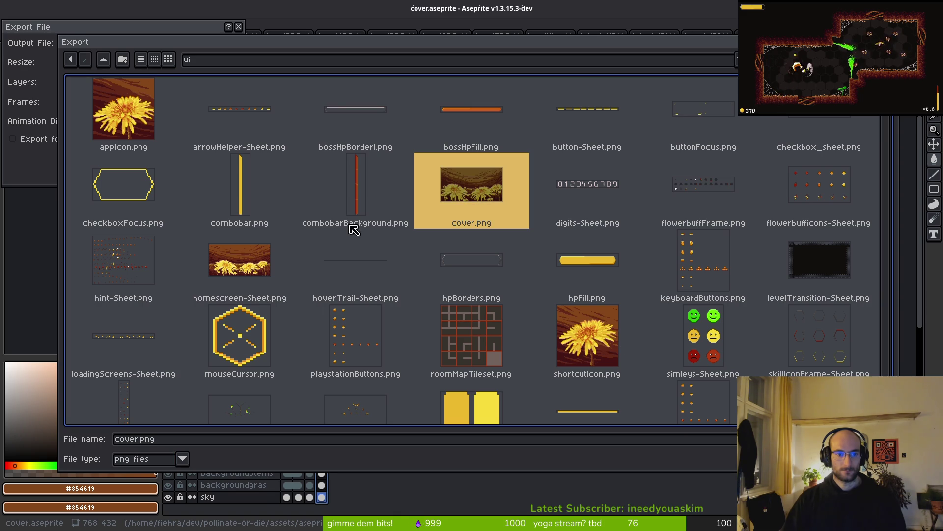
click(267, 263)
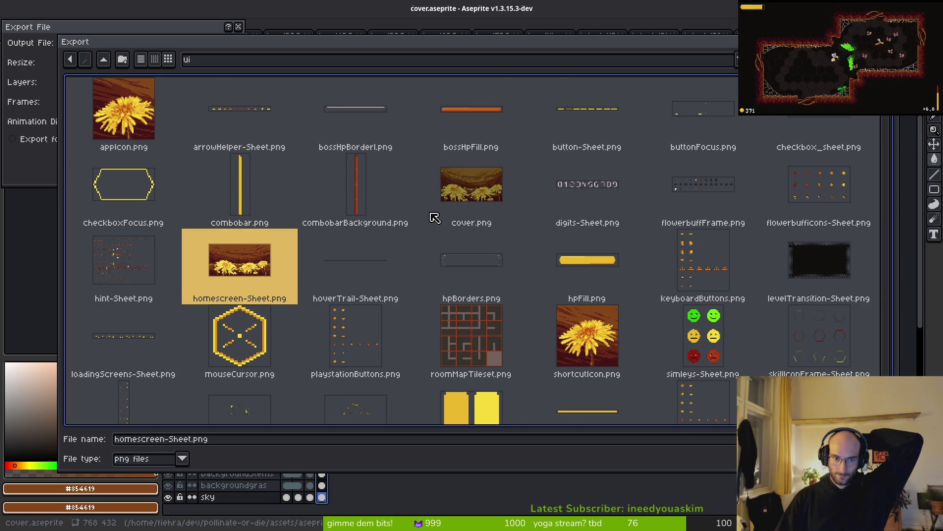
scroll(442, 214, down, 1)
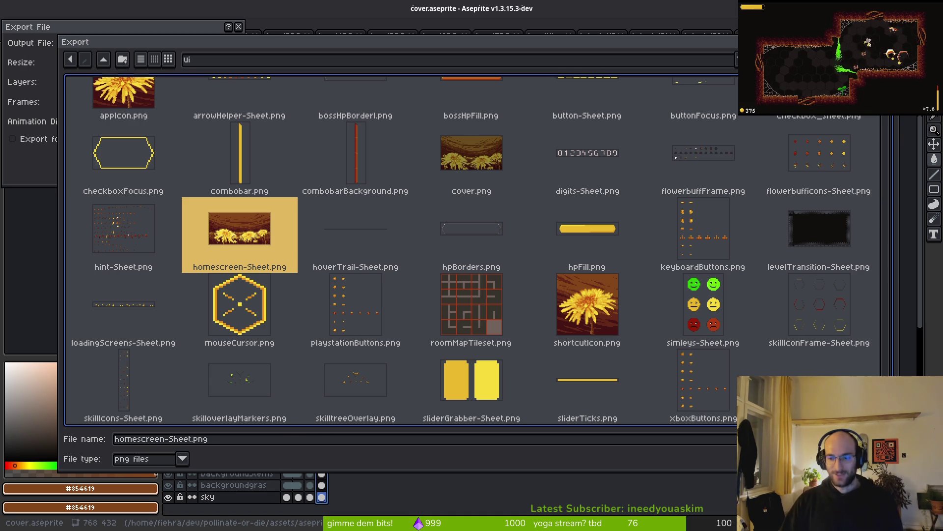
key(Return)
click(409, 299)
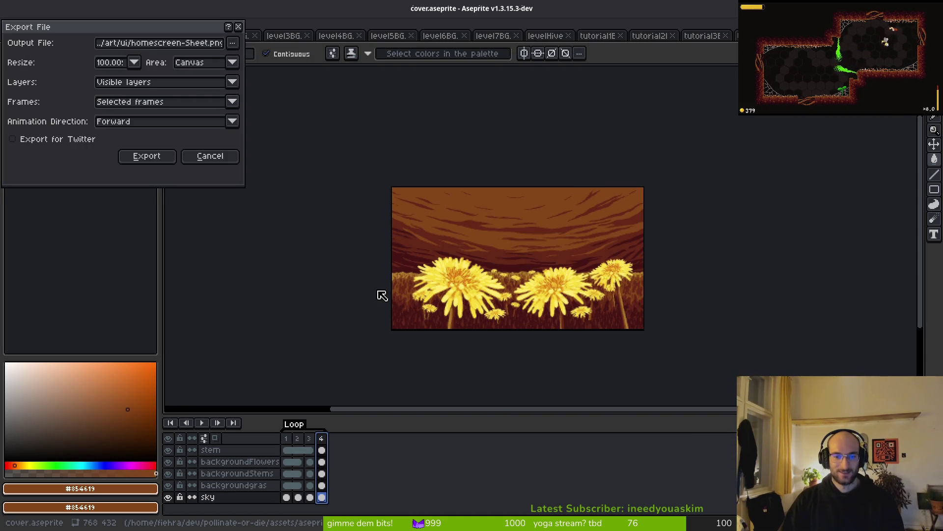
click(145, 158)
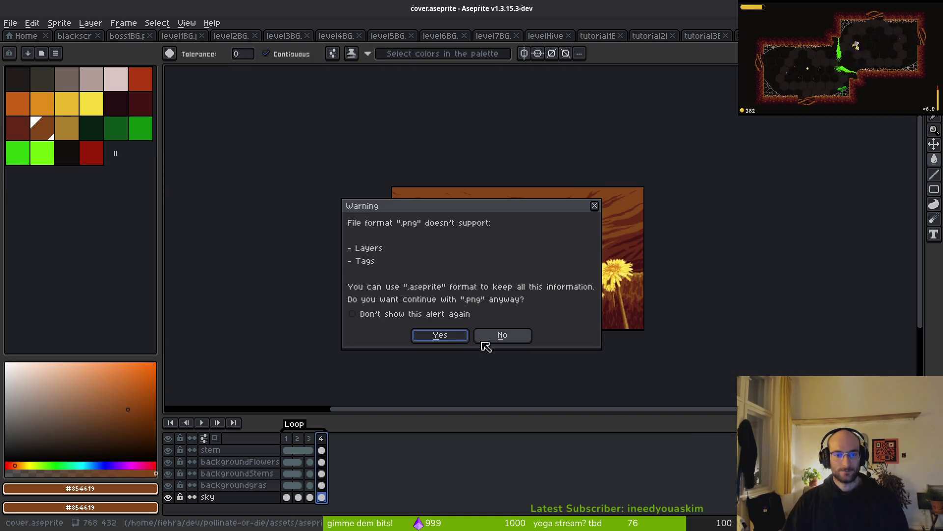
click(447, 334)
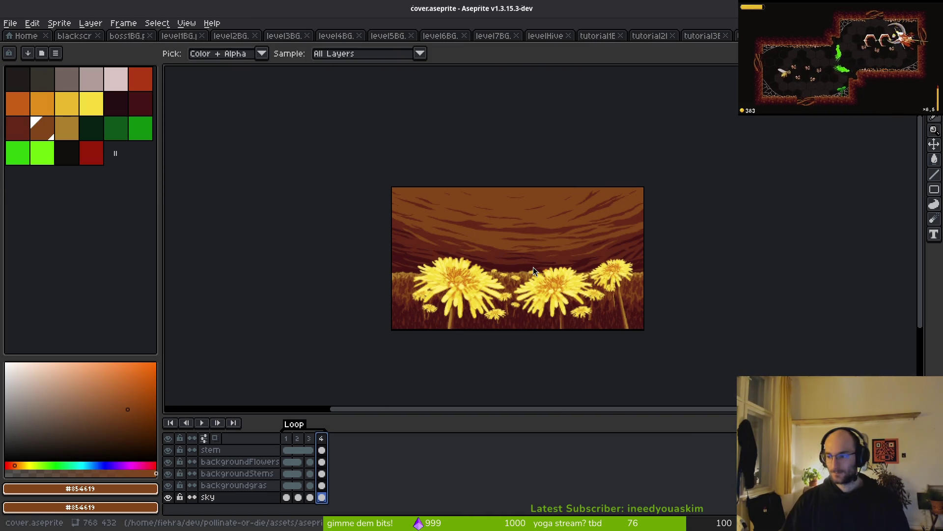
key(alt+Tab)
key(super+e)
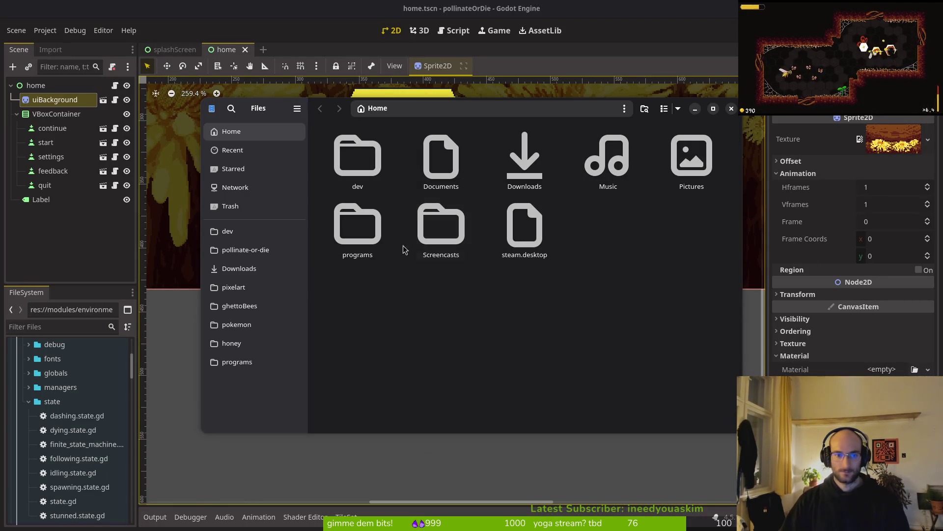
Browse to pollinate-or-die/assets/art/ui and preview cover.png
click(245, 249)
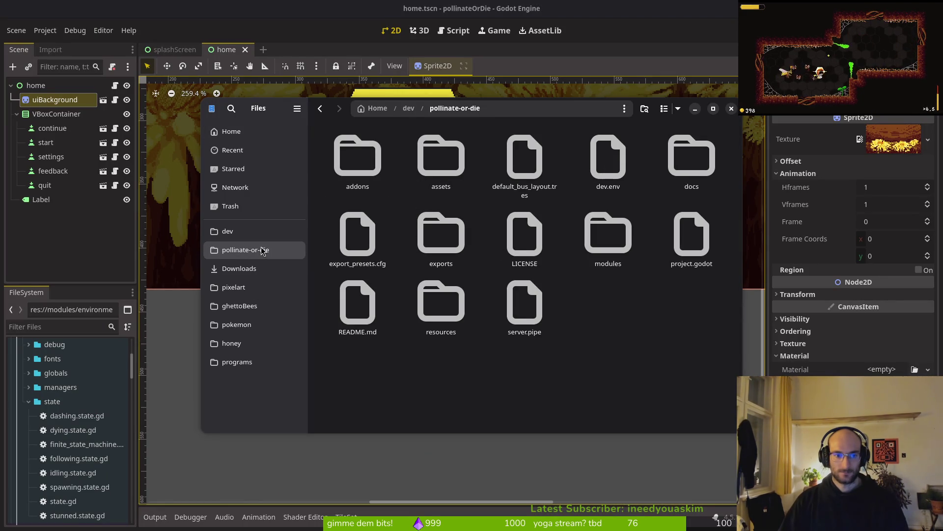
double_click(441, 156)
double_click(353, 149)
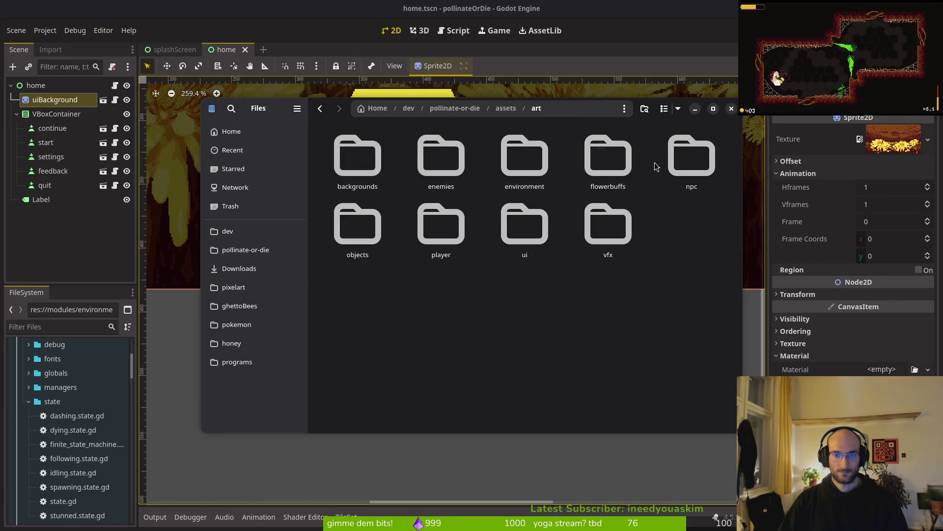
double_click(514, 211)
scroll(441, 246, down, 3)
click(343, 318)
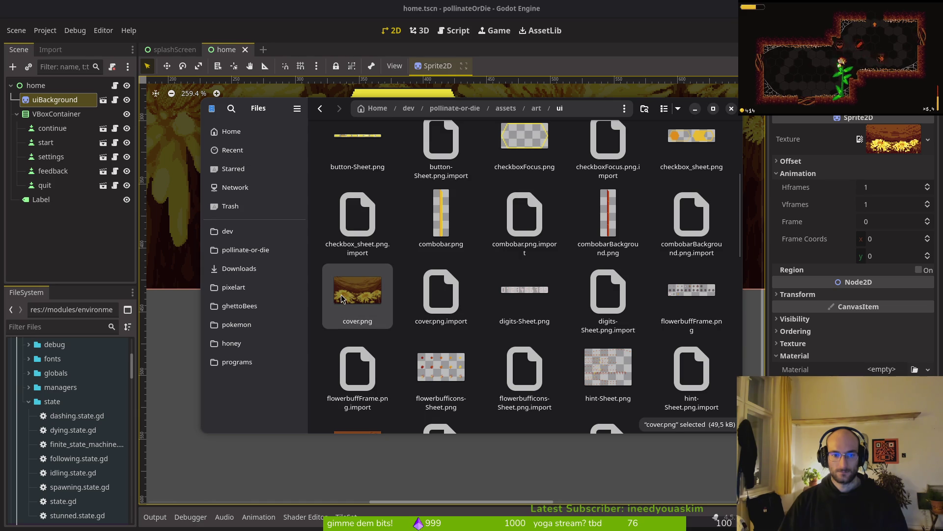
double_click(342, 298)
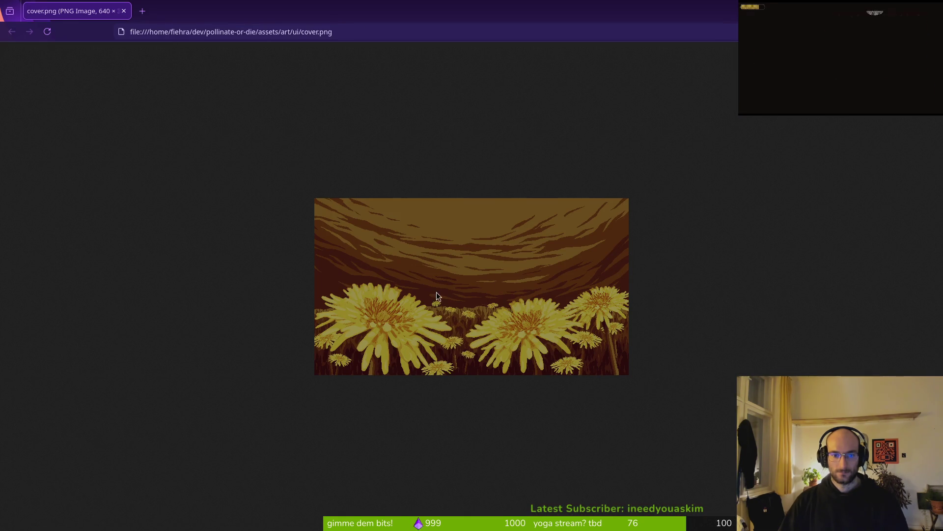
Close the image preview and the Files window, returning to the terminal
click(123, 11)
key(ctrl+w)
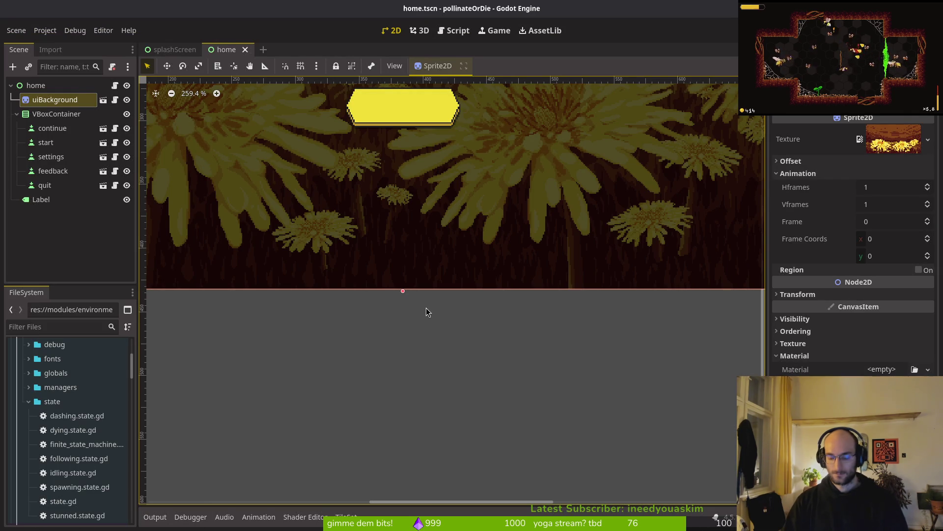
key(super+2)
Open the project in Neovim with vi . and live-grep it for cover.png
text(vi .)
key(Return)
key(space)
key(f)
key(g)
text(cover.png)
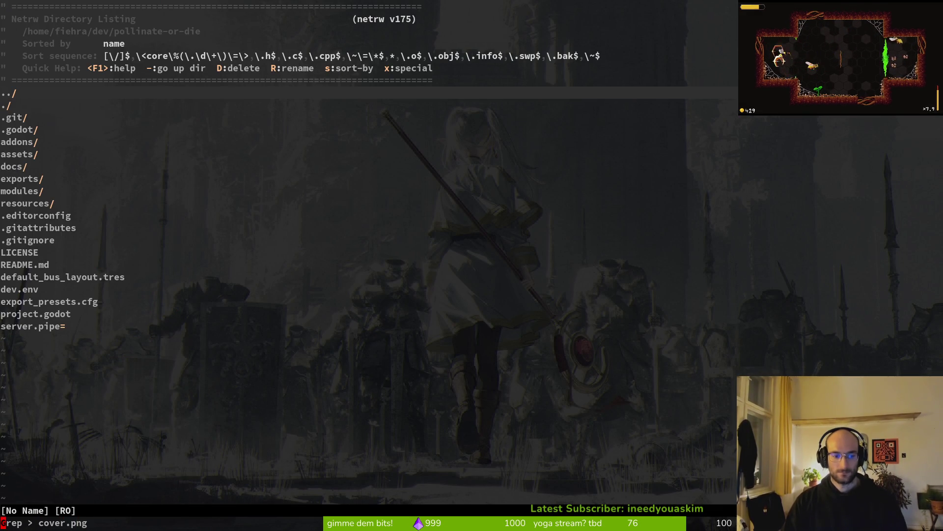
key(Return)
key(Escape)
key(Escape)
text(homescreen)
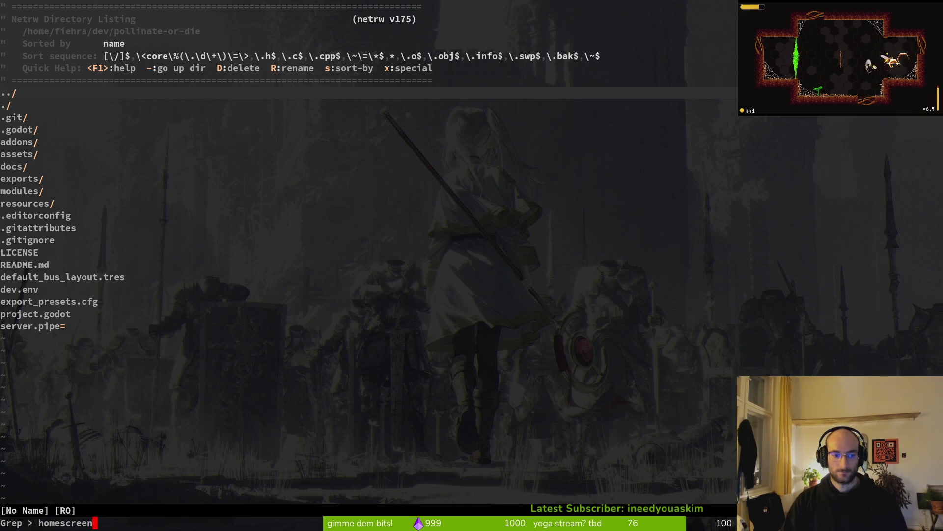
Grep for homescreen, open ui_background.tscn at its match, and return to Godot
key(Return)
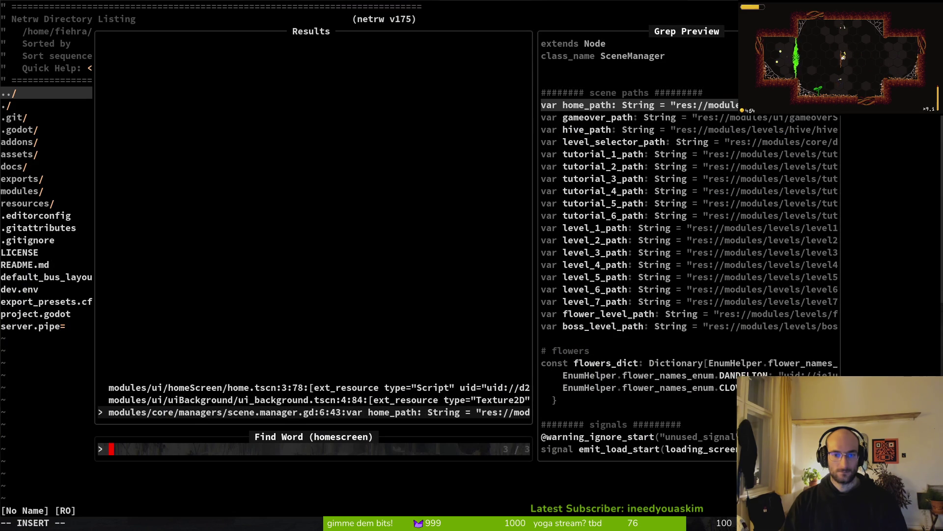
key(ctrl+p)
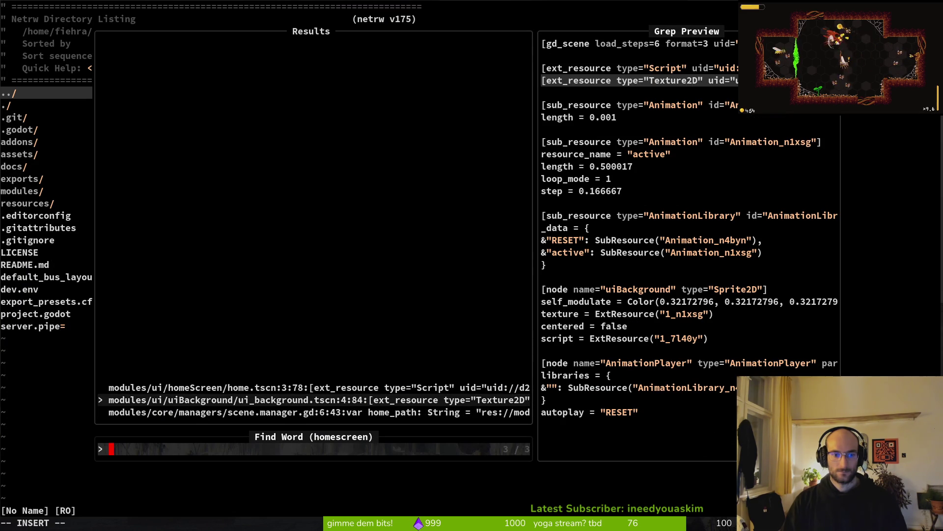
key(ctrl+p)
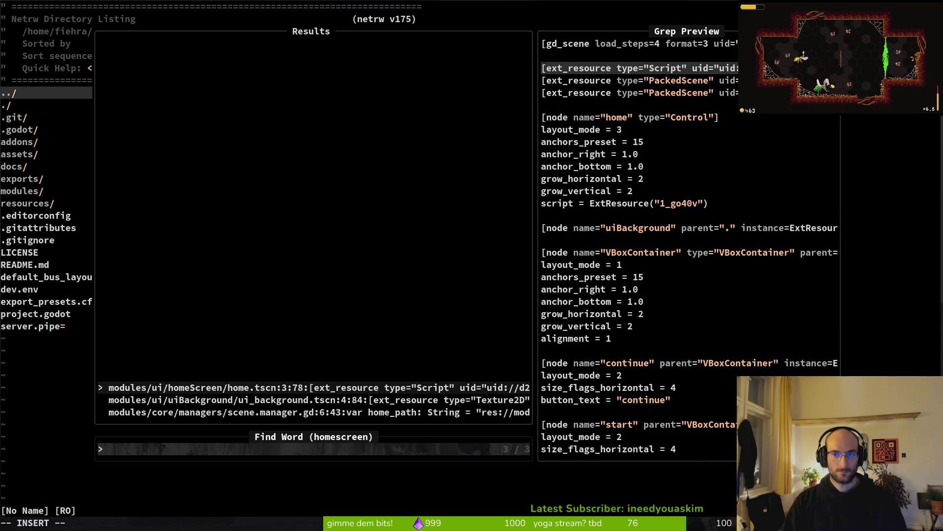
key(ctrl+n)
key(Return)
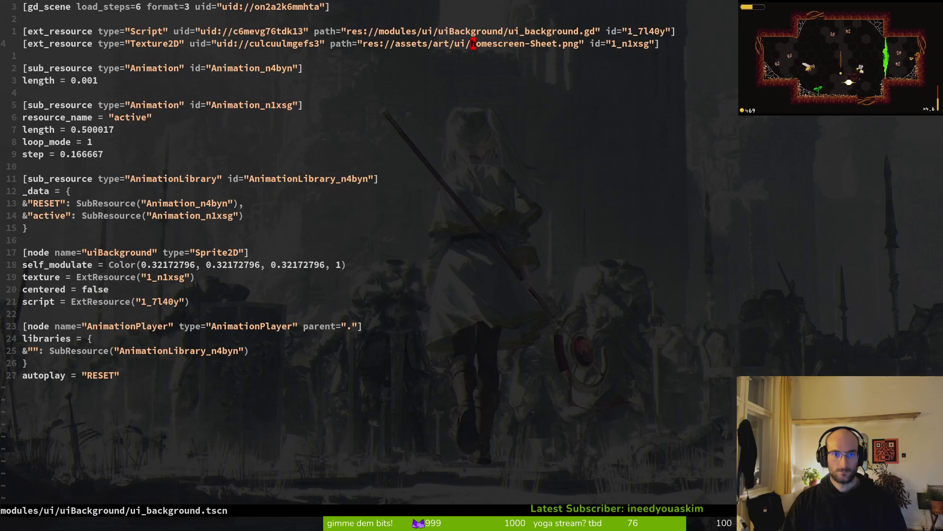
key(alt+Tab)
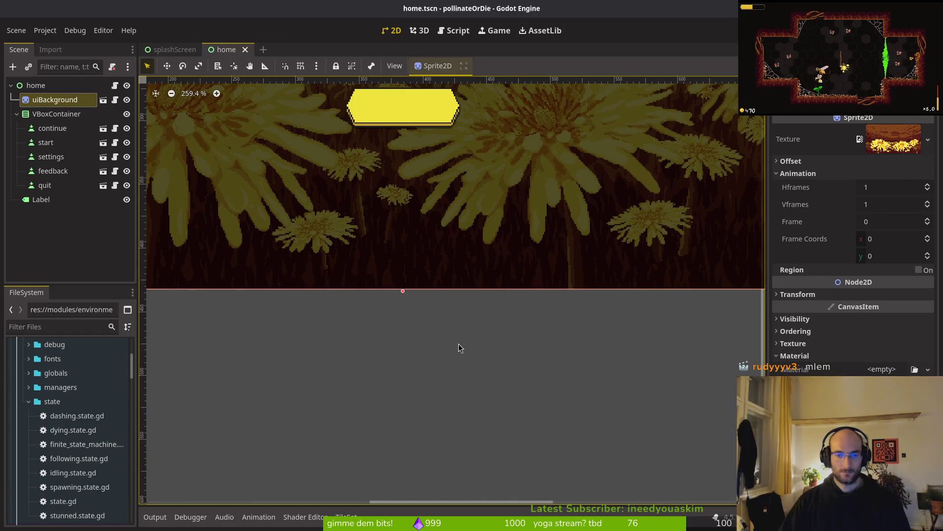
Switch back to the Files window showing assets/art/ui over the Godot editor
key(alt+Tab)
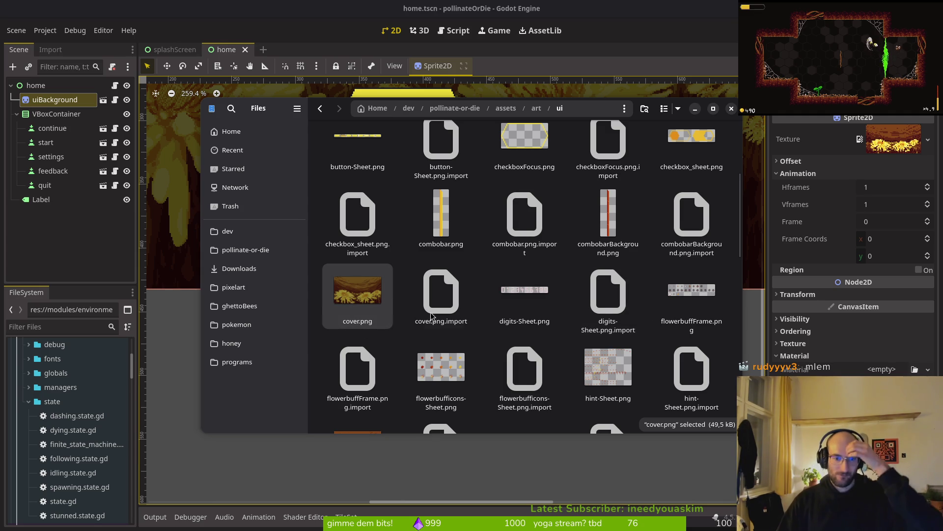
Trash cover.png with its import file, and move both homescreen-Sheet files into backgrounds
ctrl+click(441, 295)
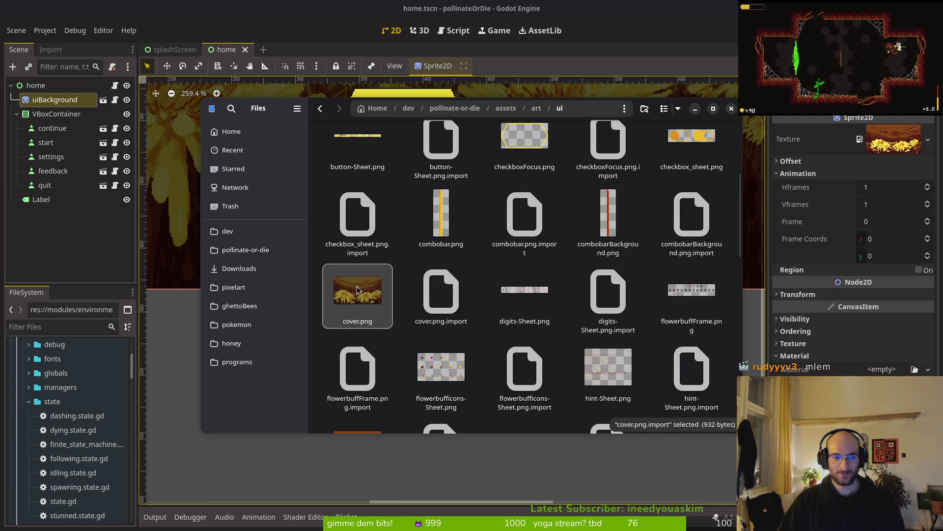
key(Delete)
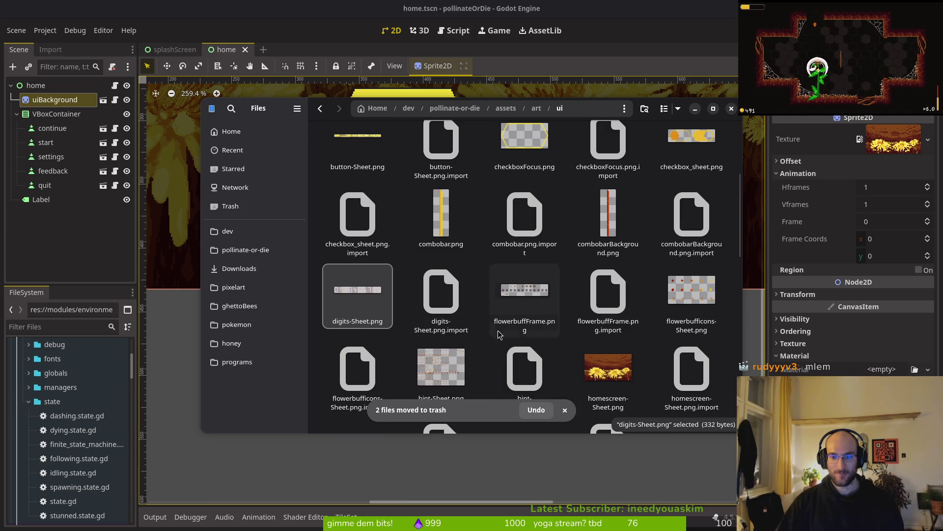
click(612, 376)
ctrl+click(692, 373)
key(ctrl+x)
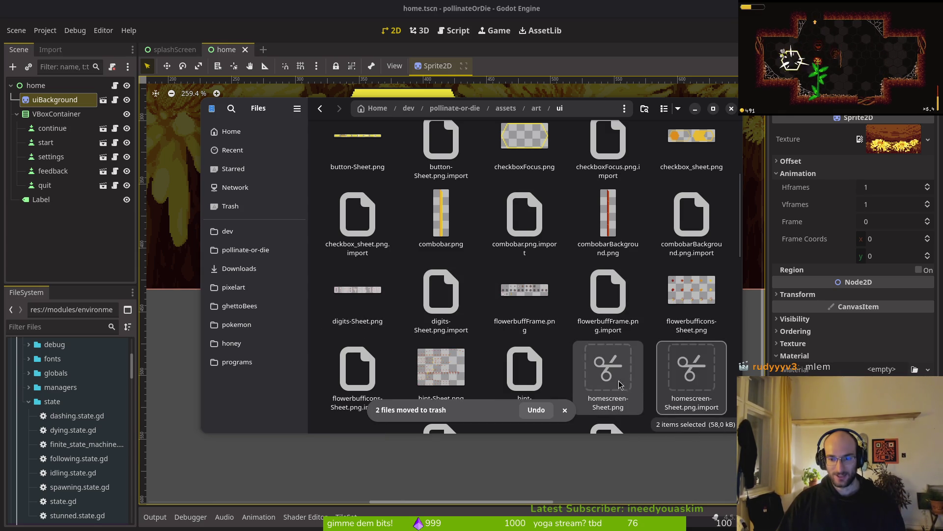
key(alt+Up)
double_click(358, 155)
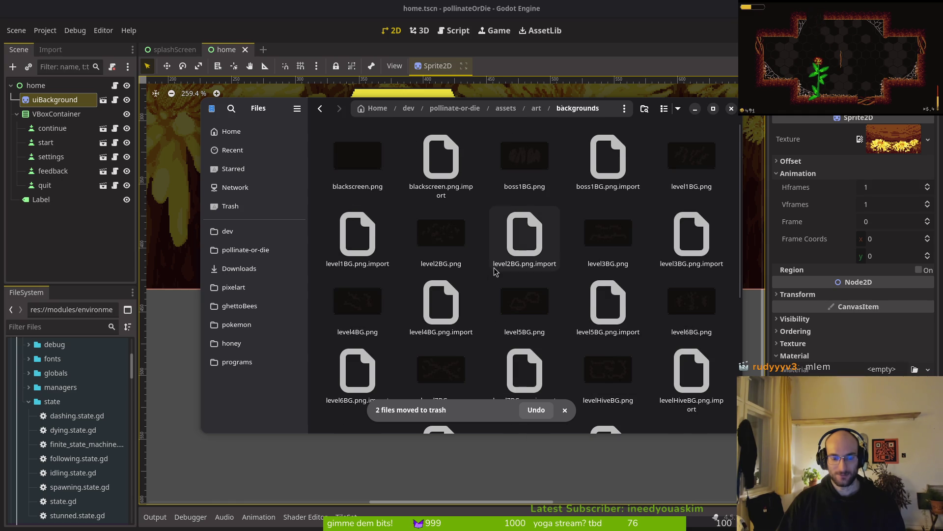
key(ctrl+v)
Dismiss the stray pattern selection prompt and close the file manager
key(ctrl+s)
key(Escape)
click(732, 109)
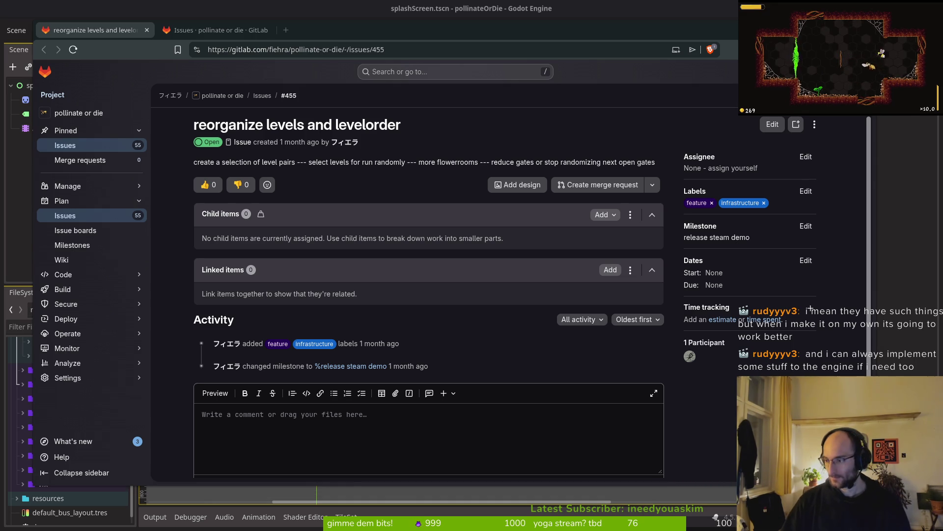
Switch over to Aseprite, where cover.aseprite is open
key(alt+Tab)
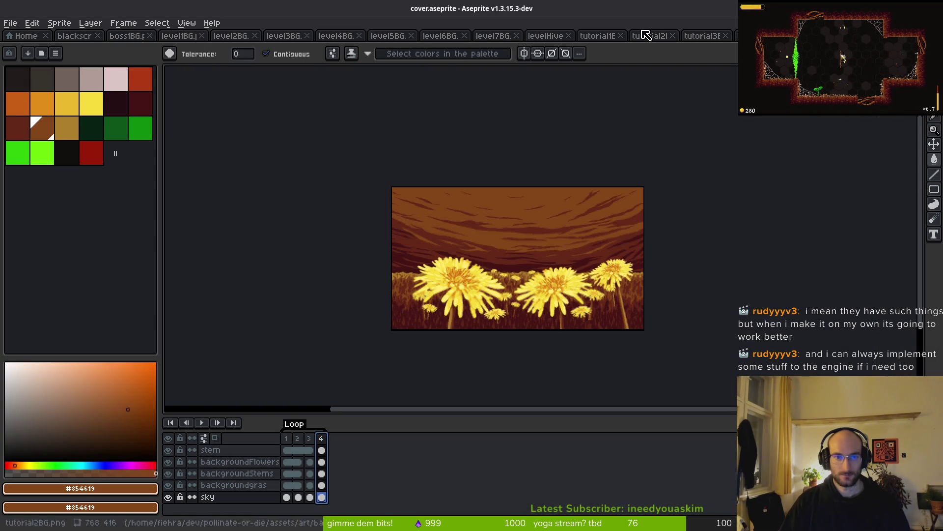
Check boss1BG.png's canvas size and close the blackscreen.png image
key(ctrl+w)
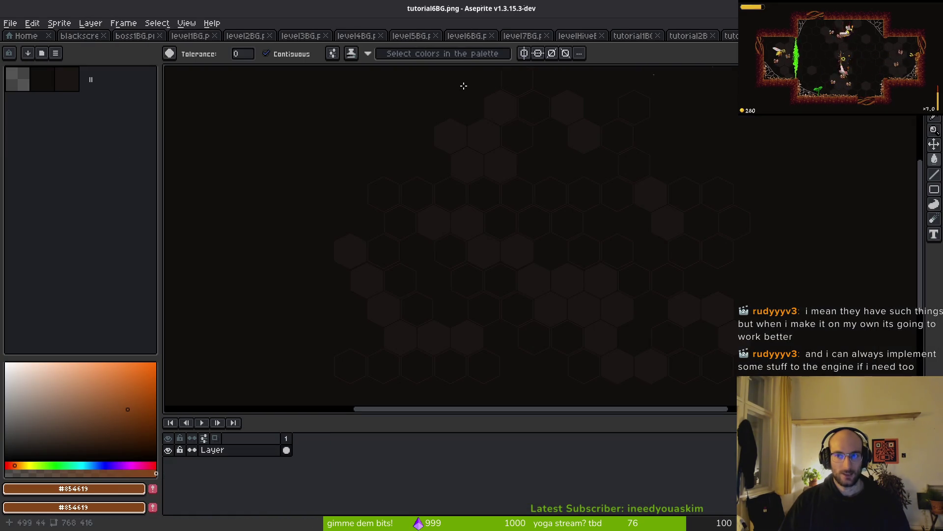
click(128, 38)
key(ctrl+alt+c)
key(Escape)
click(190, 36)
click(74, 36)
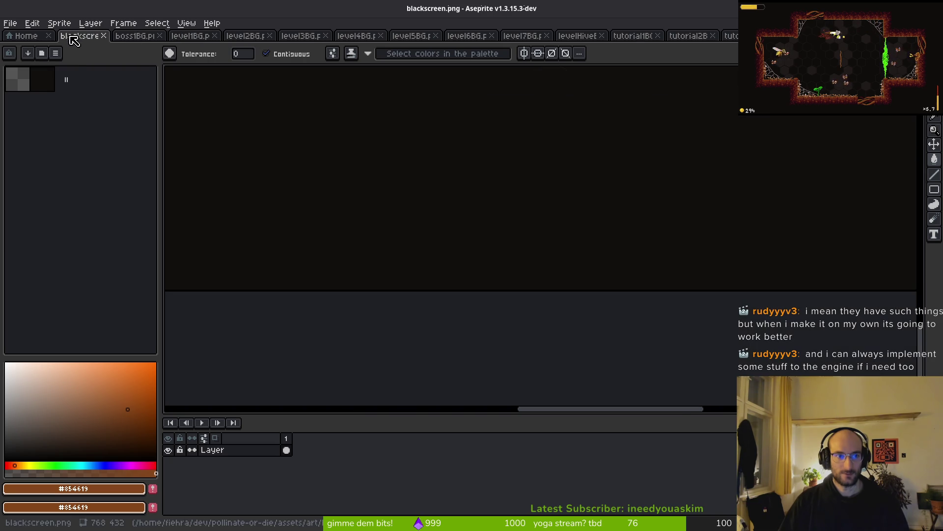
key(ctrl+w)
key(ctrl+w)
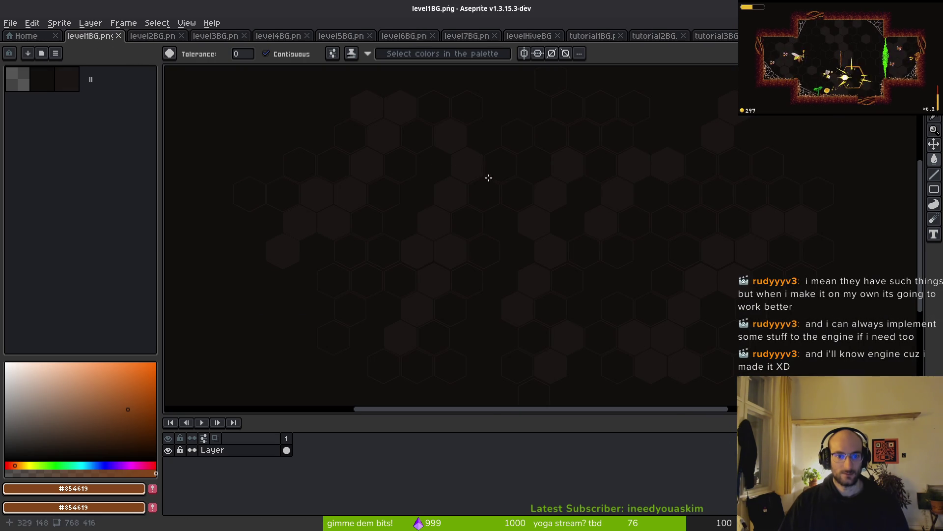
Change level1BG.png's canvas height in Canvas Size and save it
key(ctrl+alt+c)
click(576, 149)
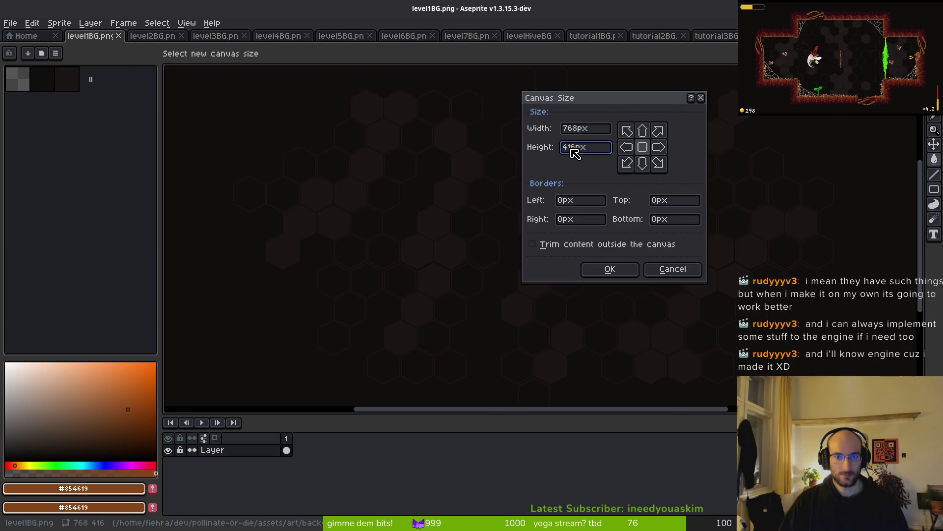
text(416)
key(Return)
key(ctrl+s)
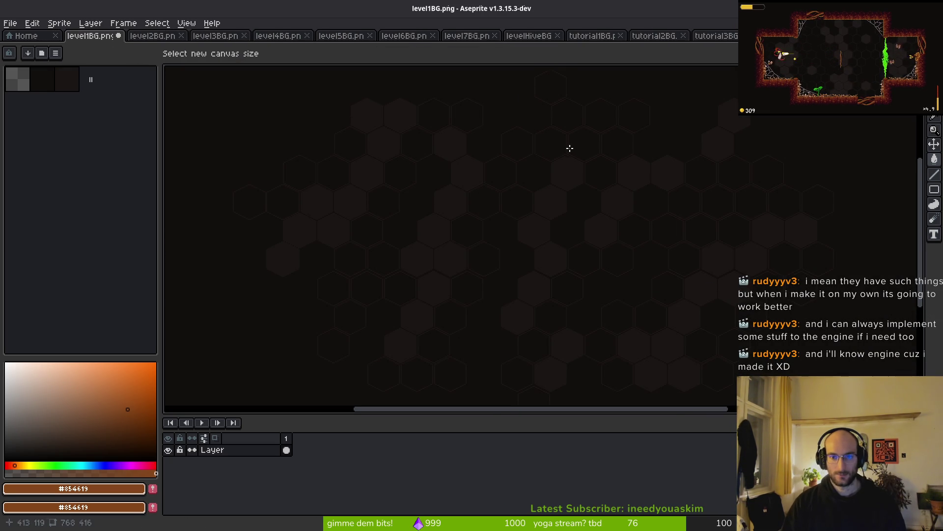
Move on to level2BG.png, resize its canvas to 768x432 and save it
key(ctrl+w)
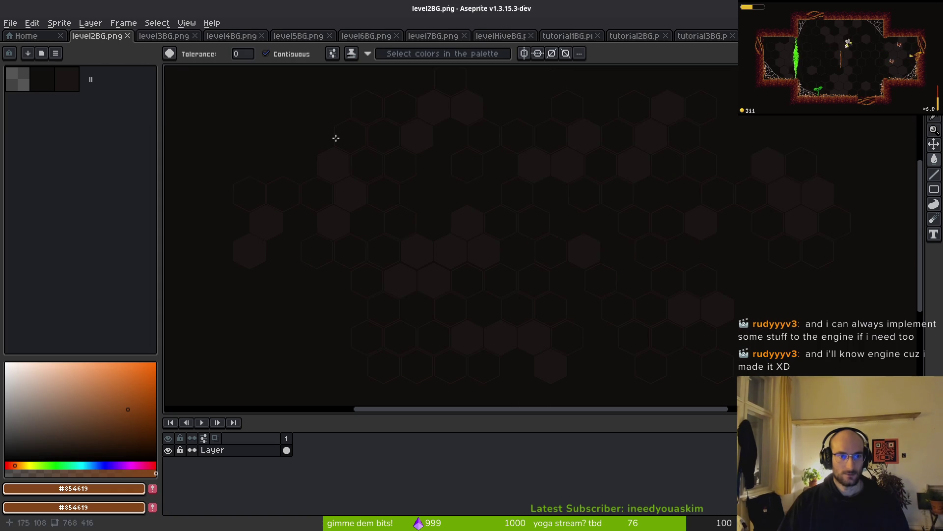
key(ctrl+alt+c)
click(576, 149)
key(BackSpace)
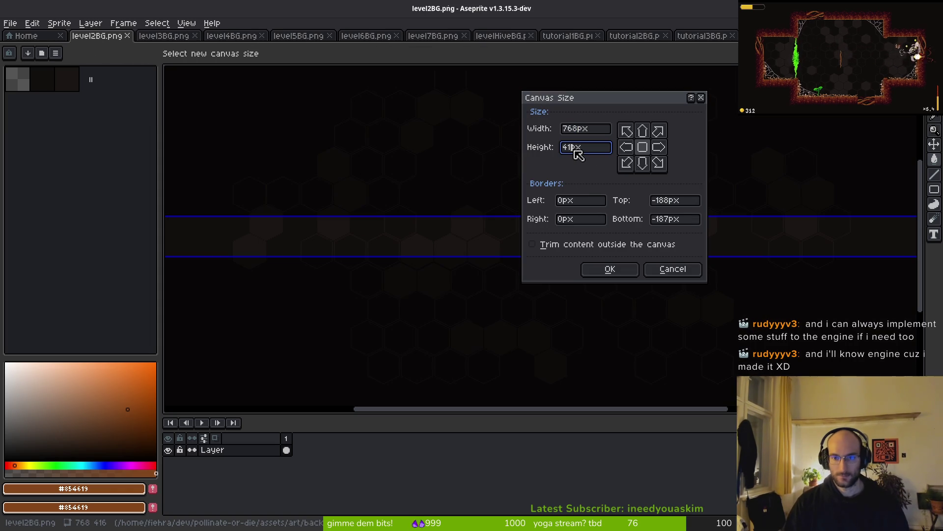
text(6)
key(Return)
key(ctrl+s)
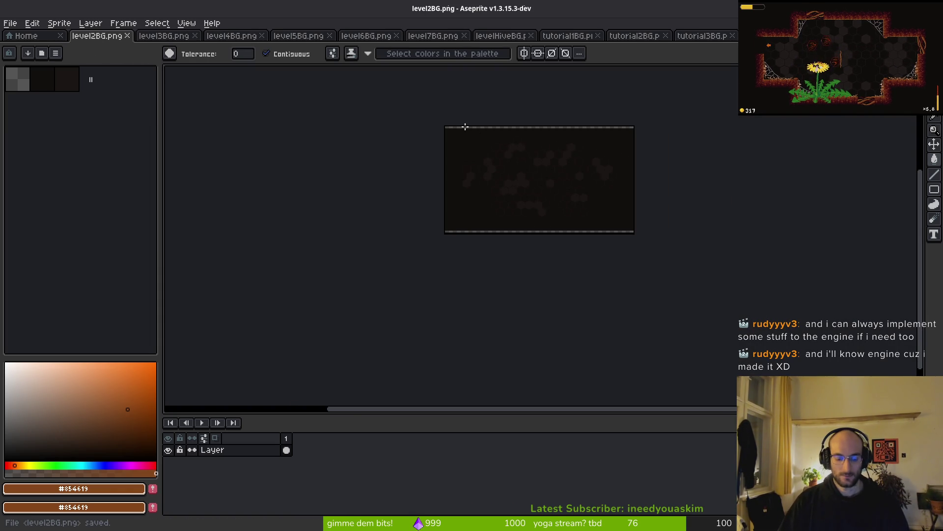
Reopen level1BG.png to inspect it, save it again and close it
key(ctrl+shift+t)
scroll(491, 152, down, 3)
scroll(491, 159, up, 2)
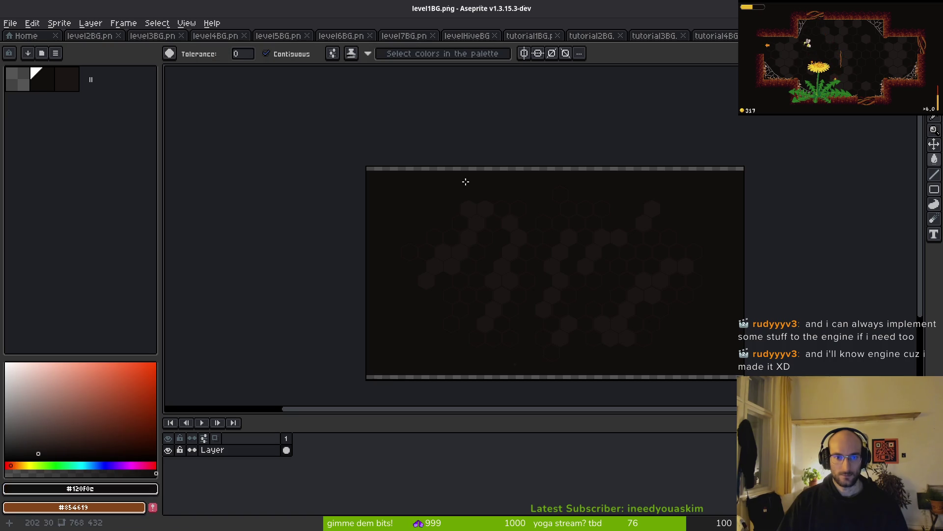
scroll(466, 182, up, 1)
scroll(496, 186, down, 3)
scroll(568, 248, up, 3)
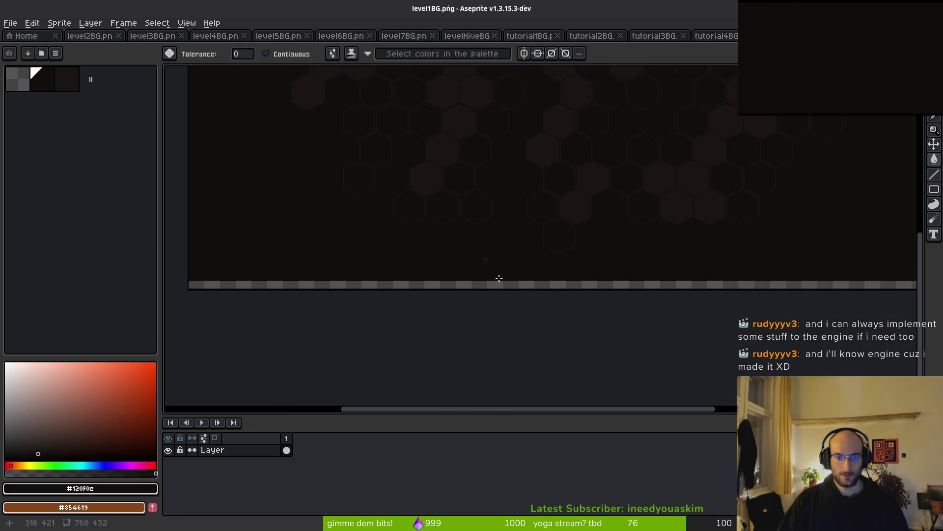
key(ctrl+s)
scroll(453, 216, up, 4)
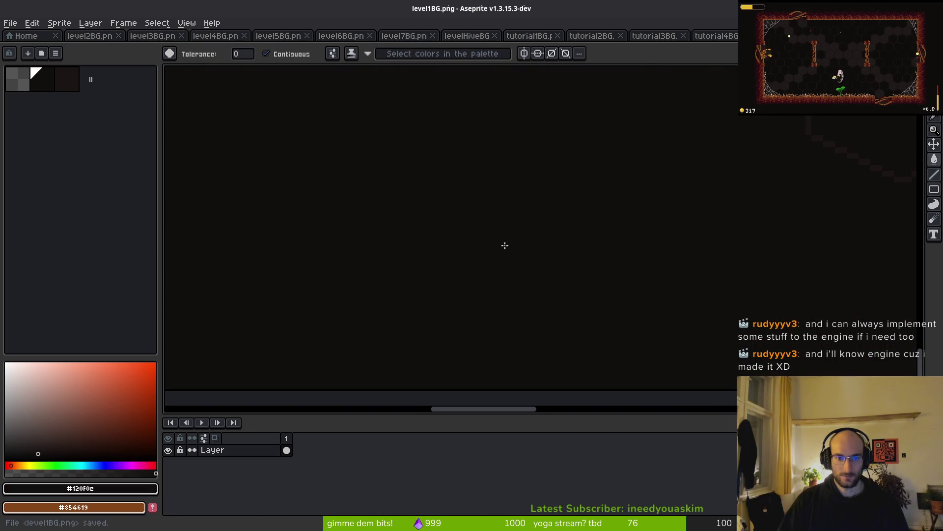
scroll(505, 245, down, 4)
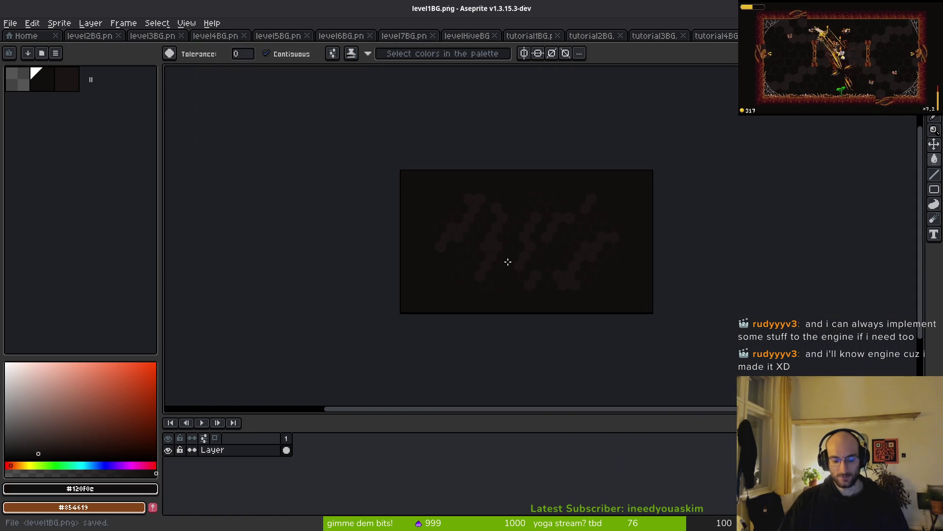
key(ctrl+s)
key(ctrl+w)
Close boss1BG.png and bucket-fill level2BG's transparent top and bottom strips with dark colour
scroll(659, 185, down, 3)
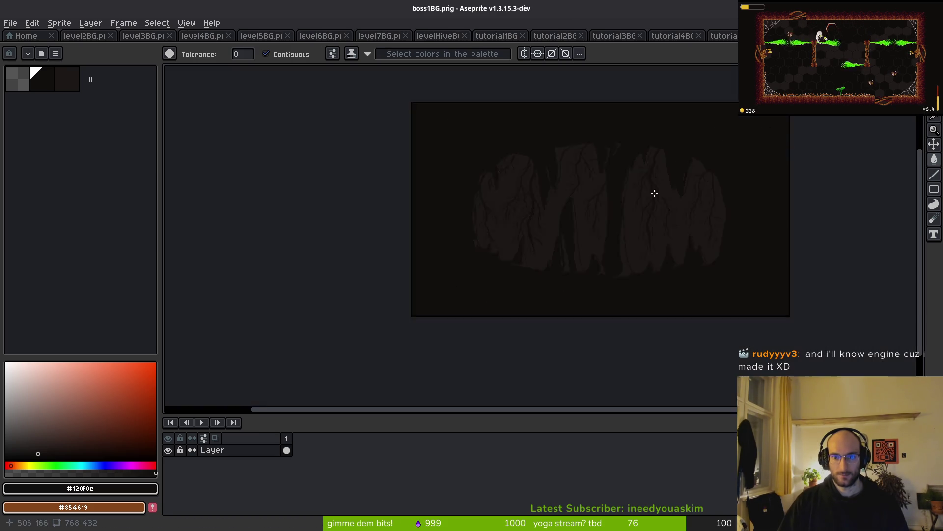
key(ctrl+w)
key(ctrl+w)
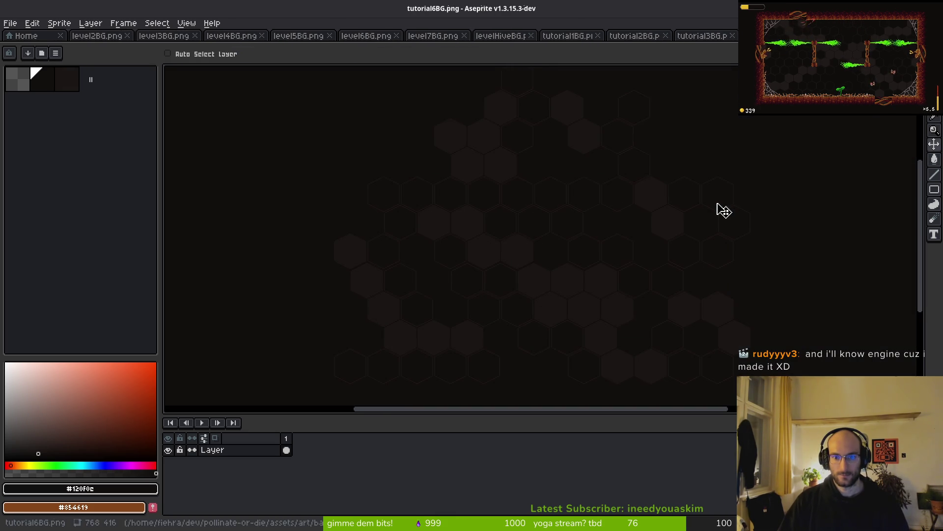
scroll(417, 197, down, 3)
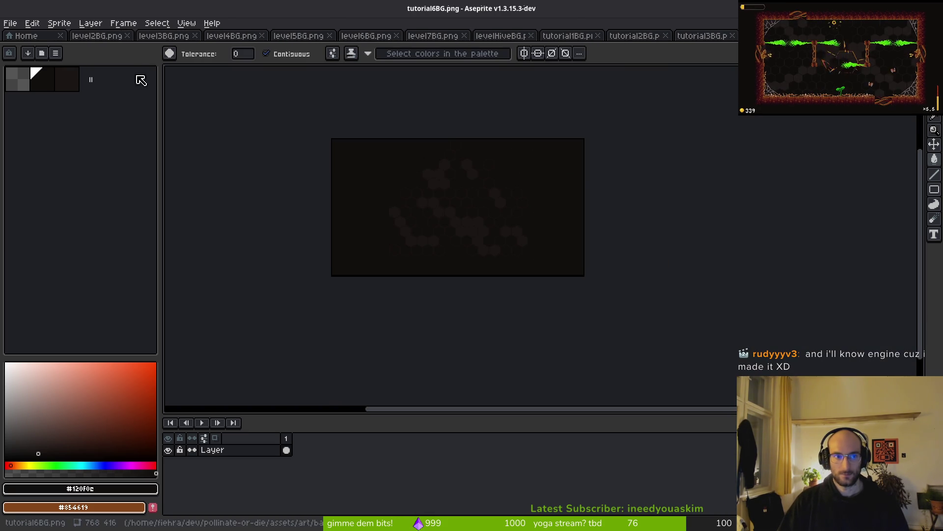
click(101, 36)
scroll(484, 117, up, 1)
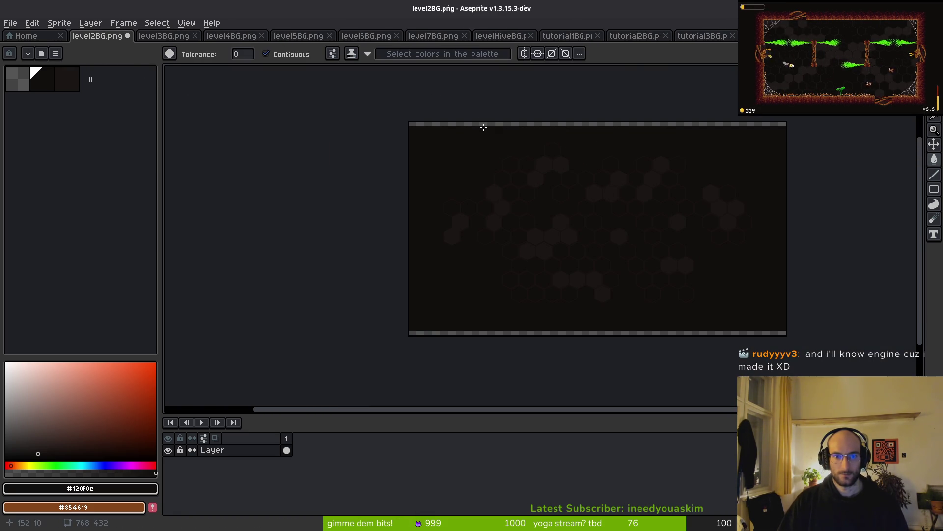
click(483, 127)
click(520, 333)
Save and close level2BG.png
key(ctrl+s)
key(ctrl+w)
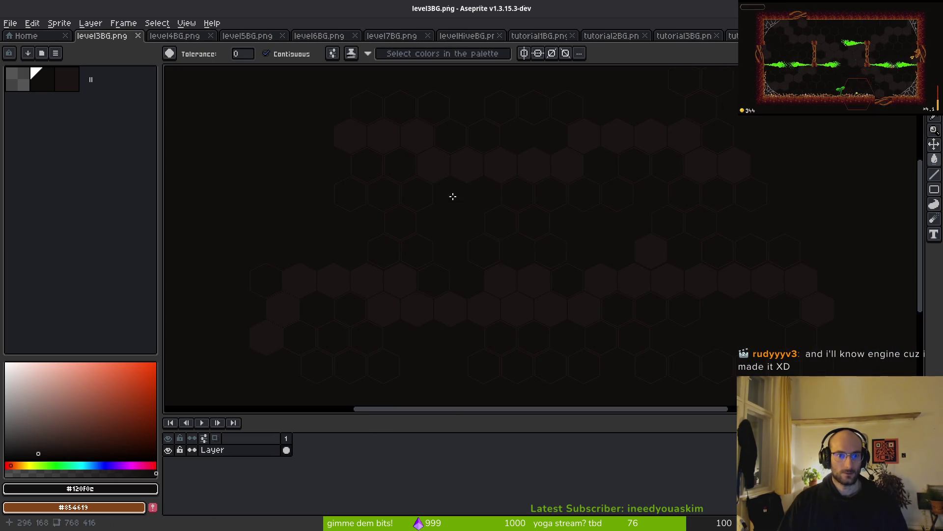
scroll(446, 175, down, 3)
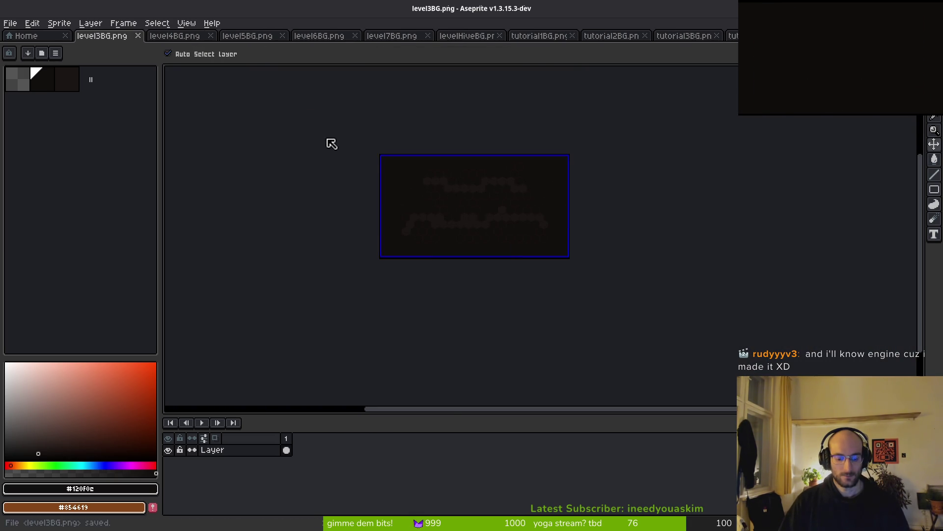
Reopen recently closed images and close tabs until level3BG.png is the current image
key(ctrl+w)
scroll(385, 136, down, 3)
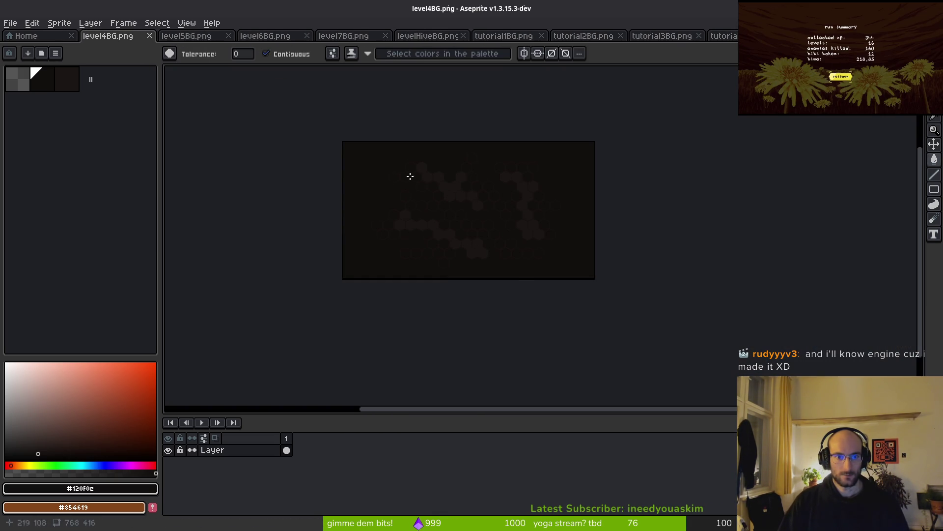
key(ctrl+shift+t)
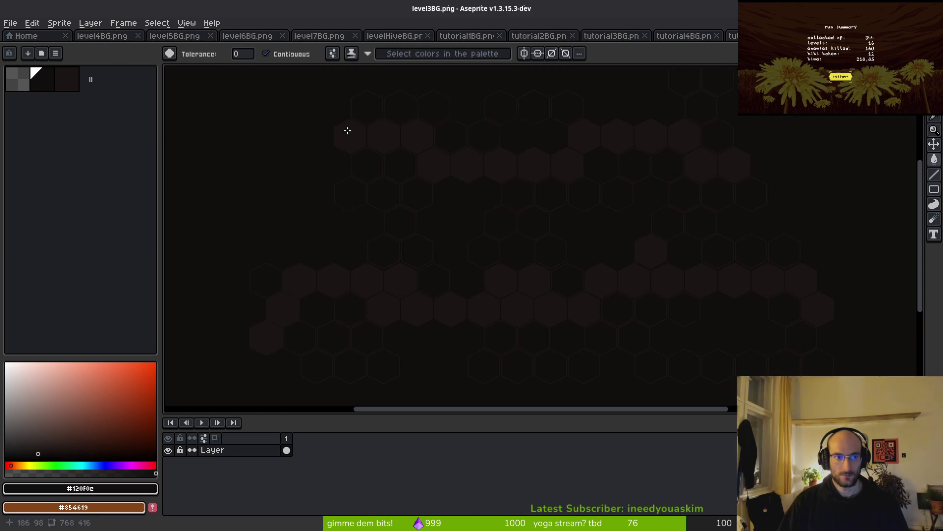
scroll(348, 124, down, 3)
key(ctrl+shift+t)
scroll(516, 211, down, 3)
scroll(511, 208, up, 3)
scroll(521, 215, down, 3)
key(ctrl+alt+c)
key(Escape)
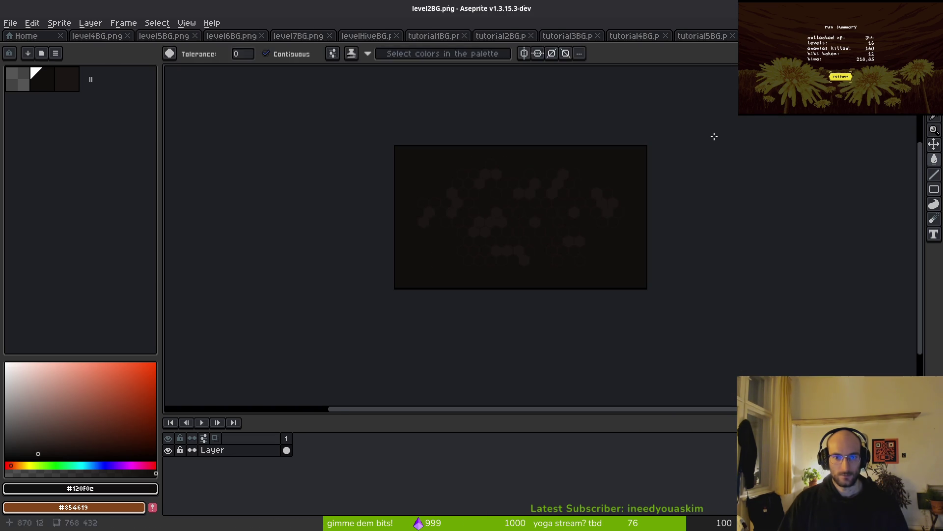
key(ctrl+w)
Set level3BG.png's canvas height to 432, undoing an accidental 4-pixel resize first
key(ctrl+alt+c)
click(579, 147)
text(4)
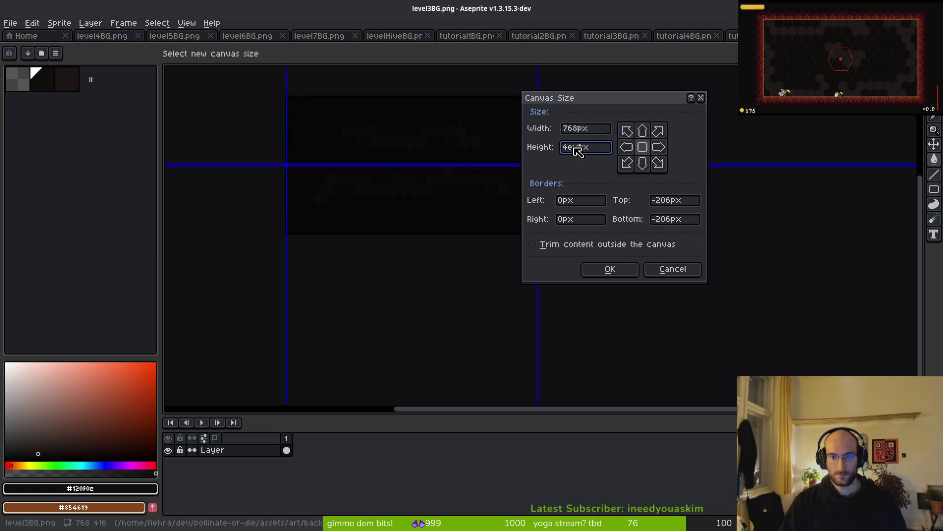
key(Return)
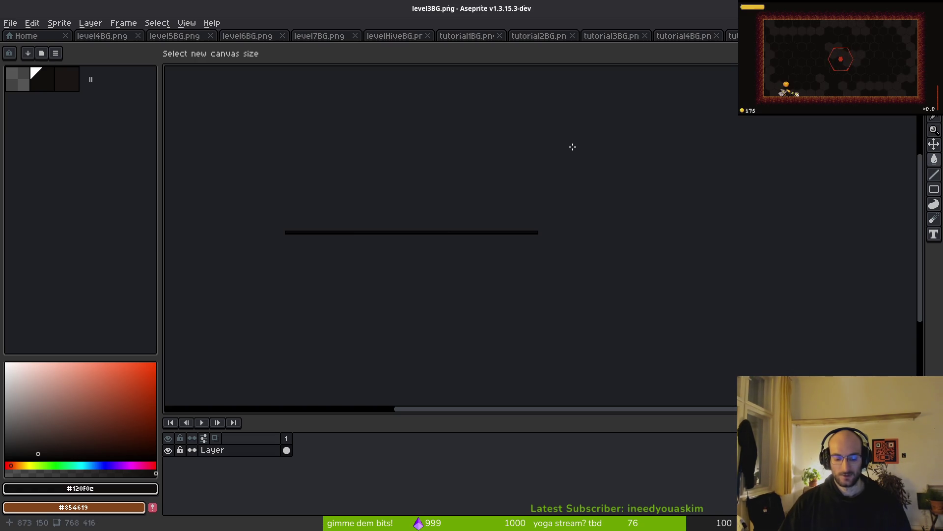
key(ctrl+z)
key(ctrl+alt+c)
click(572, 148)
key(ctrl+a)
key(BackSpace)
text(432)
key(Return)
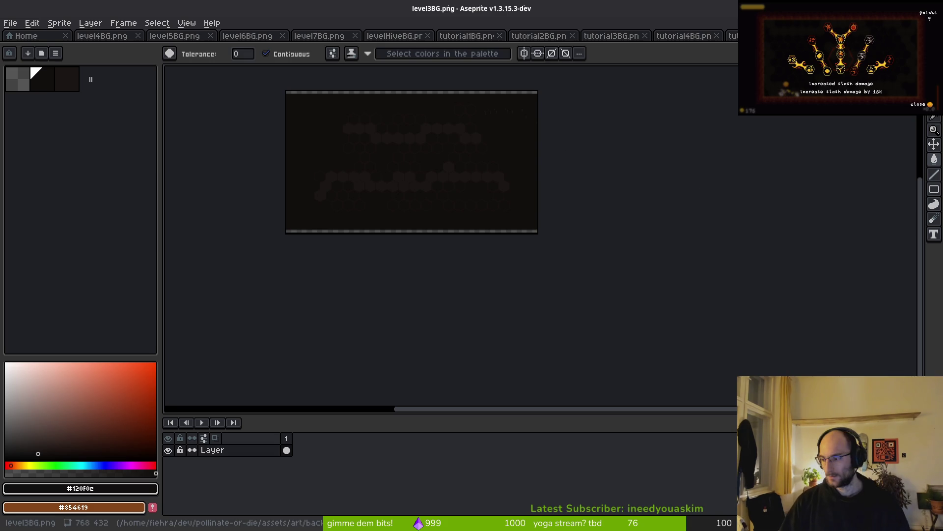
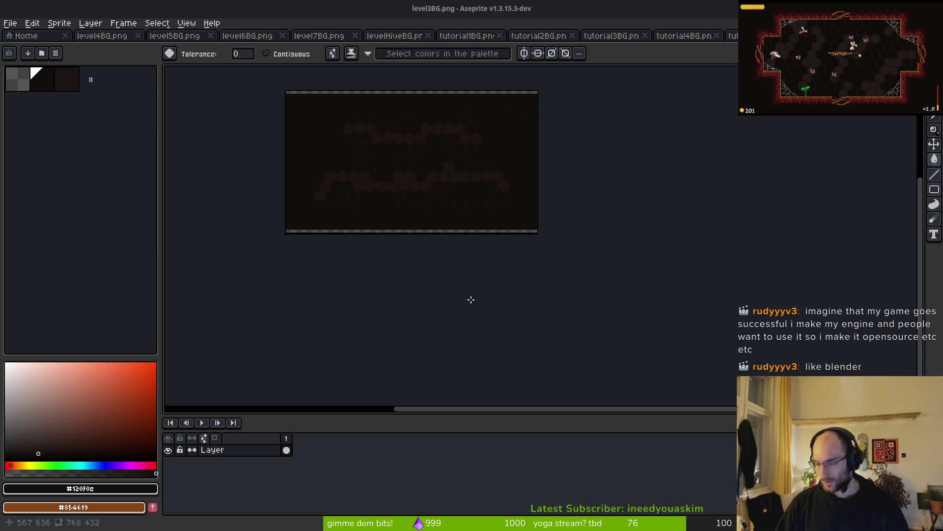
Save and close the level3BG background
scroll(429, 149, up, 3)
scroll(503, 223, down, 2)
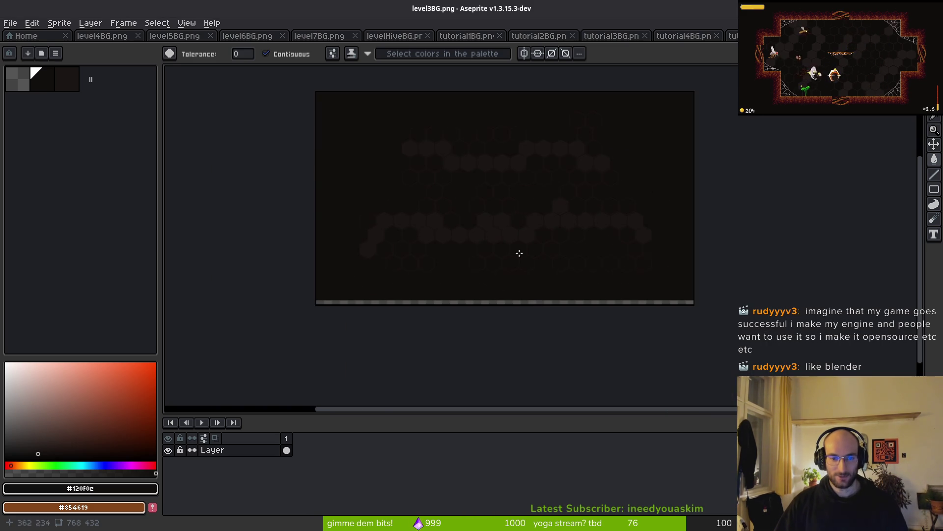
scroll(504, 223, up, 1)
key(ctrl+s)
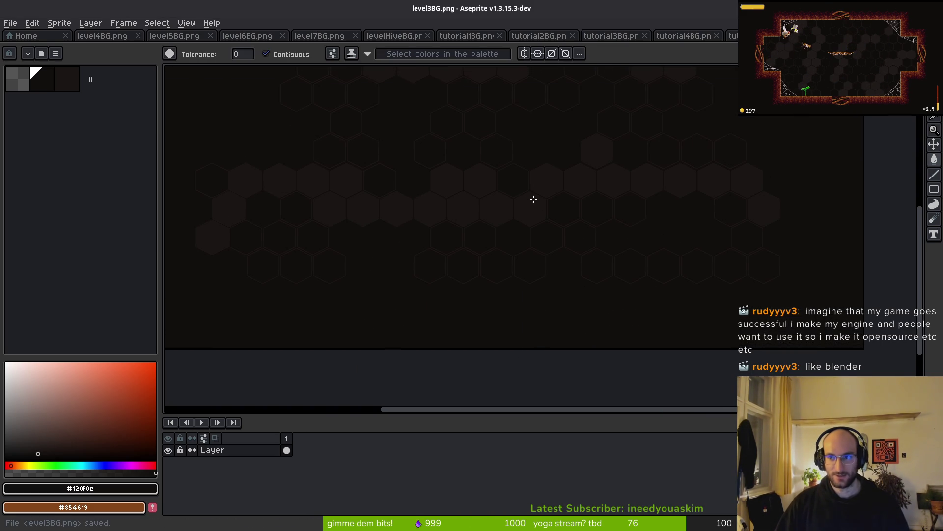
key(ctrl+w)
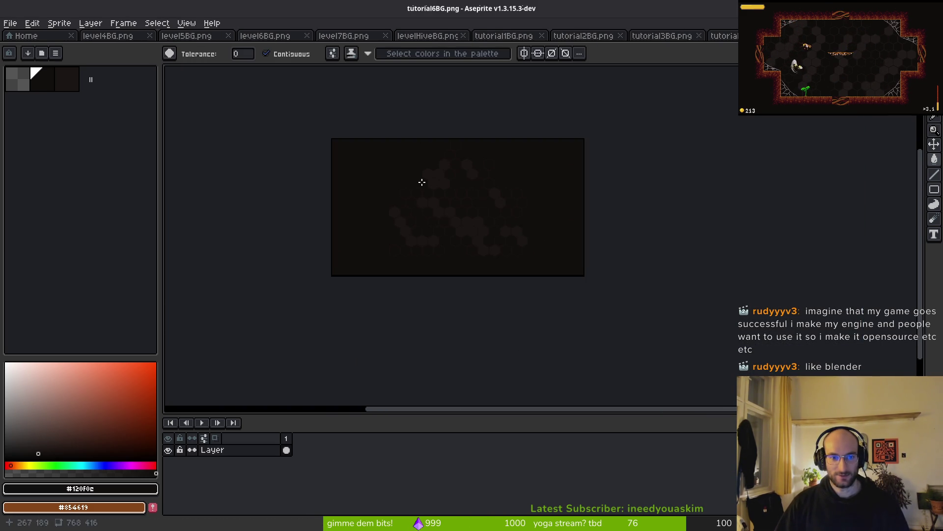
Resize tutorial6BG's canvas to 768x432 and fill the new top and bottom strips dark
key(ctrl+alt+c)
key(Tab)
text(432)
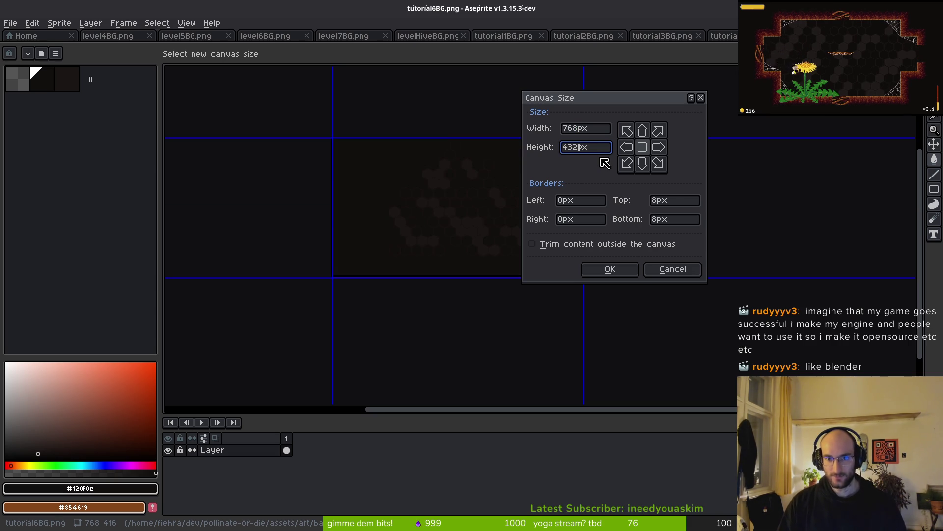
key(Return)
click(457, 133)
click(473, 274)
key(ctrl+shift+Tab)
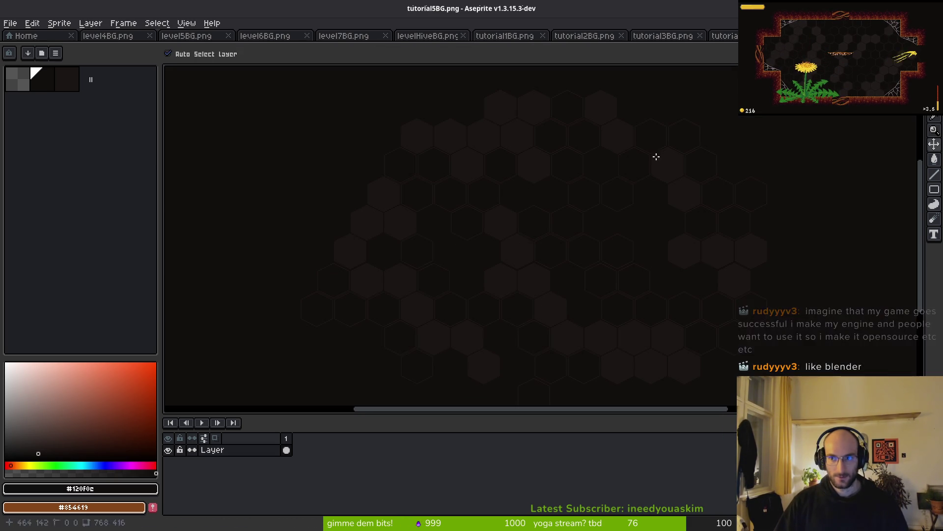
Resize tutorial5BG to 768x432, fill both new strips dark, and save it
key(ctrl+alt+c)
key(Tab)
text(432)
key(Return)
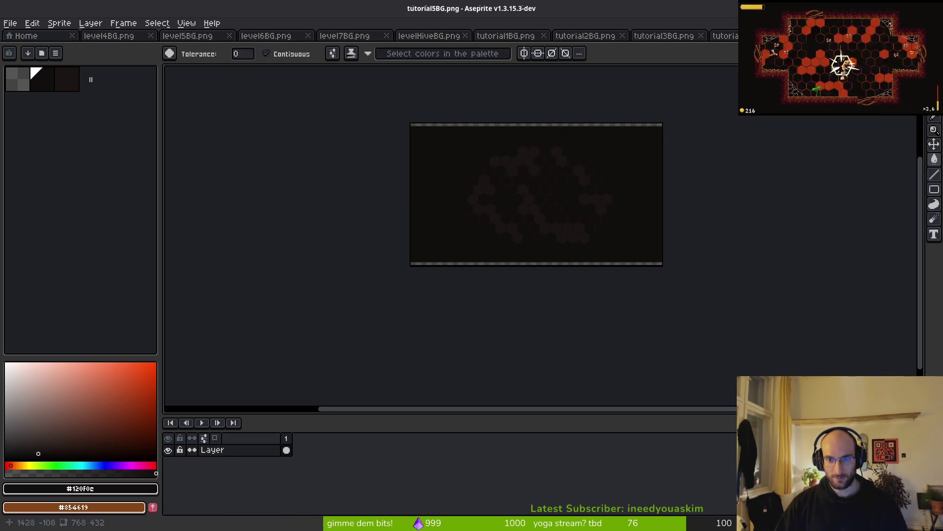
scroll(564, 91, up, 1)
click(533, 126)
click(595, 334)
key(ctrl+s)
key(ctrl+shift+Tab)
Resize tutorial4BG to 768x432 and fill the new top and bottom strips dark
scroll(617, 120, down, 2)
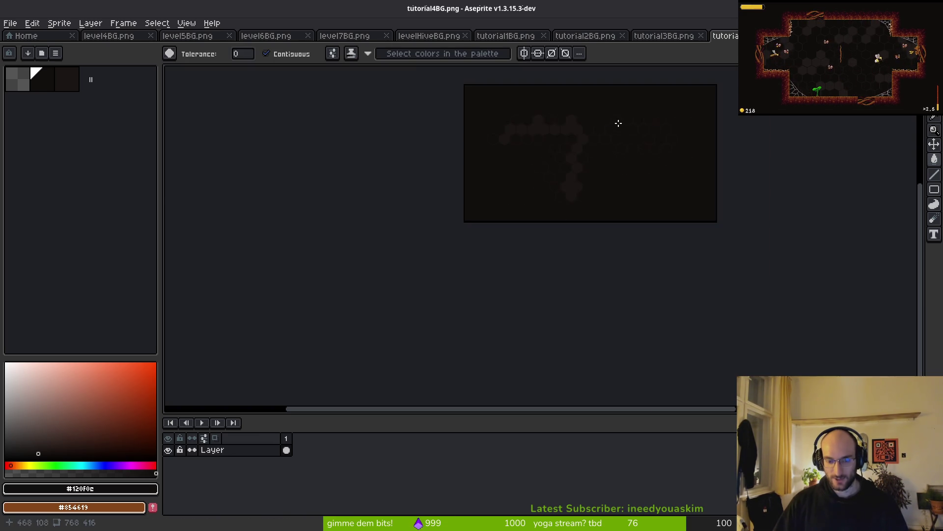
key(ctrl+alt+c)
key(Tab)
text(432)
key(Return)
click(566, 79)
click(581, 220)
scroll(619, 169, up, 1)
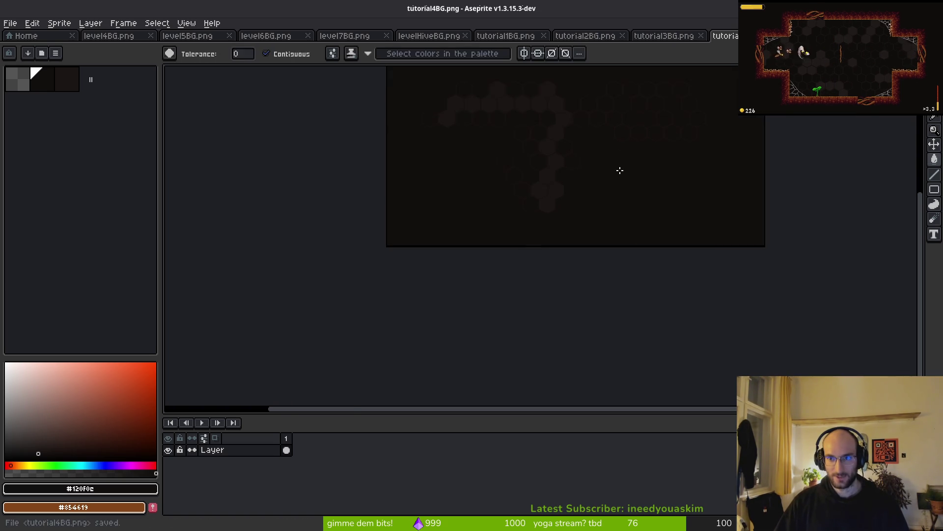
key(ctrl+shift+Tab)
Undo and cancel a mistyped canvas size on tutorial3BG
key(ctrl+alt+c)
key(Tab)
text(3)
key(BackSpace)
text(423)
key(shift+Tab)
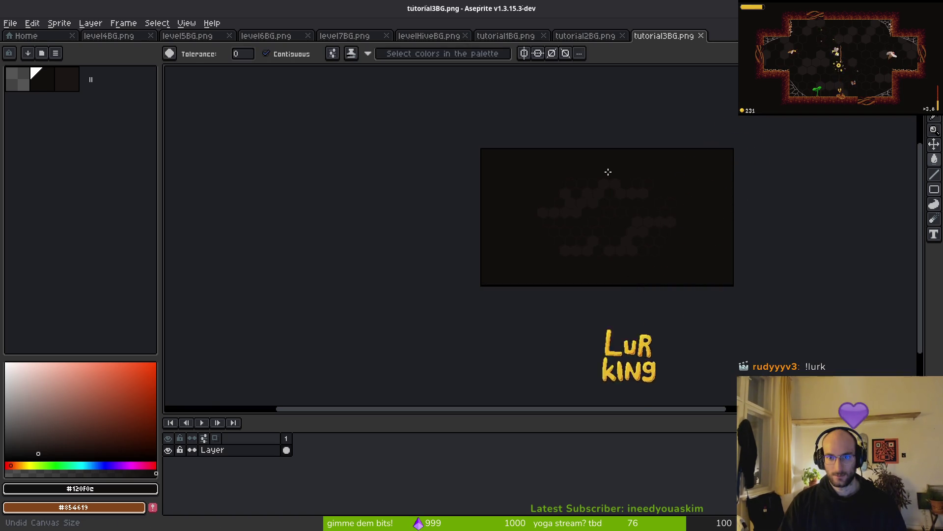
key(ctrl+alt+c)
key(Tab)
key(Tab)
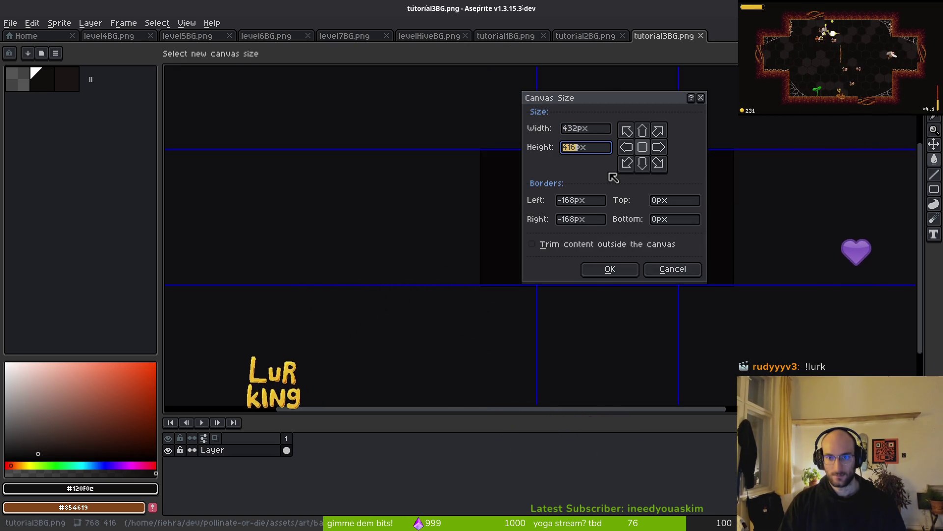
key(Escape)
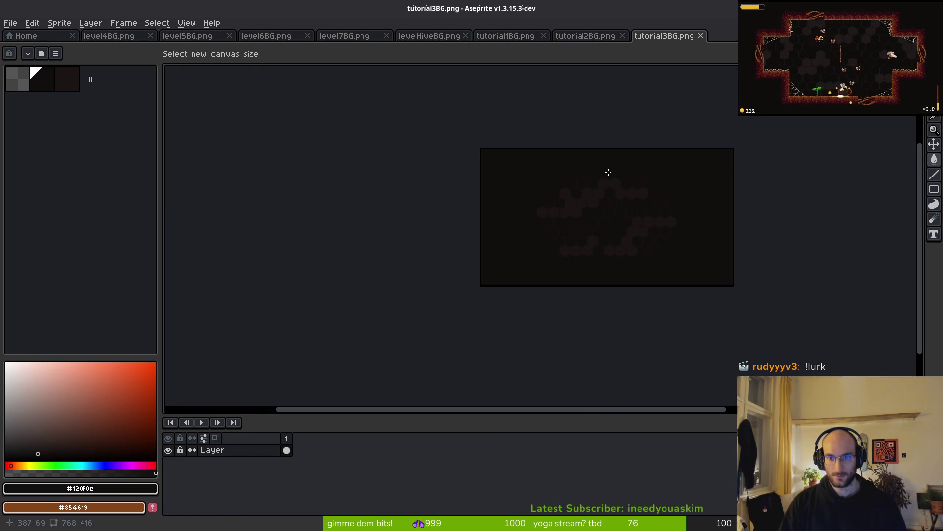
Resize tutorial3BG to 768x432, fill both strips dark, then save and close it
key(ctrl+alt+c)
key(Tab)
text(432)
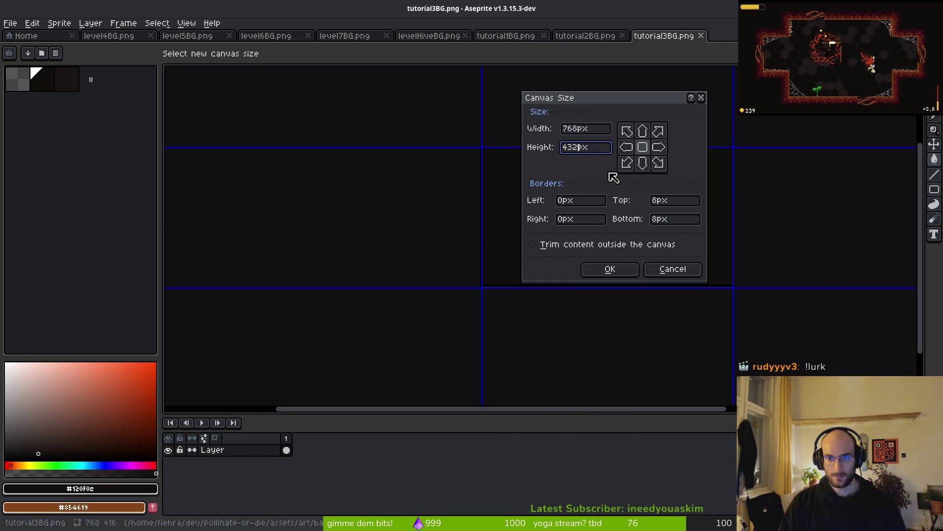
key(Tab)
key(Return)
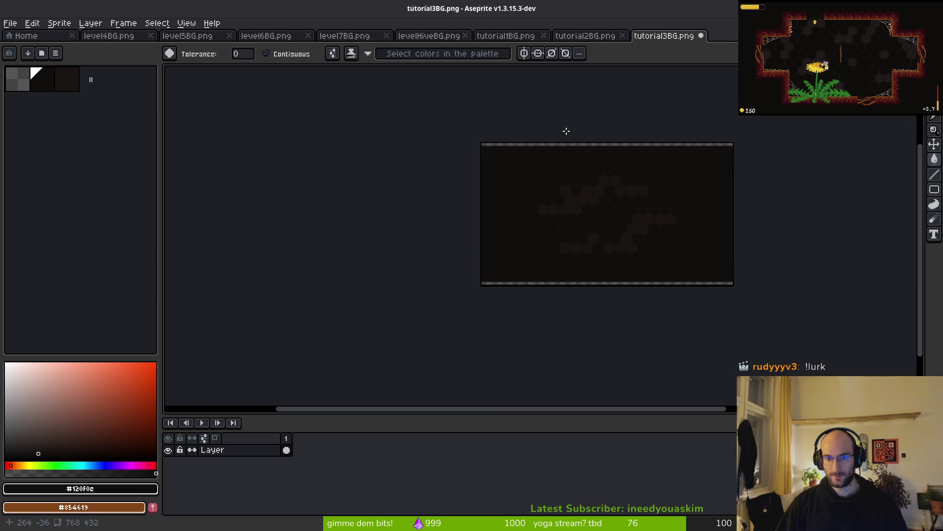
click(552, 144)
click(576, 283)
key(ctrl+s)
key(ctrl+w)
Extend tutorial2BG's canvas height, fill the new strips dark, then save and close it
key(c)
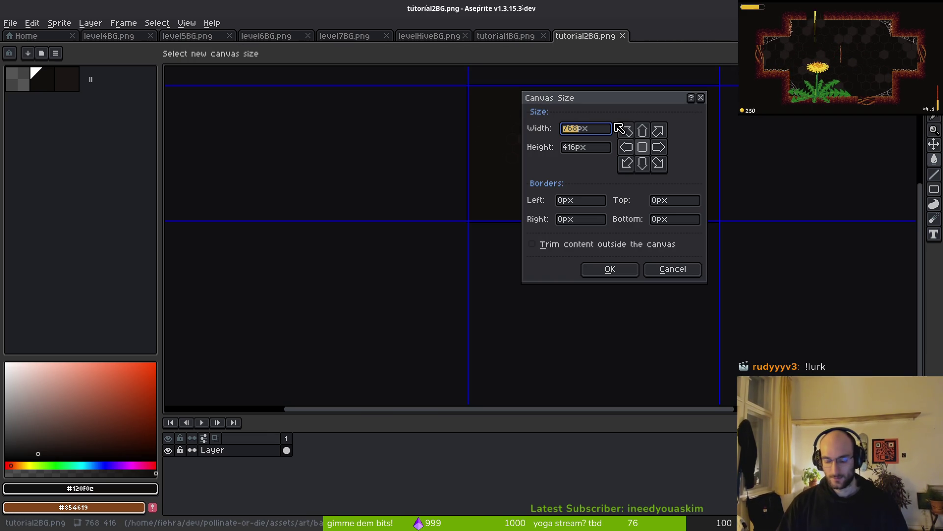
key(Tab)
text(342)
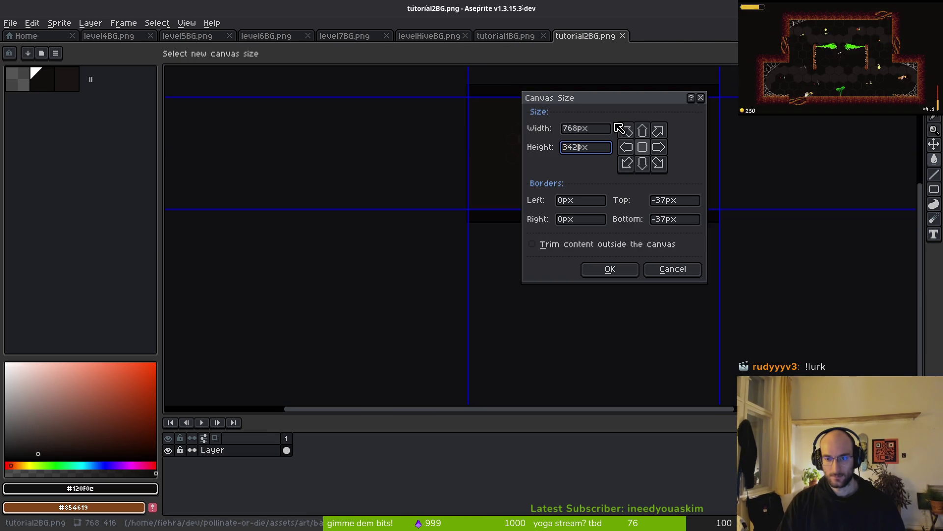
key(BackSpace)
key(BackSpace)
key(BackSpace)
text(416)
key(Return)
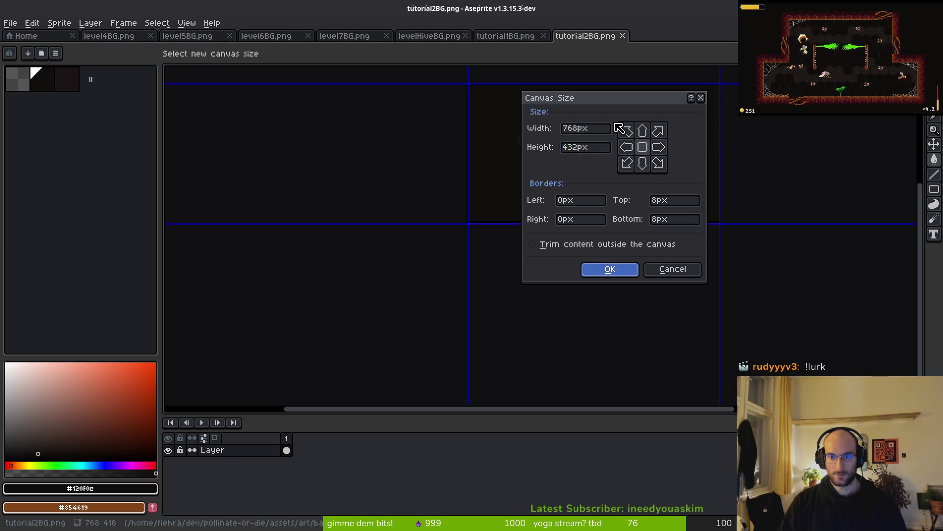
click(577, 223)
click(557, 220)
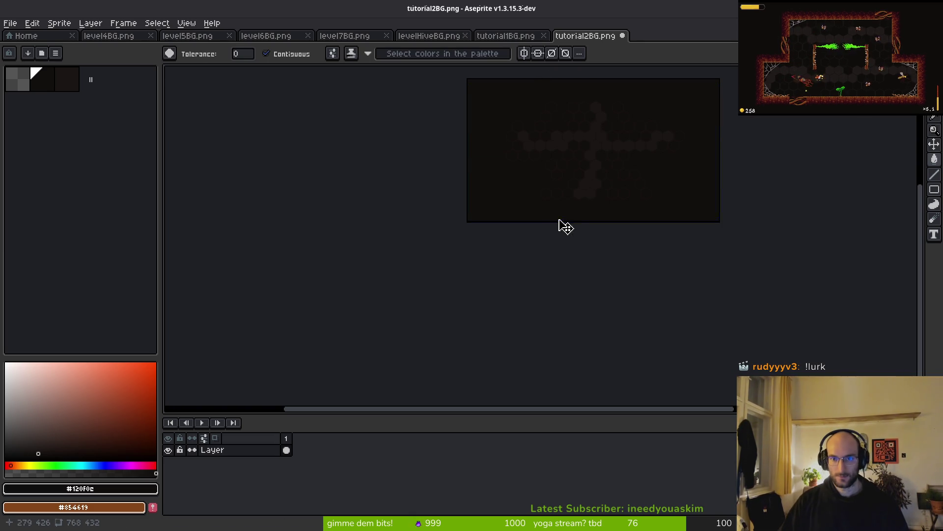
key(ctrl+w)
Set tutorial1BG's canvas height to 432 px and save it
scroll(557, 154, down, 2)
key(ctrl+alt+c)
click(568, 146)
text(4321)
key(Return)
scroll(537, 89, up, 1)
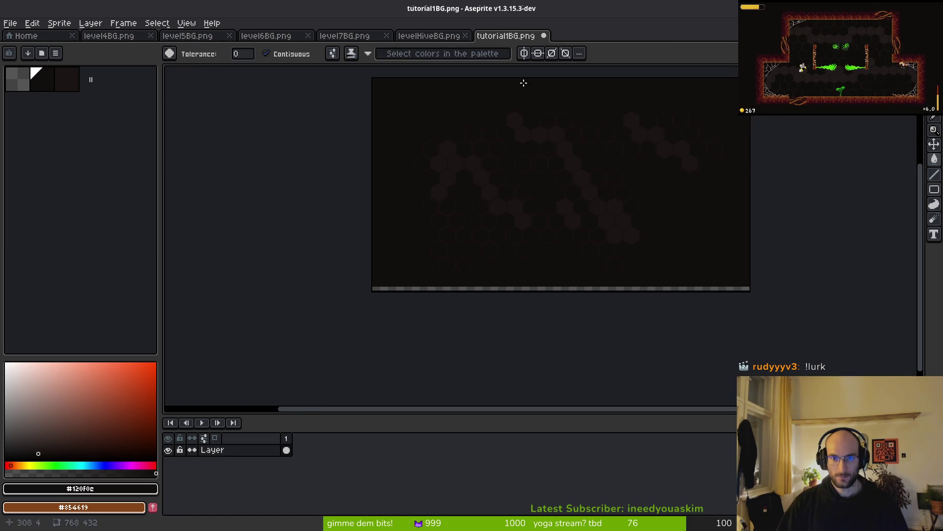
key(ctrl+s)
Resize levelHiveBG to 768x432, fill both new strips dark, save and close it
key(ctrl+w)
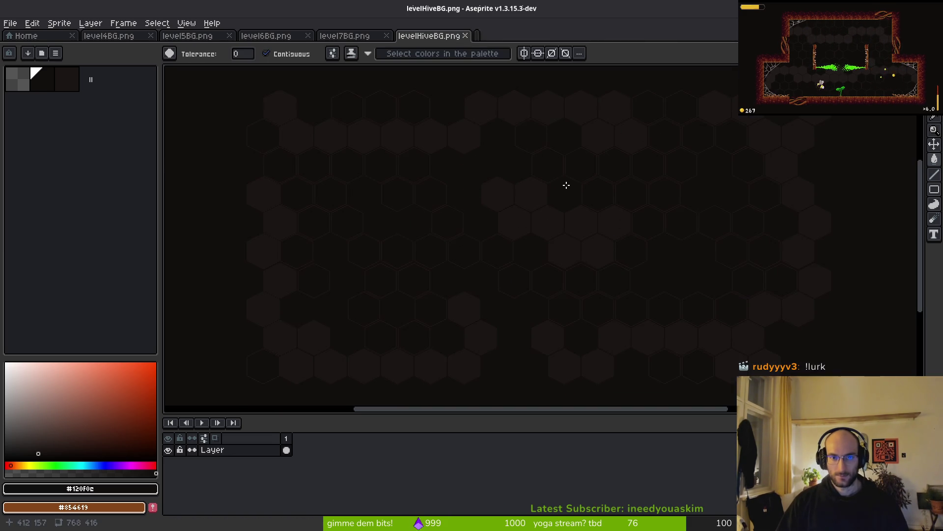
scroll(572, 186, down, 1)
key(ctrl+alt+c)
click(564, 143)
text(432)
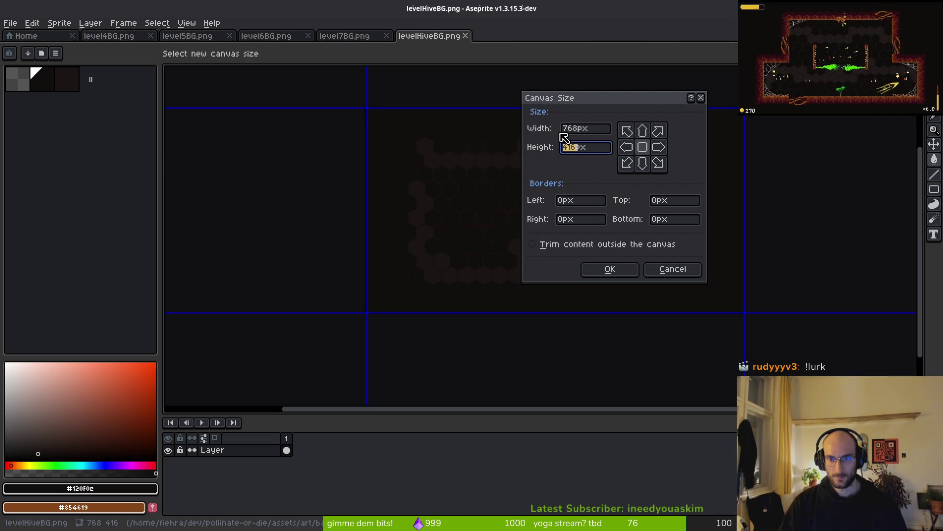
key(Return)
click(538, 107)
click(548, 319)
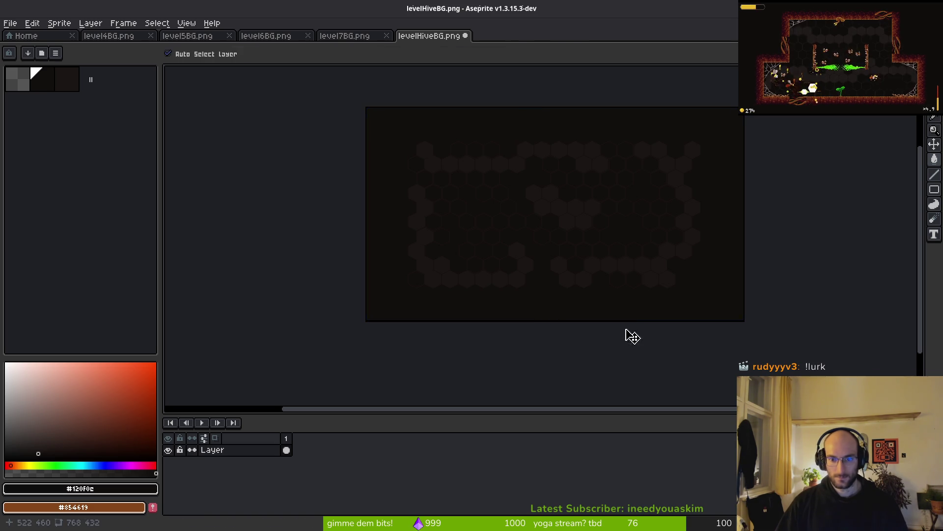
key(ctrl+s)
key(ctrl+w)
Apply the 768x432 canvas size to level7BG, then save and close it
key(ctrl+alt+c)
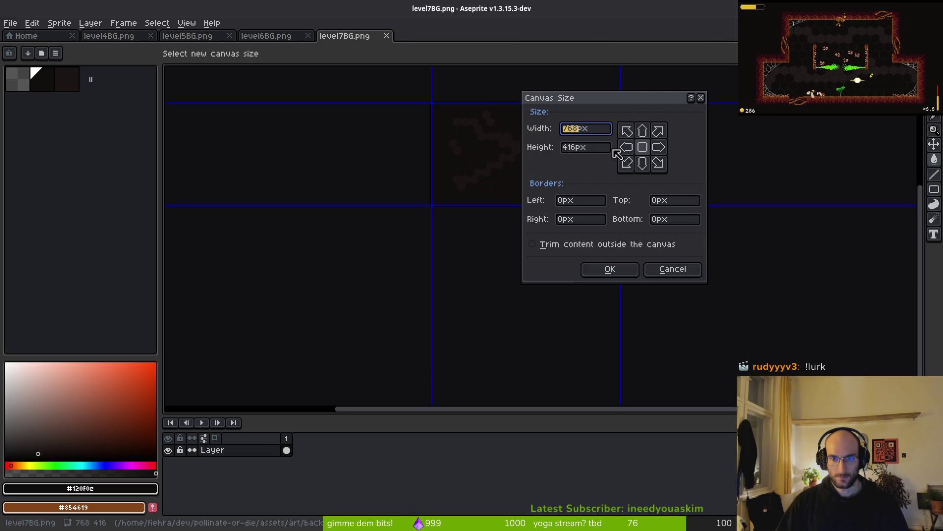
key(Tab)
key(Return)
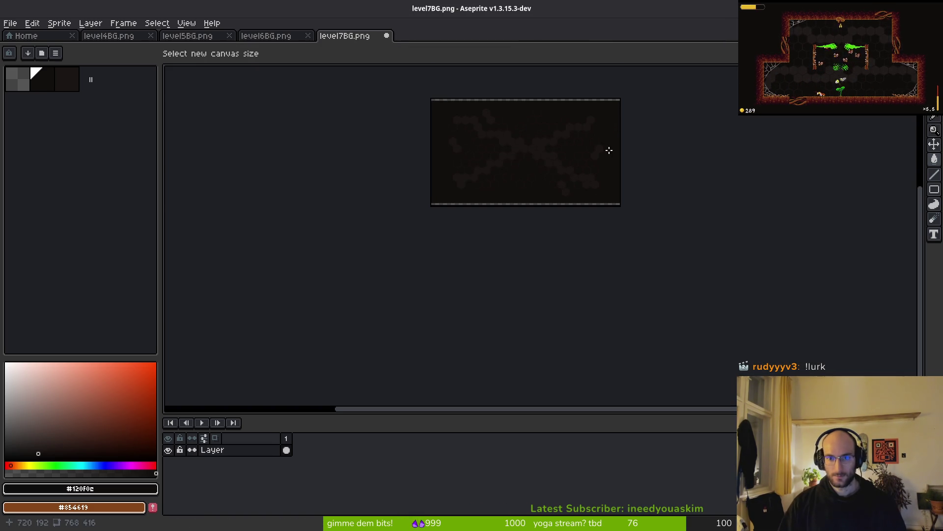
scroll(533, 108, up, 1)
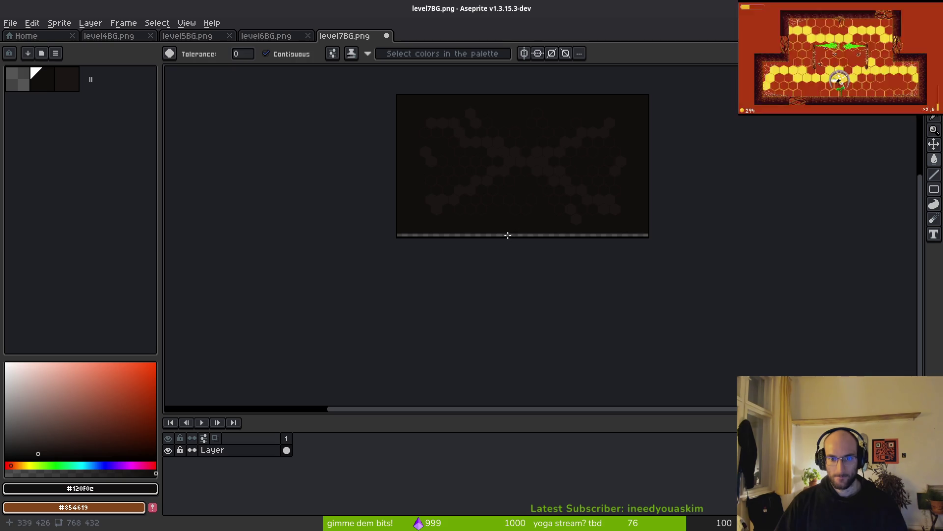
key(ctrl+s)
key(ctrl+w)
Resize level6BG to 768x432, fill the strips dark, save and close it
key(ctrl+alt+c)
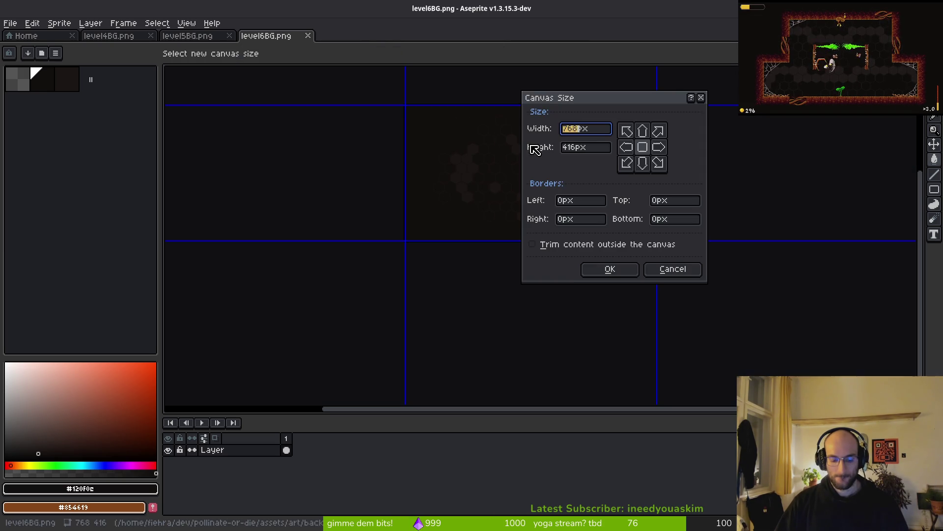
key(Tab)
text(432)
key(Return)
click(505, 100)
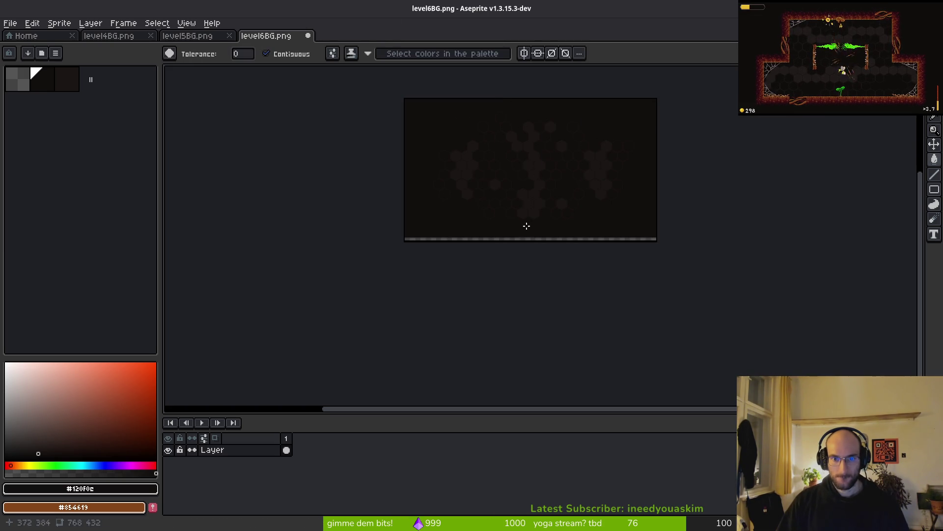
click(511, 237)
key(ctrl+s)
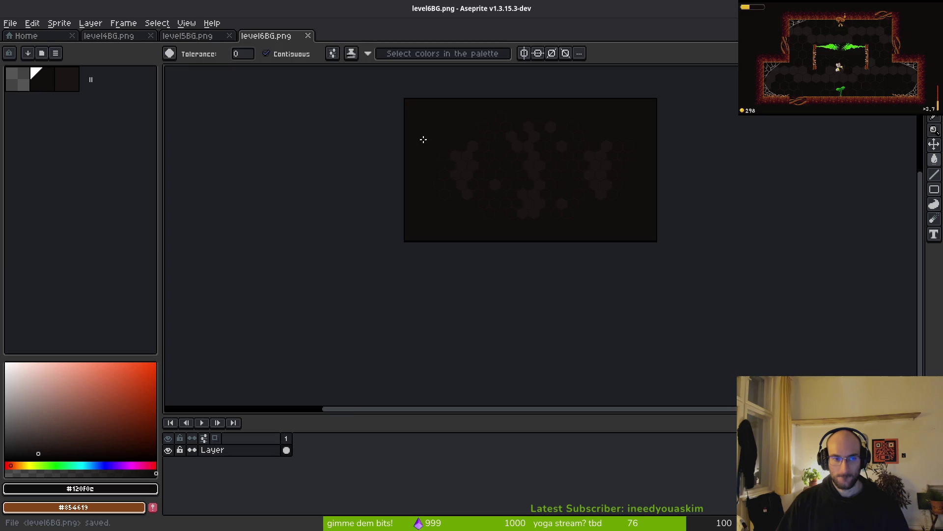
key(ctrl+w)
Resize level5BG to 768x432, fill the top strip dark, and close it
scroll(628, 179, down, 4)
key(ctrl+alt+c)
key(Tab)
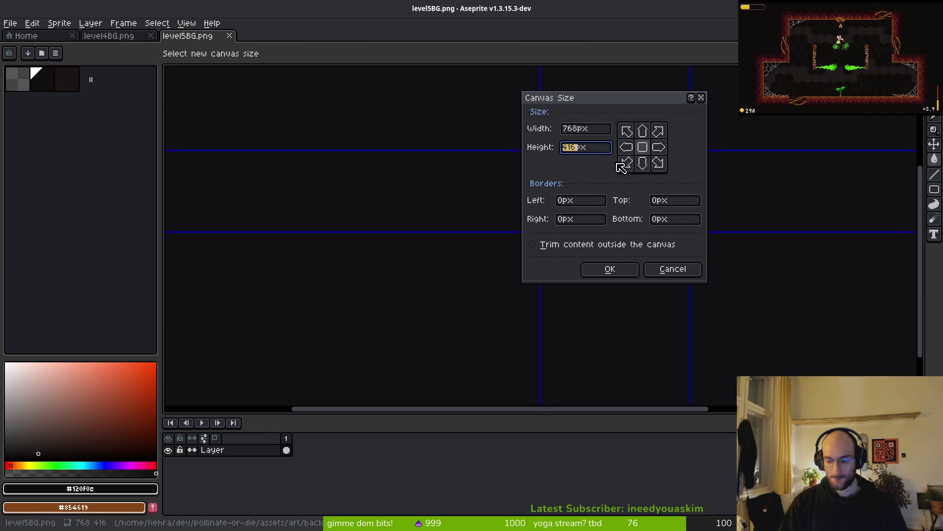
text(432)
key(Return)
click(598, 148)
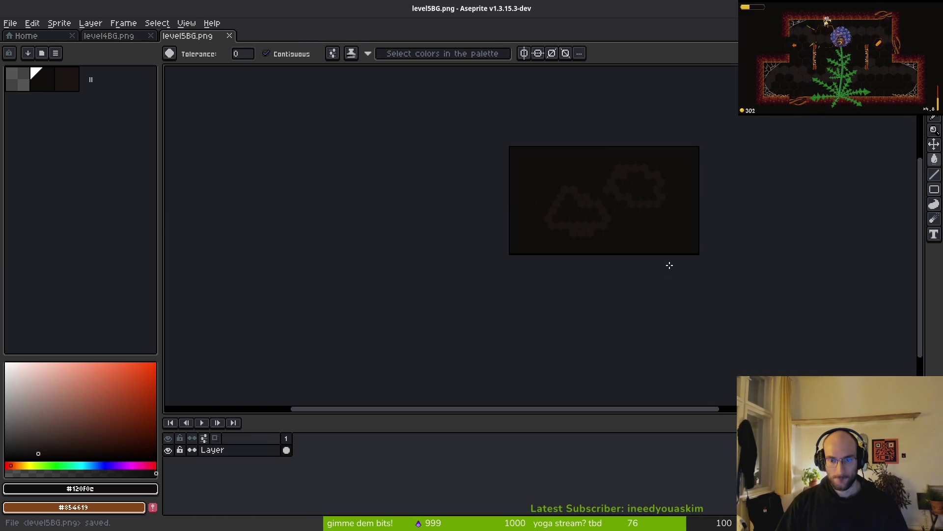
key(ctrl+w)
Set level4BG's canvas height to 432 px, then save and close it
key(ctrl+alt+c)
key(Tab)
text(432)
key(Return)
key(ctrl+s)
key(ctrl+w)
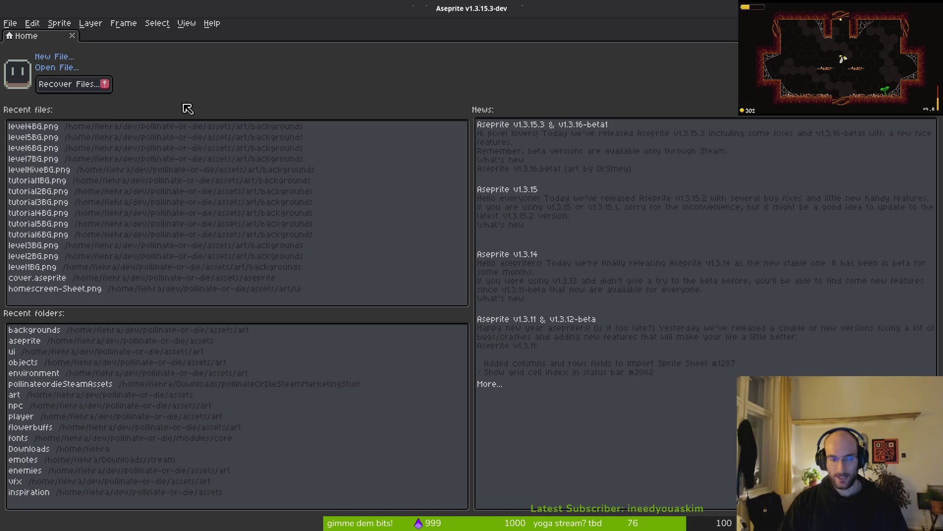
Open levelTransition-Sheet.png and check its current canvas size
click(67, 72)
double_click(590, 270)
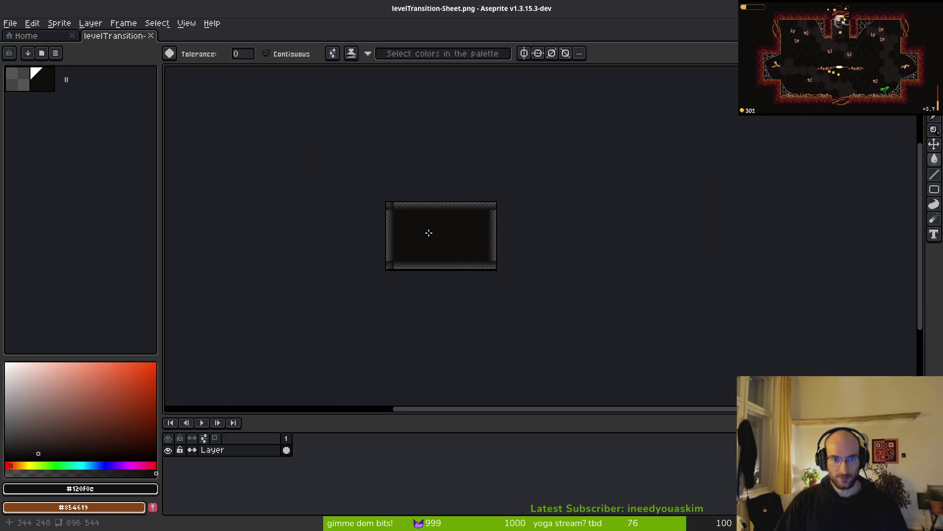
key(ctrl+alt+c)
scroll(466, 175, up, 3)
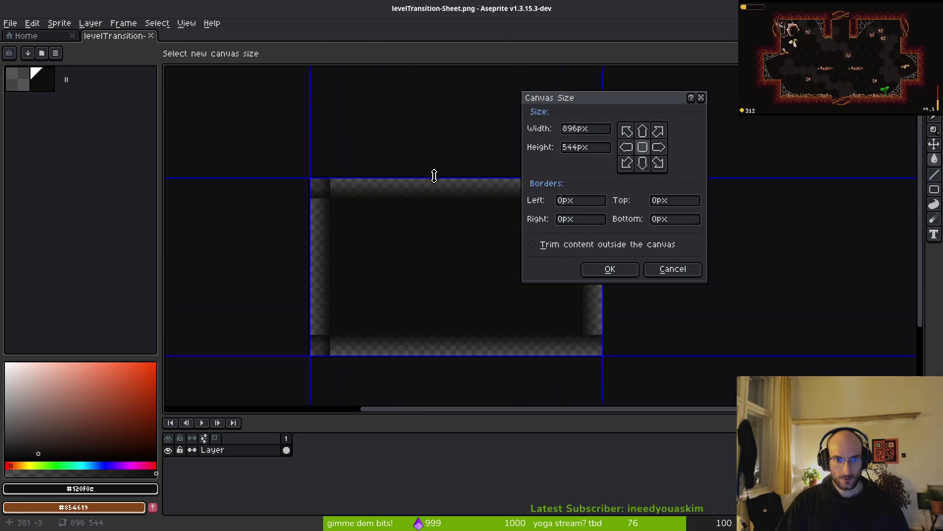
scroll(369, 189, up, 3)
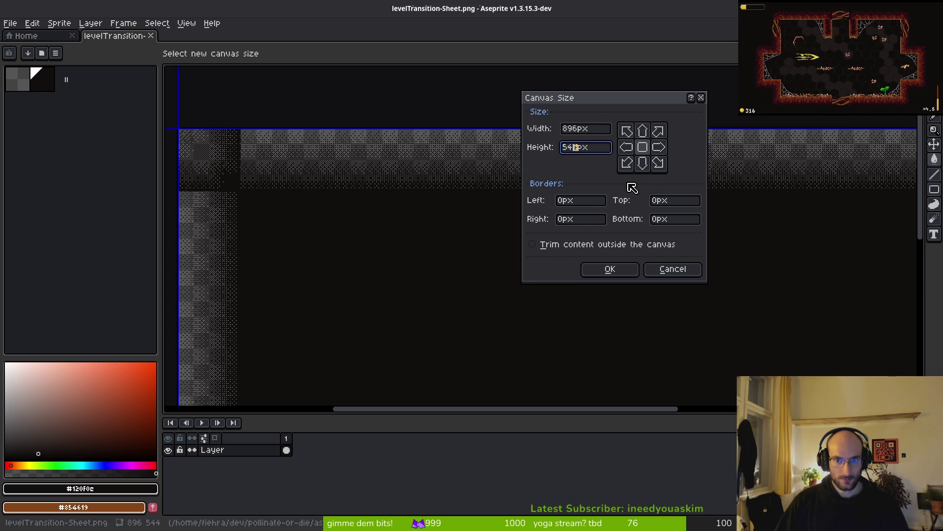
key(Escape)
Make the canvas 16 px taller, centered, adding 8 px top and bottom
key(ctrl+alt+c)
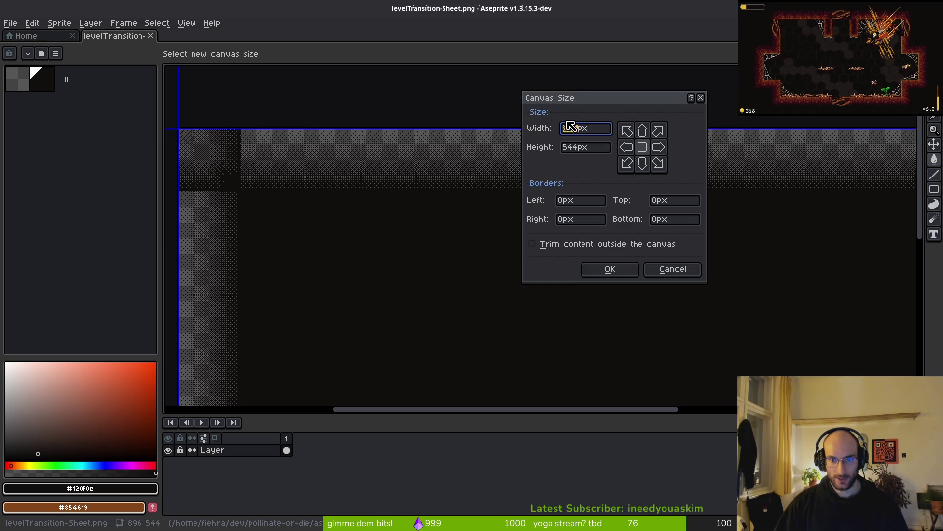
click(578, 149)
text(+)
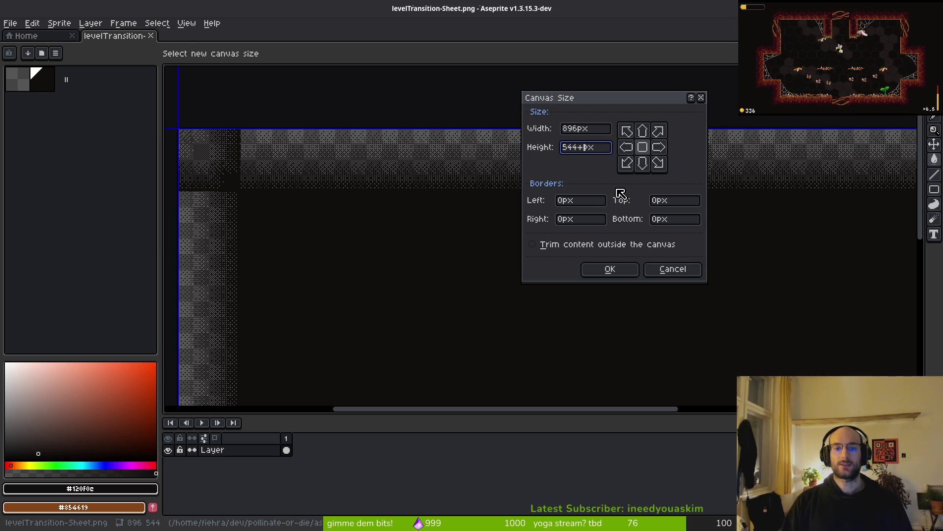
text(16)
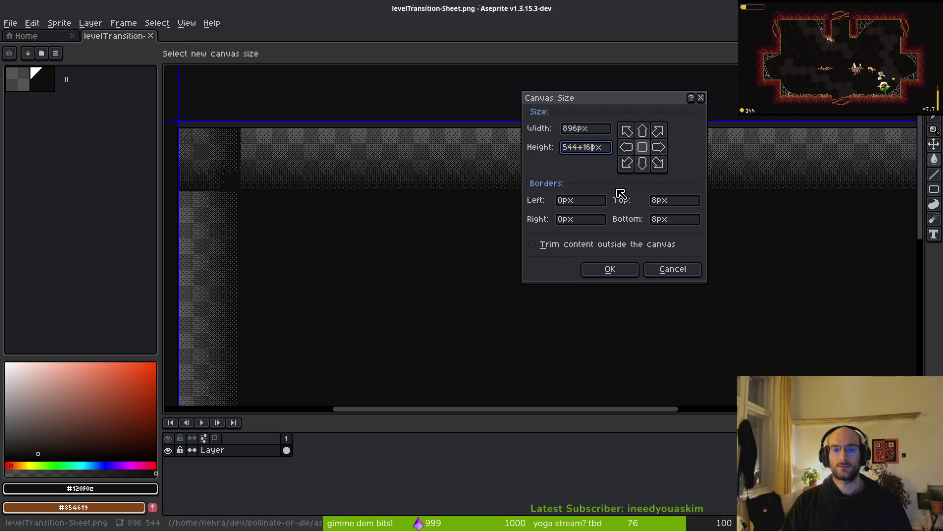
key(Return)
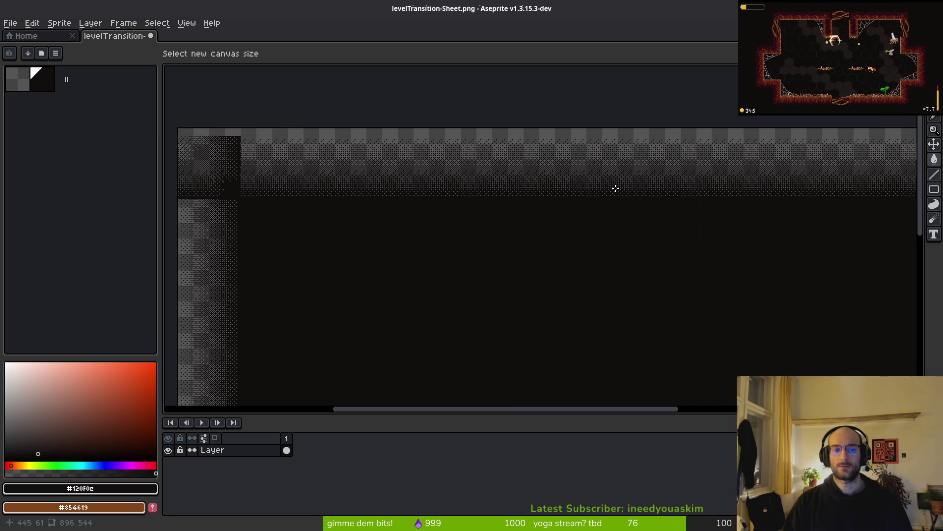
Fill a rectangular selection over the upper canvas area with the dark colour
key(w)
scroll(546, 214, up, 3)
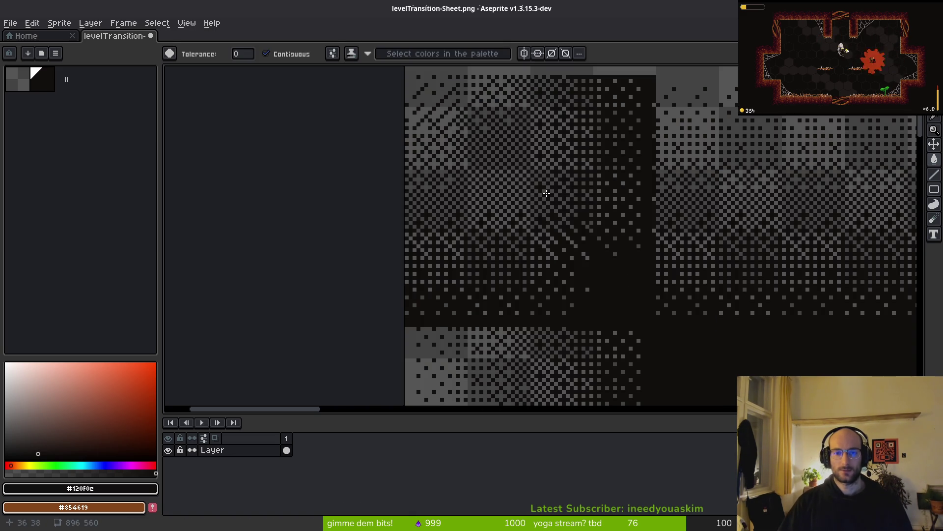
key(ctrl+alt+c)
key(Escape)
key(ctrl+alt+c)
key(Escape)
key(m)
scroll(438, 100, up, 1)
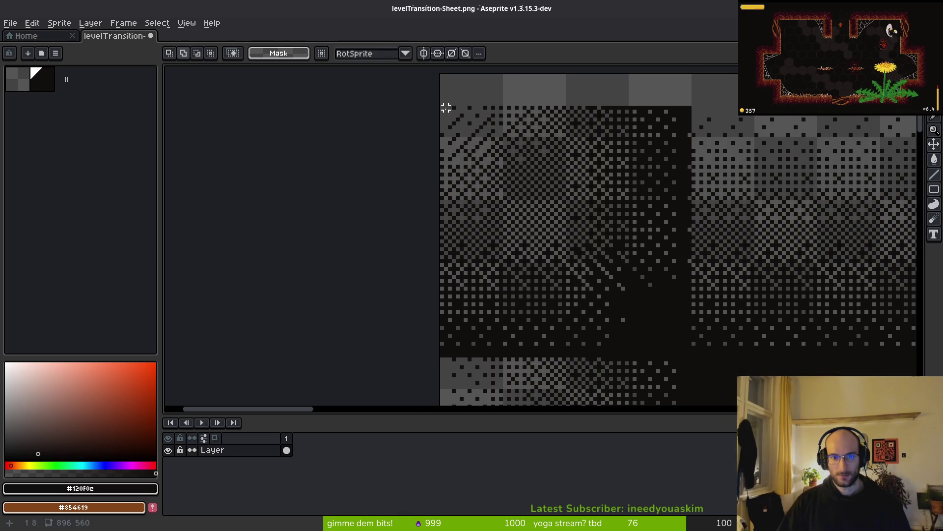
mouse_move(441, 107)
mouse_down()
mouse_move(519, 149)
mouse_move(737, 318)
mouse_move(737, 353)
mouse_up()
key(f)
Paste the copied top border strip and nudge it up to the top edge
scroll(738, 354, down, 3)
scroll(800, 295, up, 5)
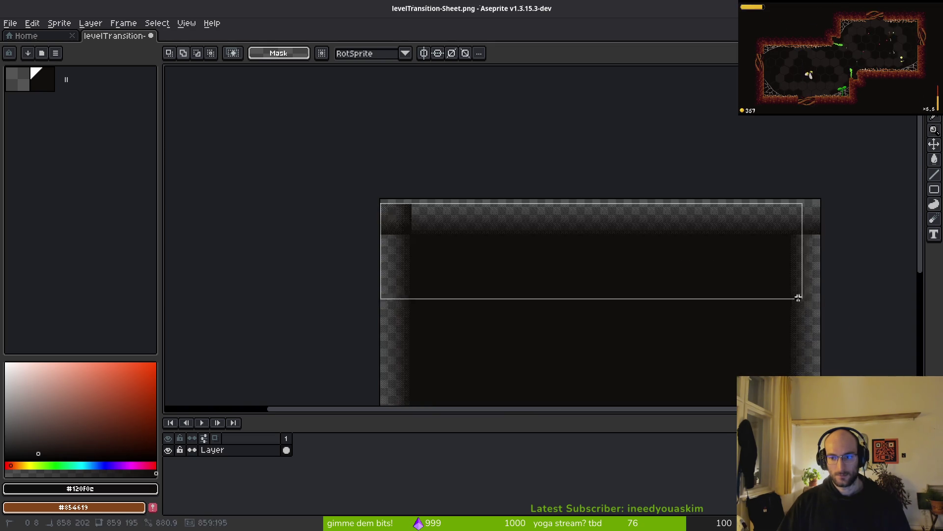
scroll(870, 209, up, 3)
mouse_move(869, 208)
mouse_down()
mouse_move(844, 170)
mouse_move(832, 187)
mouse_up()
key(ctrl+v)
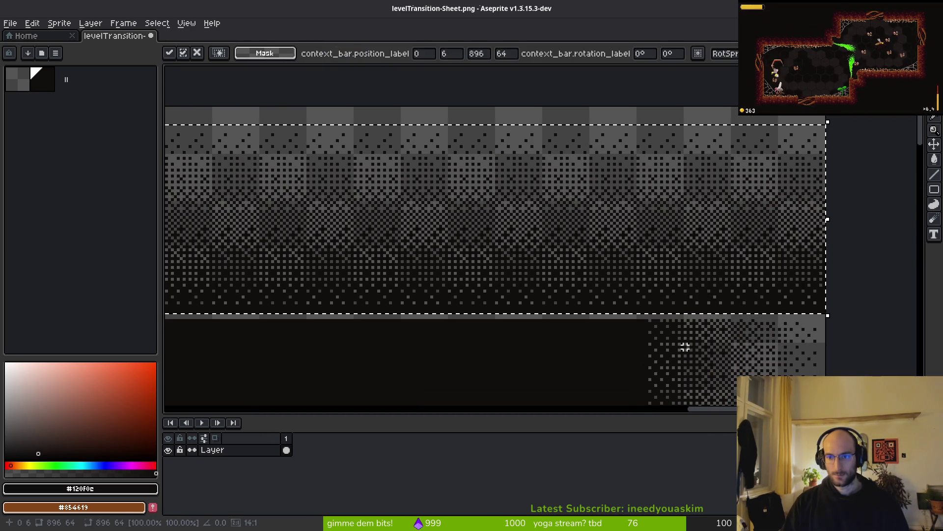
key(Up)
key(Up)
key(Up)
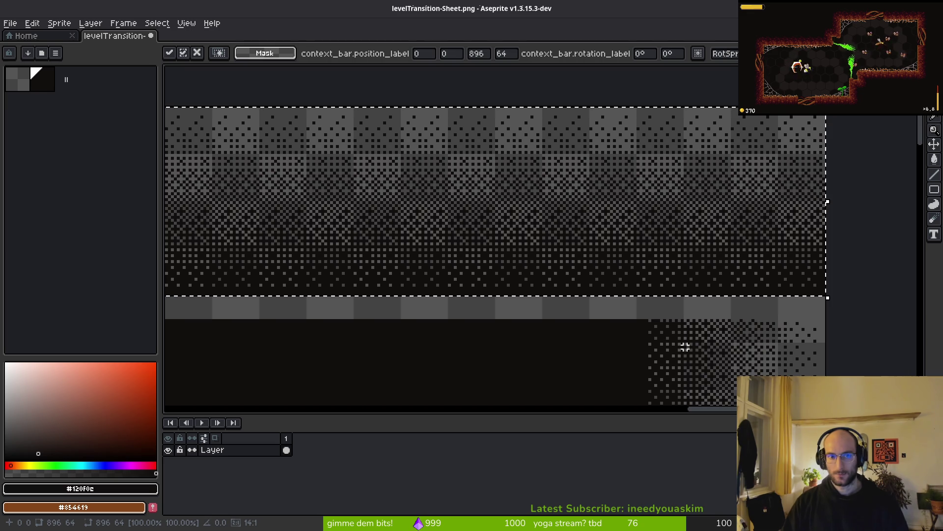
key(Return)
Select the bottom 72-pixel strip of the sprite
scroll(682, 344, down, 2)
scroll(667, 364, up, 2)
mouse_move(520, 243)
mouse_down()
mouse_move(655, 238)
mouse_move(500, 257)
mouse_up()
scroll(645, 258, left, 1)
scroll(634, 248, right, 3)
scroll(634, 248, up, 8)
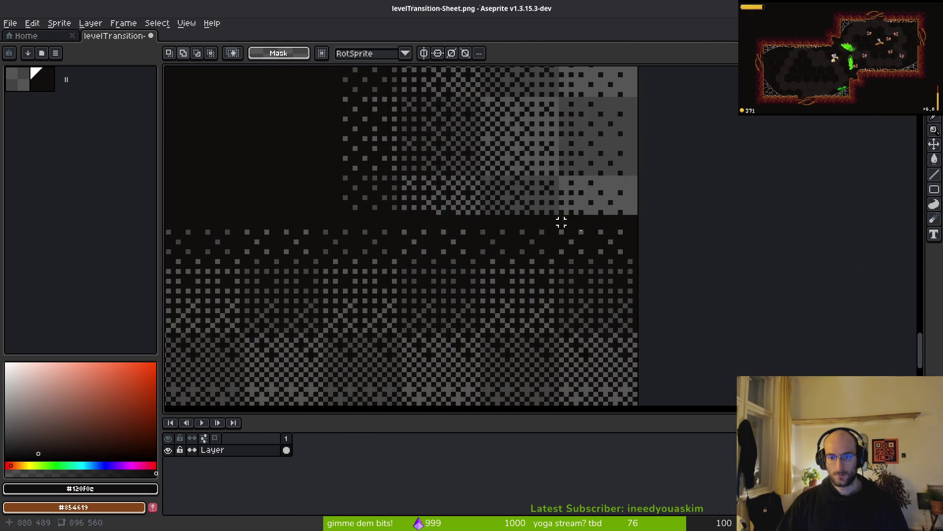
scroll(538, 327, down, 8)
mouse_move(649, 210)
mouse_down()
mouse_move(538, 327)
mouse_move(403, 362)
mouse_move(262, 371)
mouse_up()
Move the bottom strip down to the edge and save levelTransition-Sheet.png
scroll(257, 371, up, 2)
scroll(262, 371, up, 6)
scroll(457, 293, down, 2)
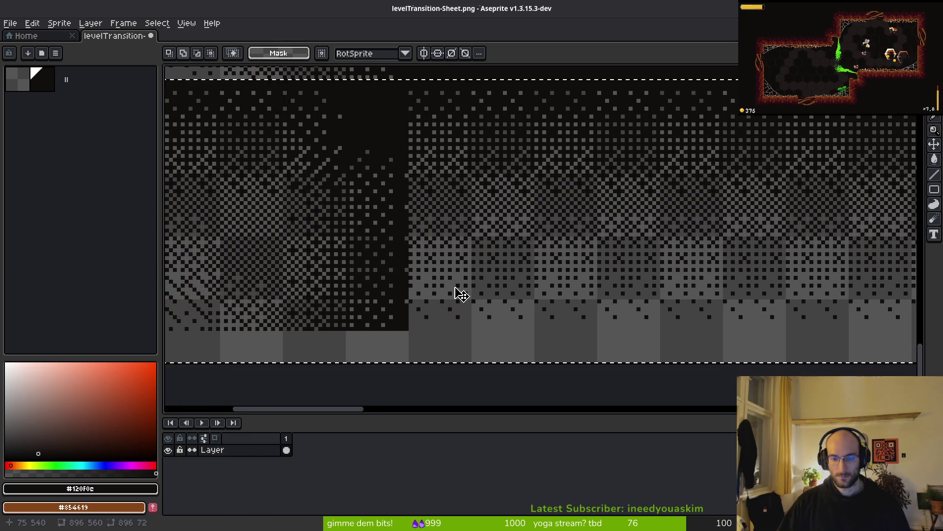
key(ctrl+v)
key(Down)
key(Down)
key(Down)
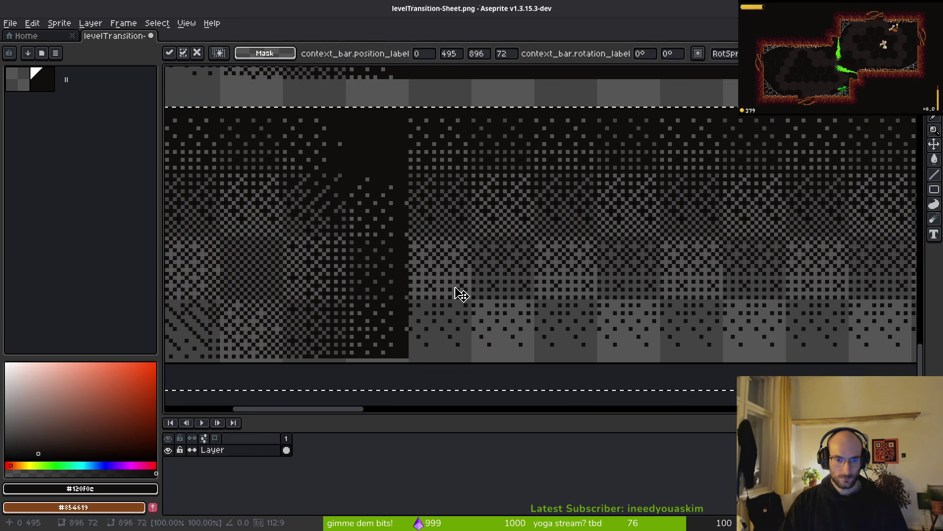
key(ctrl+s)
Move a selected piece of the border dither down 3 pixels
scroll(525, 231, down, 3)
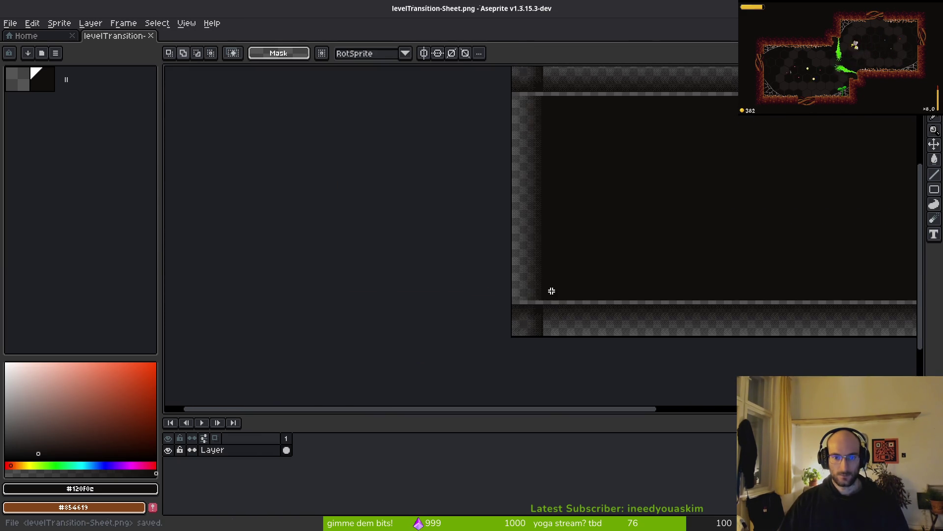
scroll(551, 293, up, 3)
scroll(524, 279, up, 2)
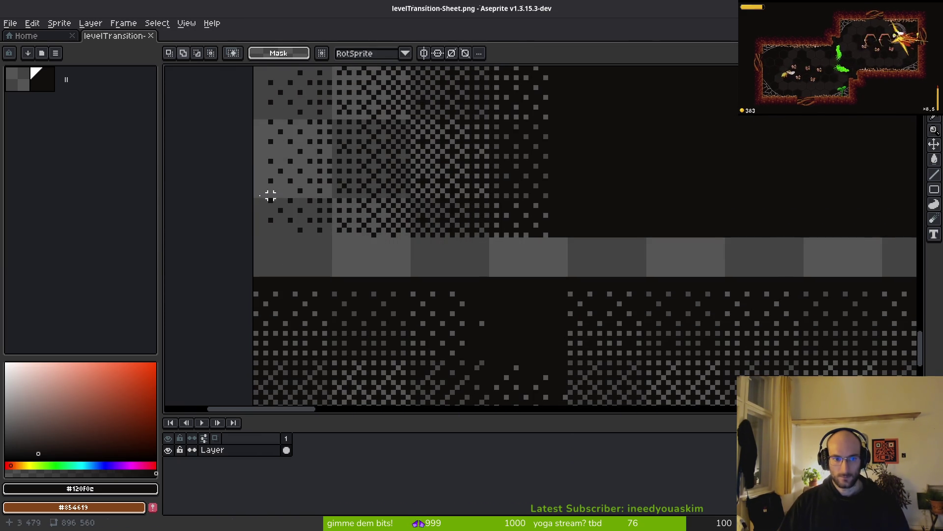
drag(251, 200, 548, 246)
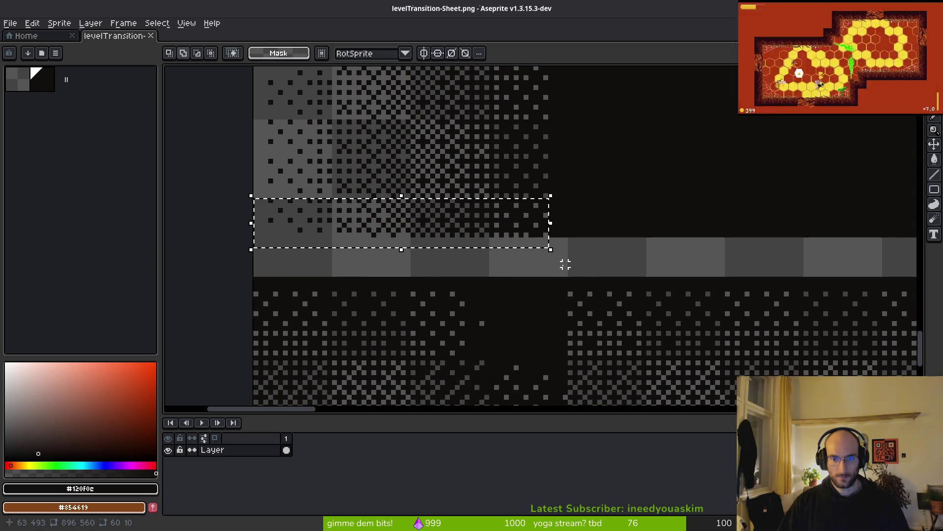
key(Down)
key(Down)
key(Down)
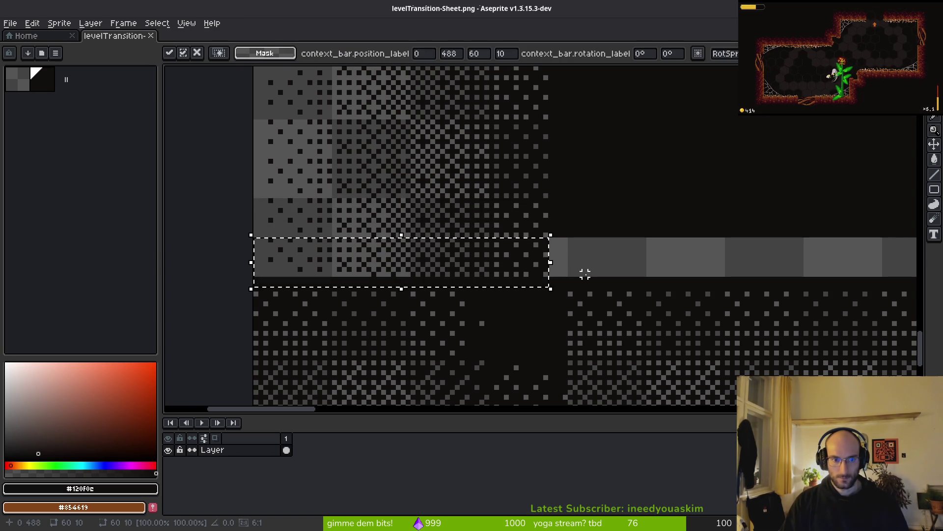
key(ctrl+d)
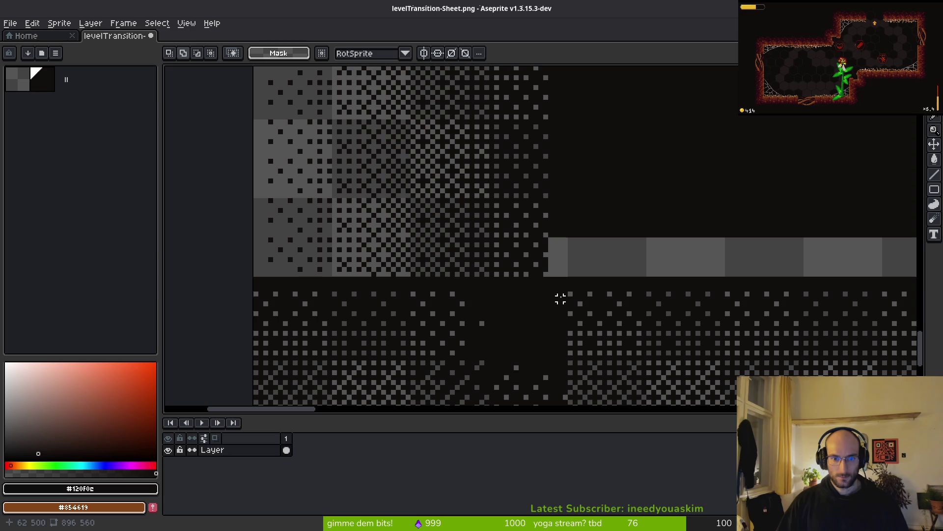
Shift another selected strip of the border dither up
scroll(546, 260, down, 5)
scroll(543, 216, up, 6)
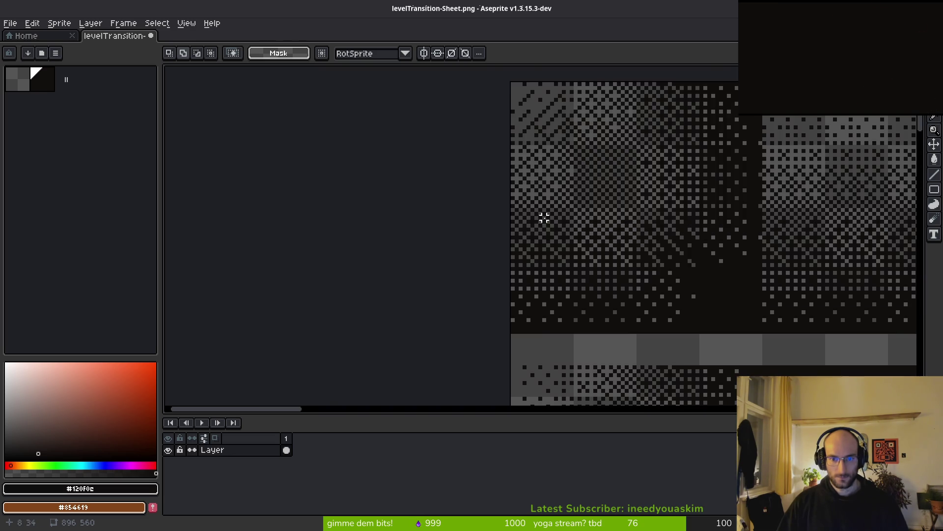
scroll(684, 288, down, 2)
scroll(684, 288, right, 2)
drag(274, 305, 742, 239)
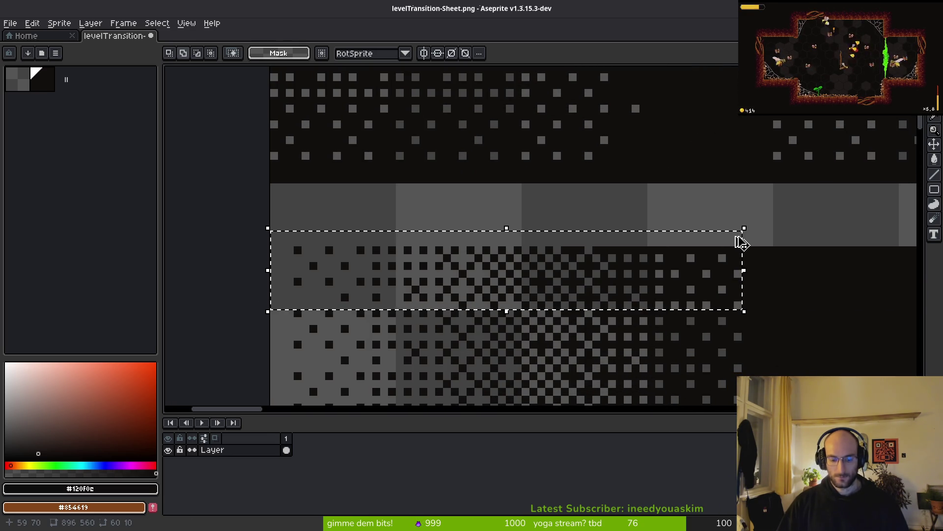
key(Up)
key(Up)
key(Up)
key(Up)
key(Up)
key(Up)
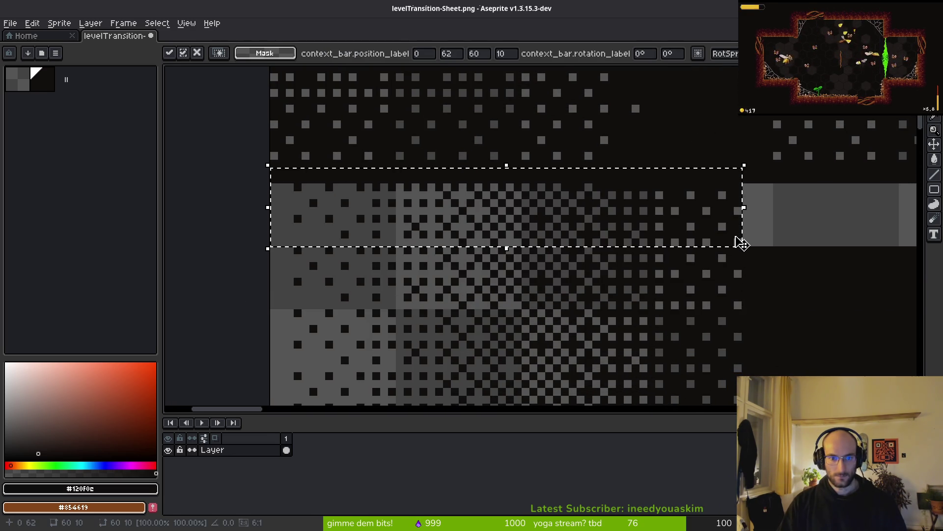
key(ctrl+d)
Shift the right-hand dither strip up about 7 pixels
scroll(461, 214, down, 2)
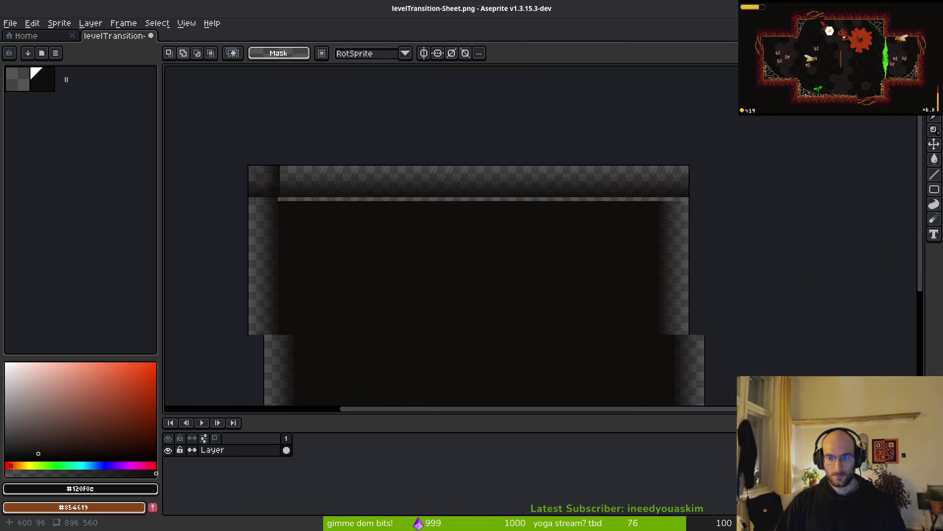
scroll(691, 187, up, 1)
scroll(691, 186, up, 2)
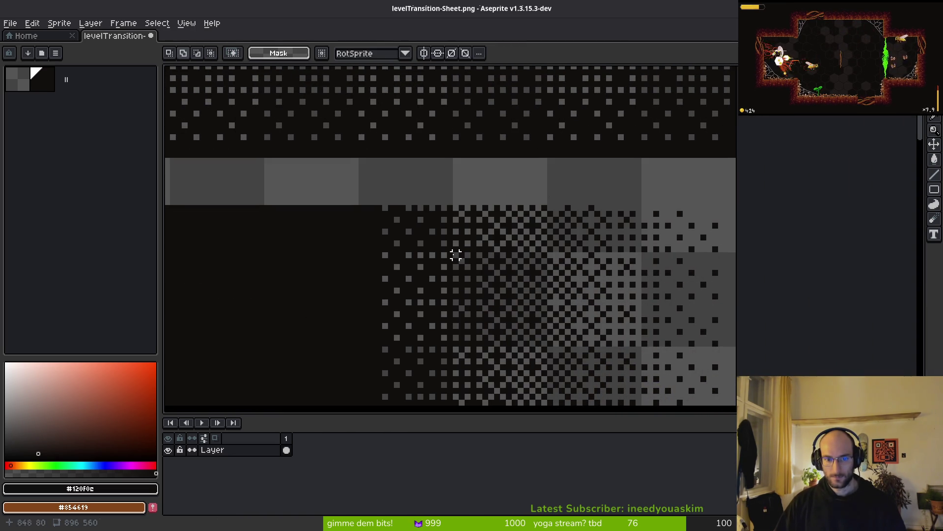
drag(732, 249, 382, 166)
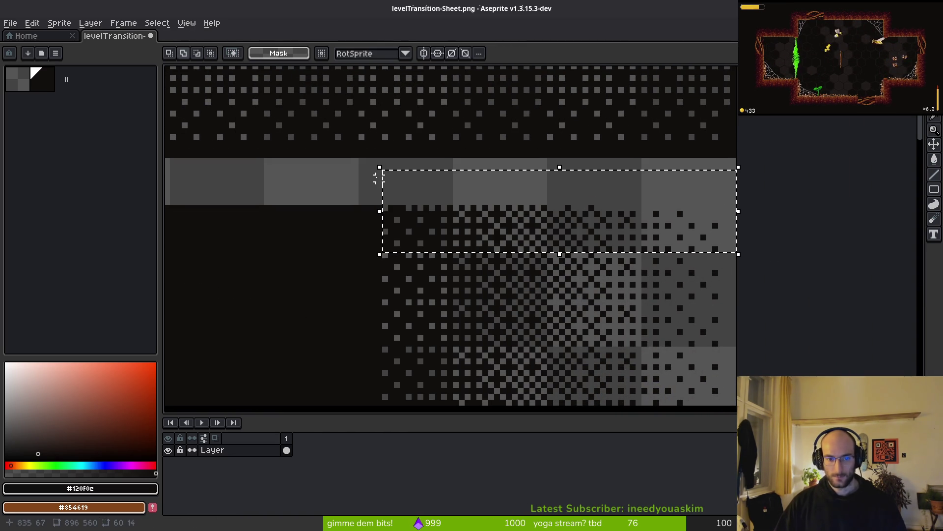
key(Up)
key(Up)
key(Up)
key(Up)
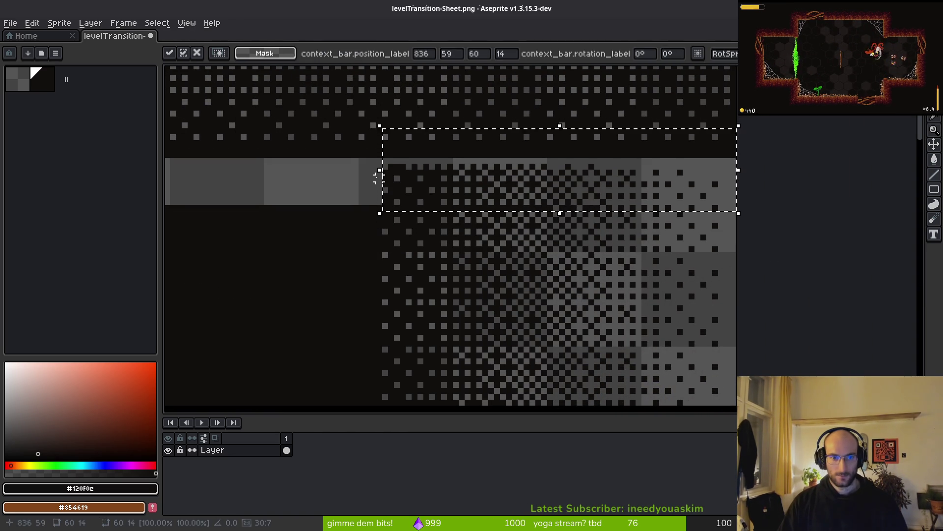
key(ctrl+d)
Nudge the 63×11 px border block down 8 pixels, commit, and save the sheet
scroll(427, 244, down, 5)
scroll(509, 215, up, 4)
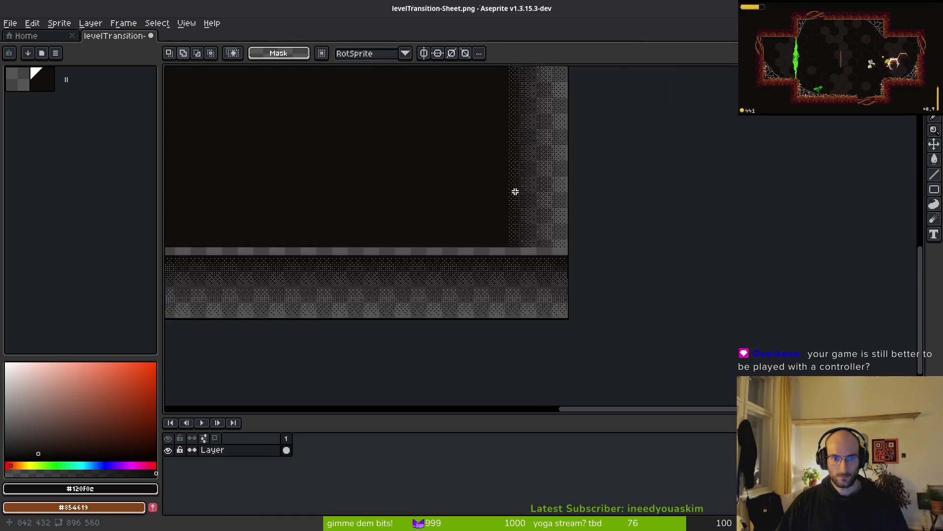
scroll(471, 251, up, 2)
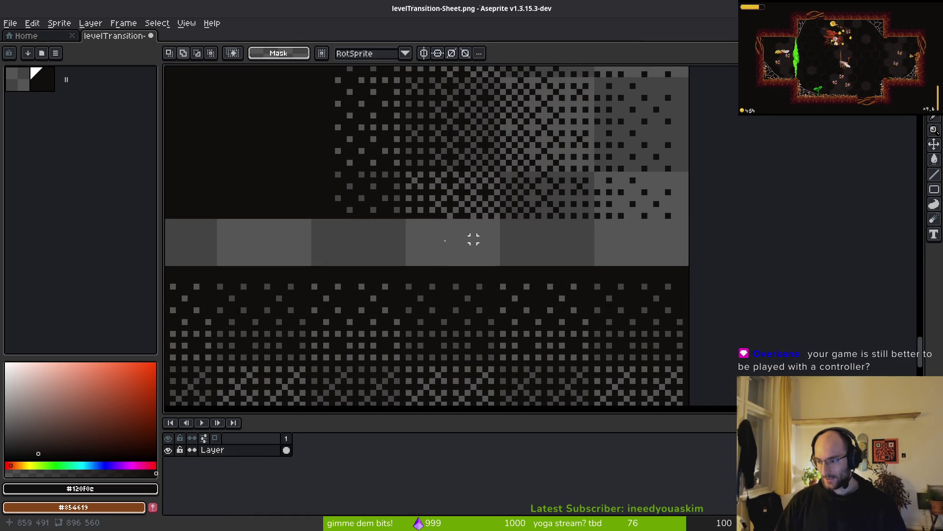
mouse_move(686, 174)
mouse_down()
mouse_move(406, 235)
mouse_move(317, 238)
mouse_up()
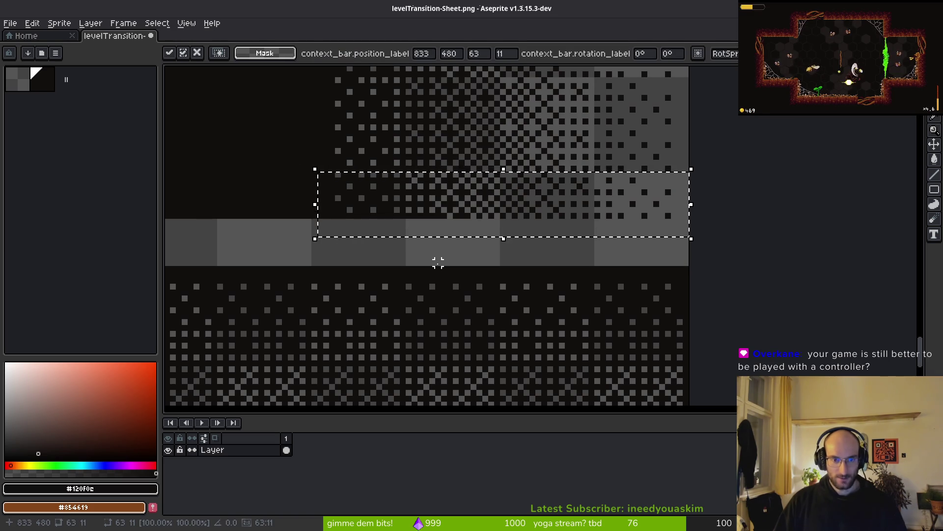
key(Down)
key(Down)
key(Down)
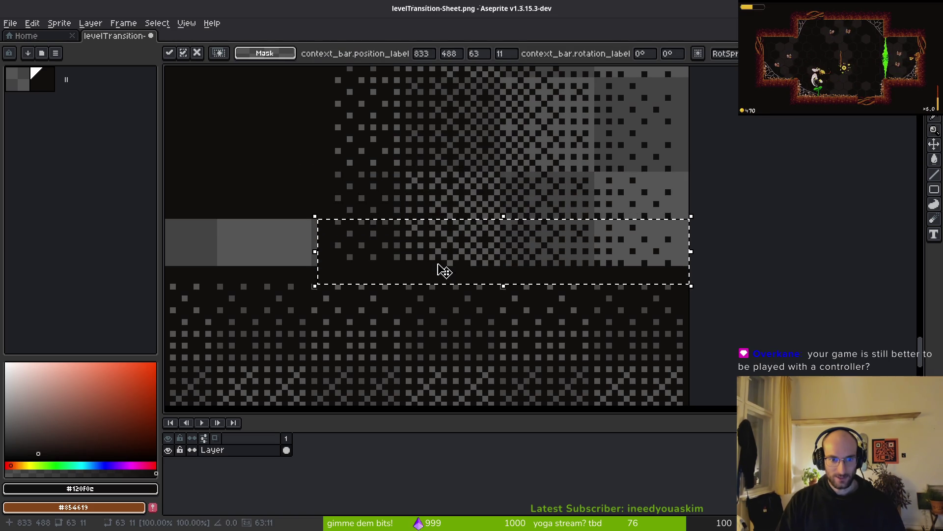
key(Return)
key(ctrl+s)
scroll(445, 261, down, 5)
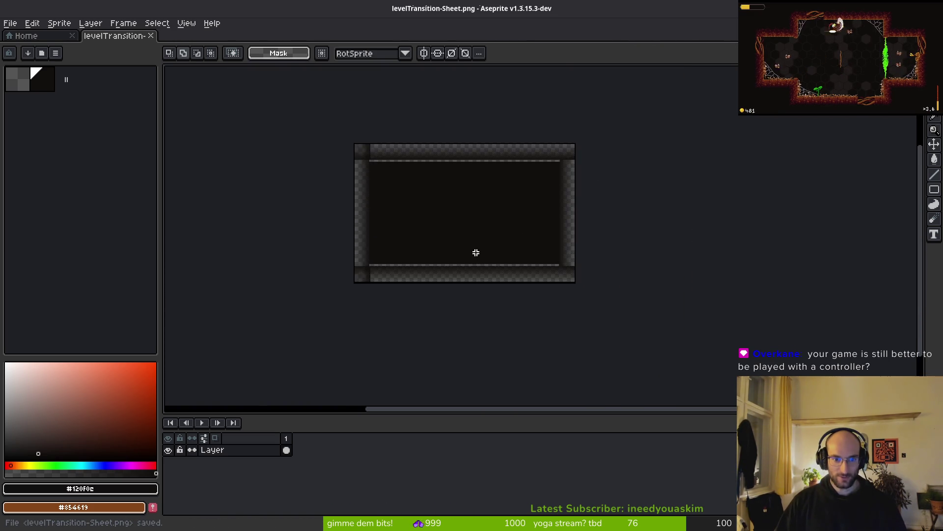
scroll(471, 246, up, 5)
Paint-bucket the two transparent bands dark and save the sheet
key(g)
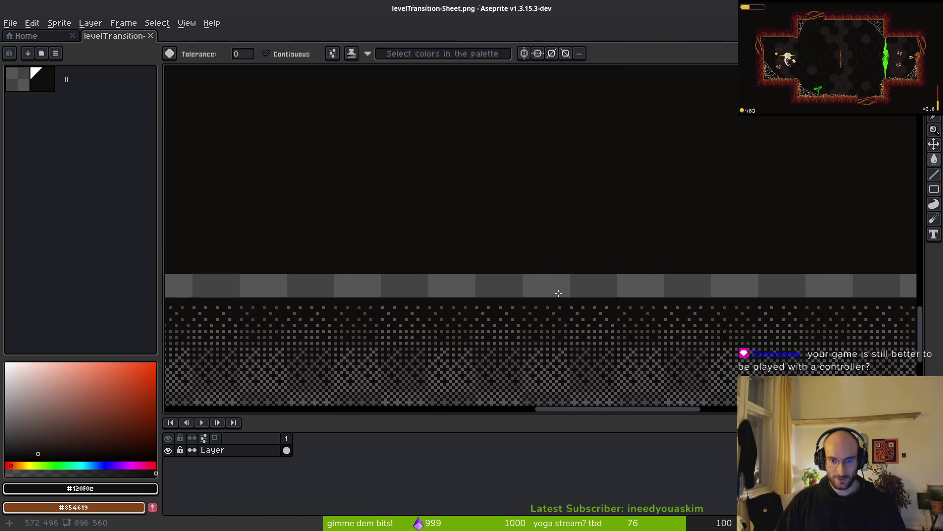
click(562, 285)
scroll(560, 290, down, 5)
scroll(556, 297, up, 5)
click(568, 270)
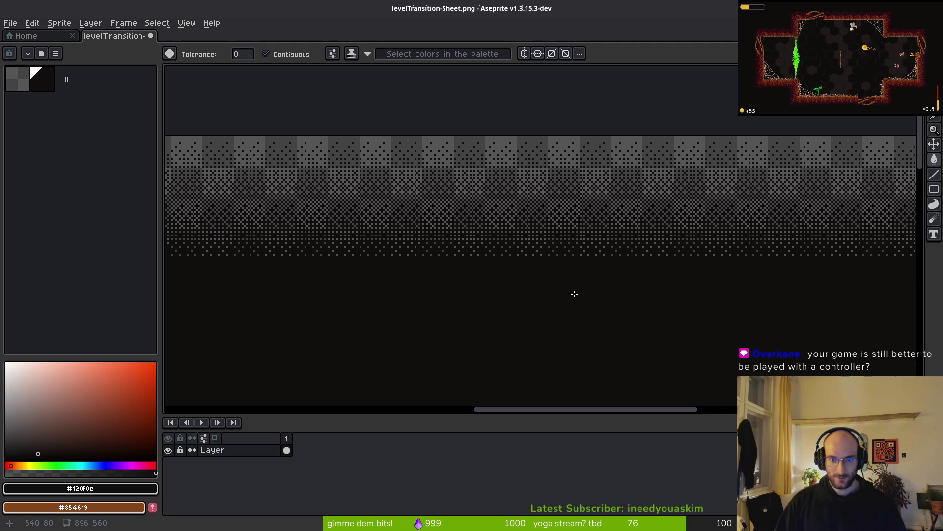
key(ctrl+s)
scroll(565, 293, down, 5)
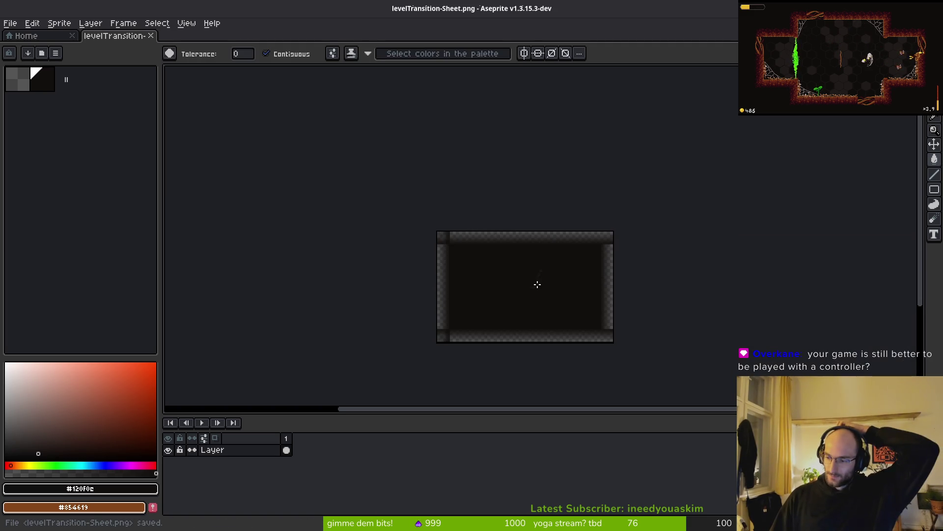
scroll(578, 246, up, 1)
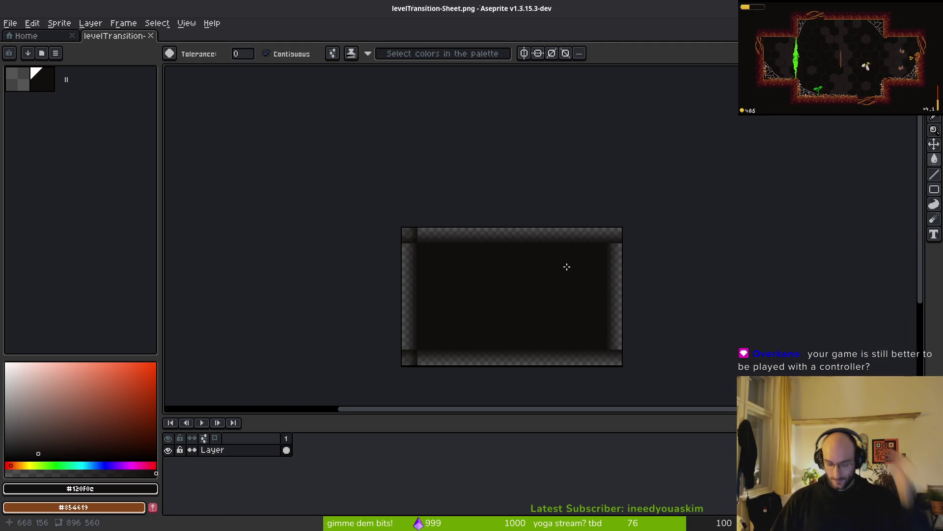
key(ctrl+s)
scroll(565, 275, down, 2)
Undo the stray faint marks and close levelTransition-Sheet.png
drag(481, 226, 490, 259)
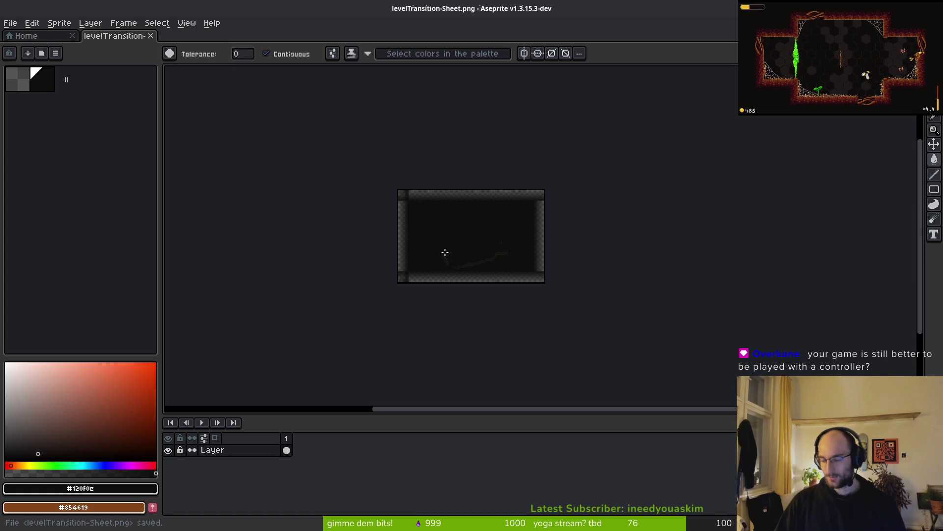
key(ctrl+z)
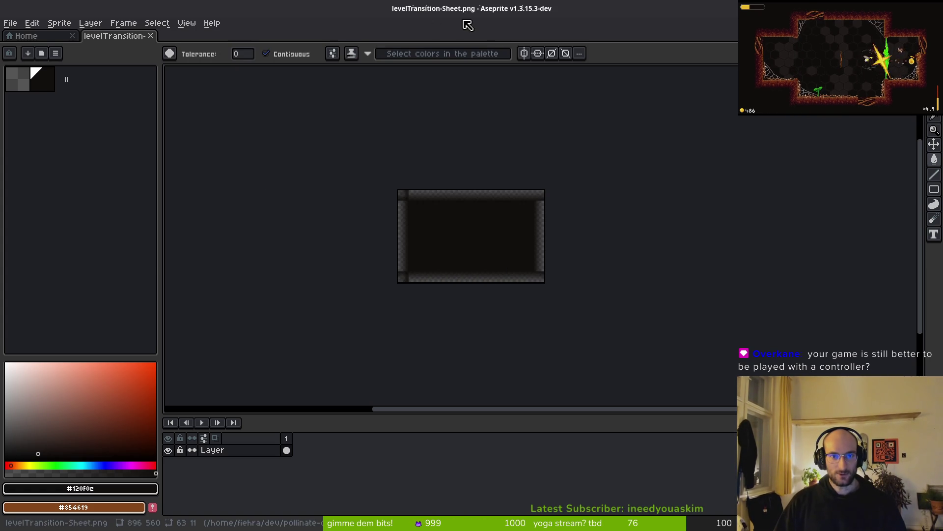
key(ctrl+w)
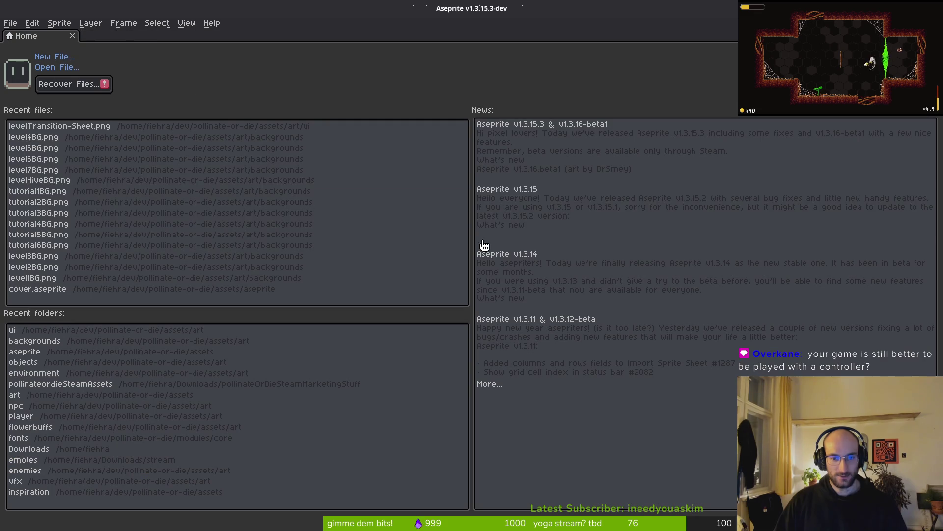
click(229, 204)
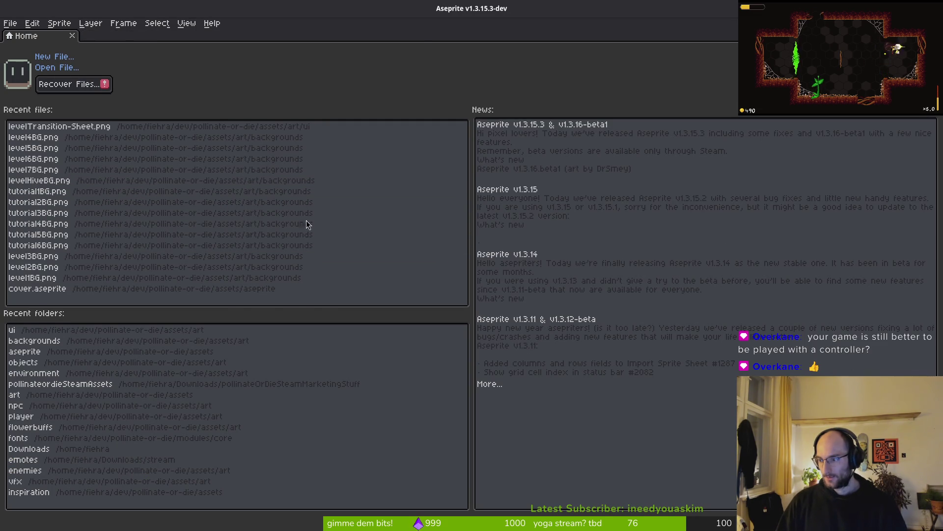
Switch to the Godot editor and run the pollinateOrDie game with F5
key(alt+Tab)
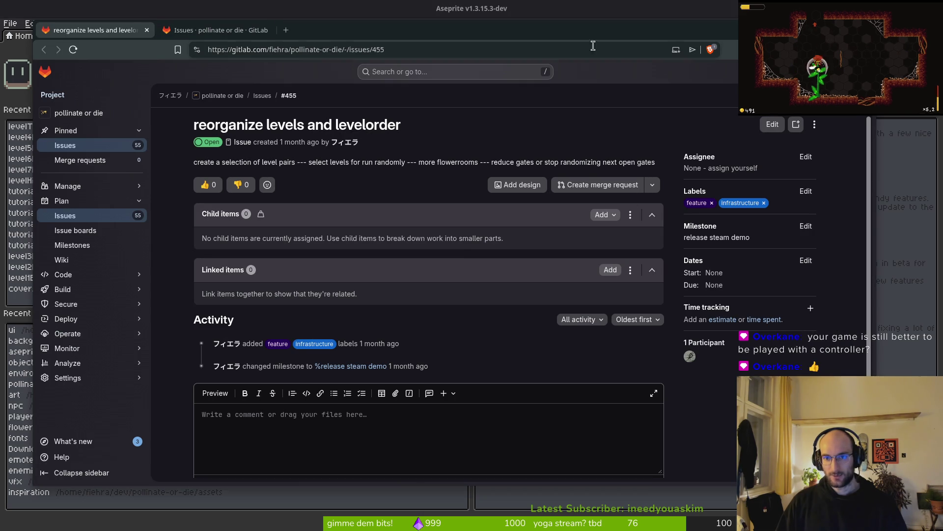
key(alt+Tab)
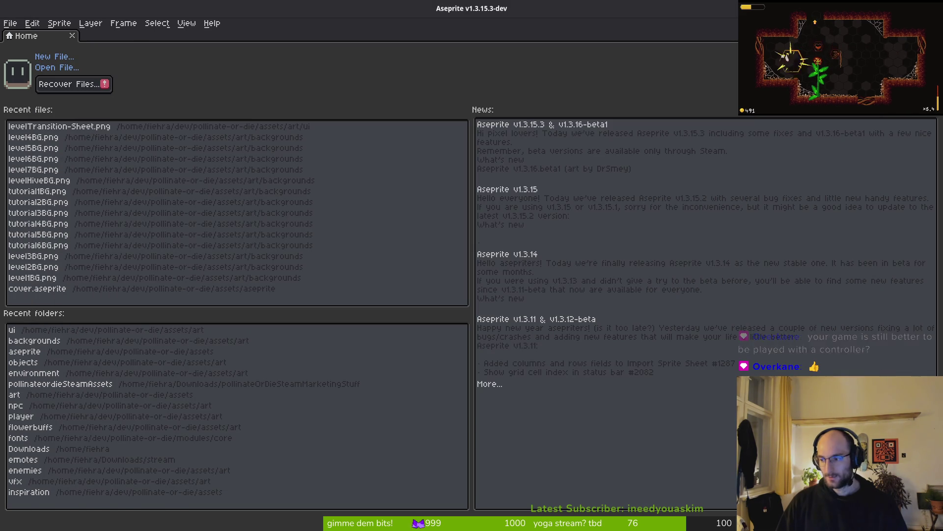
key(alt+Tab)
key(F5)
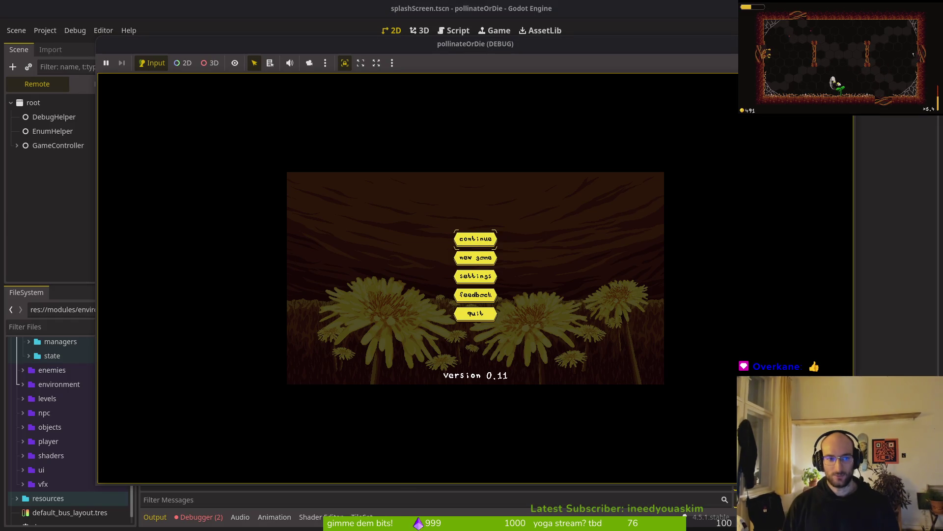
Stop the game, change Window Height Override from 832 to 864, and view debugger errors
key(F8)
click(48, 36)
click(54, 43)
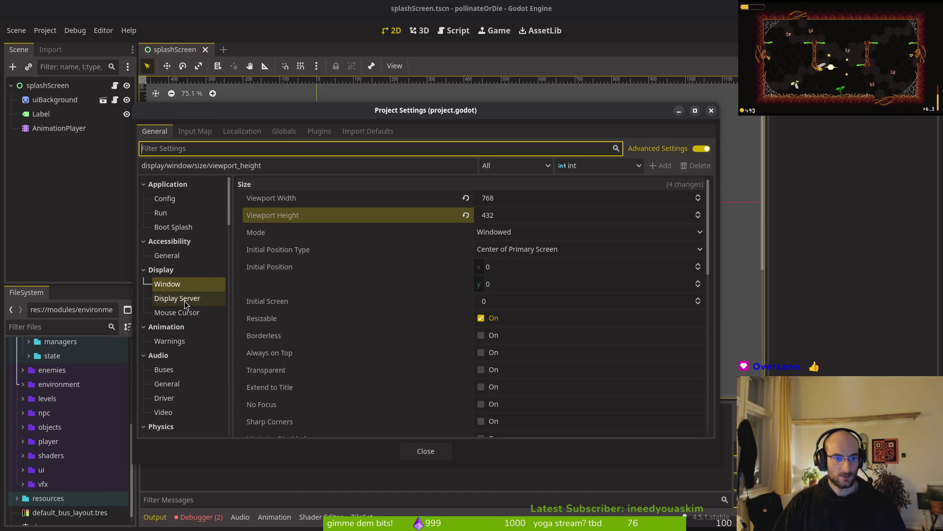
scroll(567, 344, down, 5)
click(520, 266)
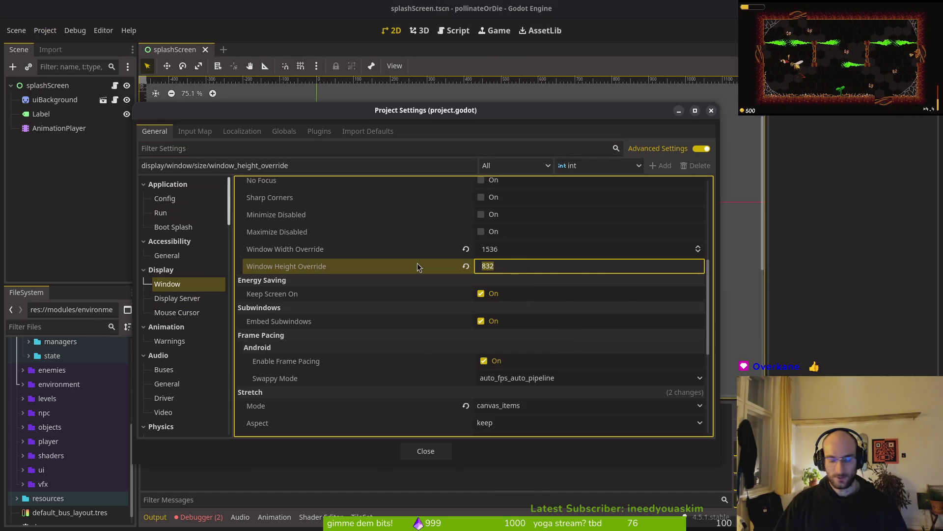
text(864)
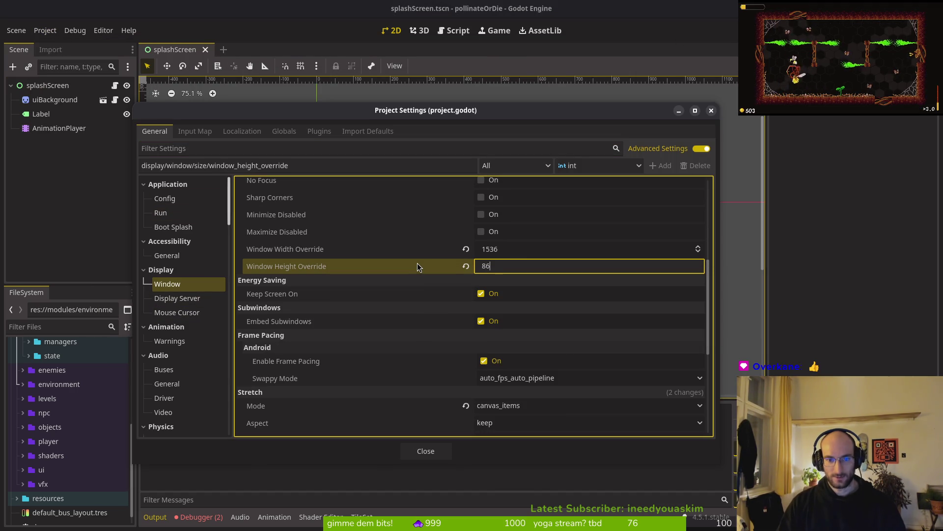
key(Return)
click(399, 450)
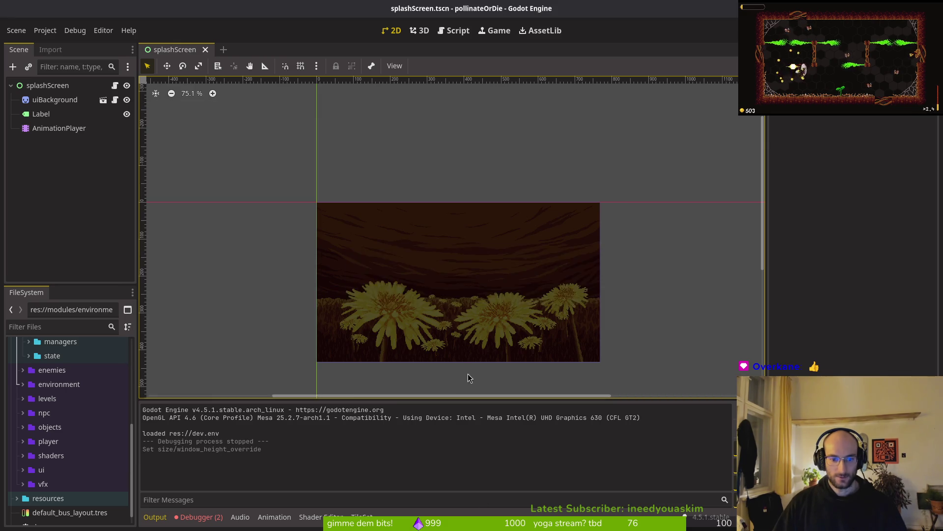
click(199, 516)
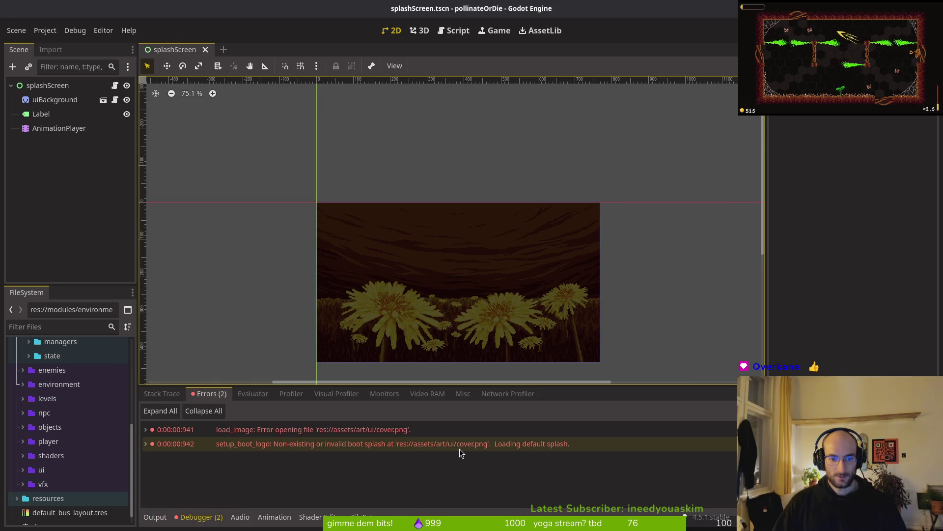
Quick-open splashScreen.tscn and select its uiBackground node
mouse_move(459, 449)
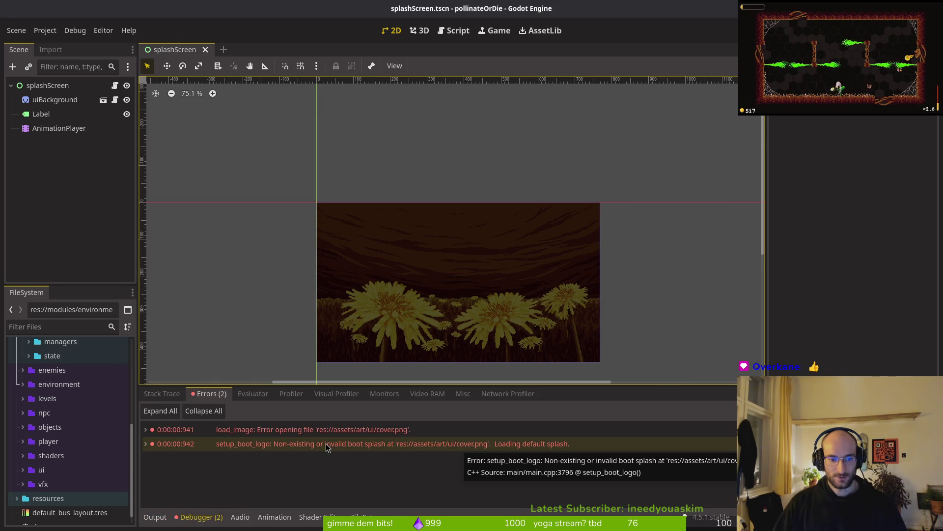
key(shift+alt+o)
text(splsts)
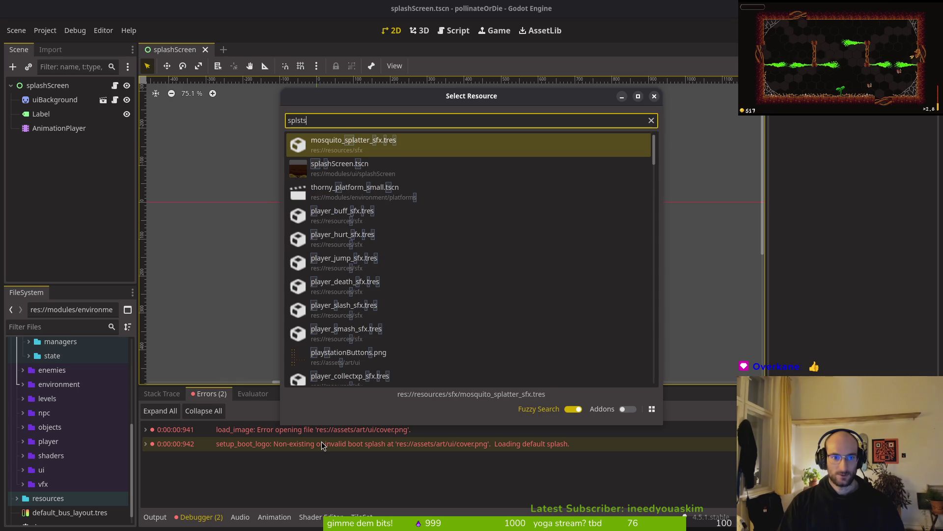
key(Down)
key(Return)
click(35, 104)
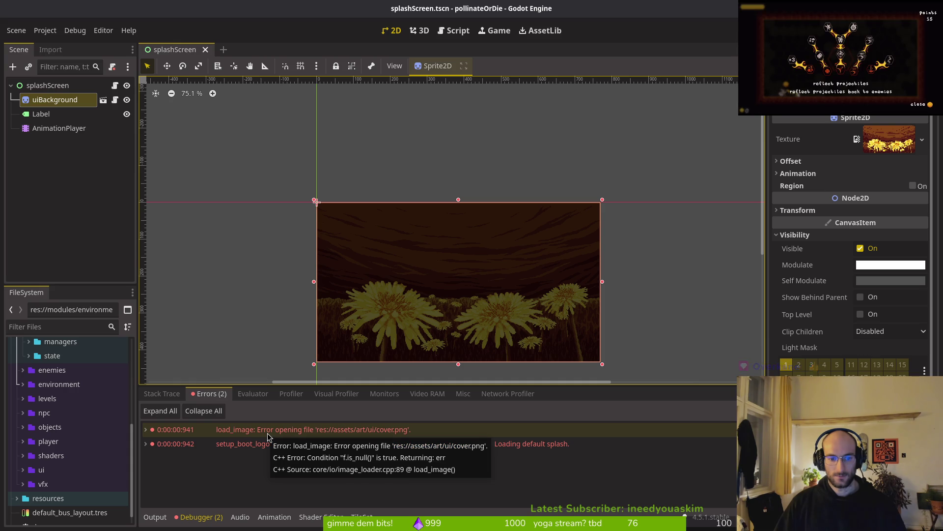
Review the two missing cover.png errors and glance at ui_background.tscn in Neovim
click(303, 487)
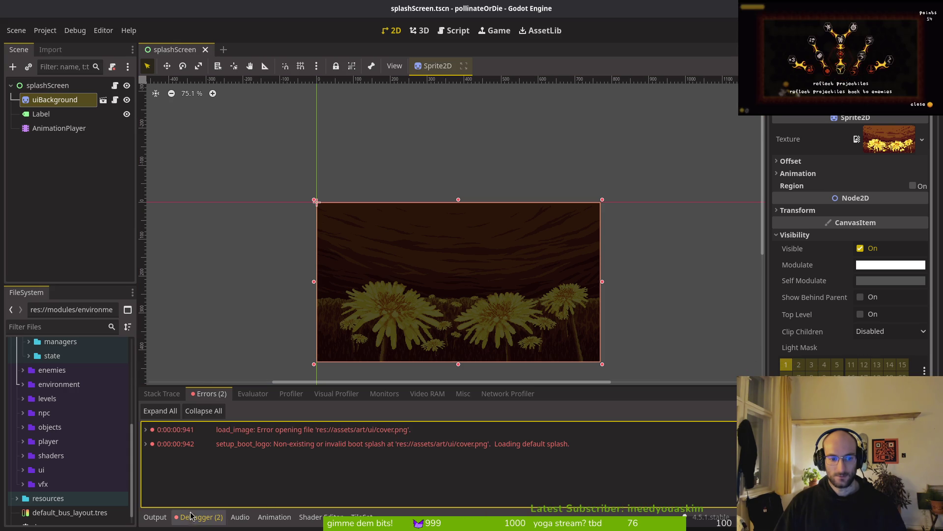
click(155, 517)
click(199, 517)
click(183, 396)
click(204, 395)
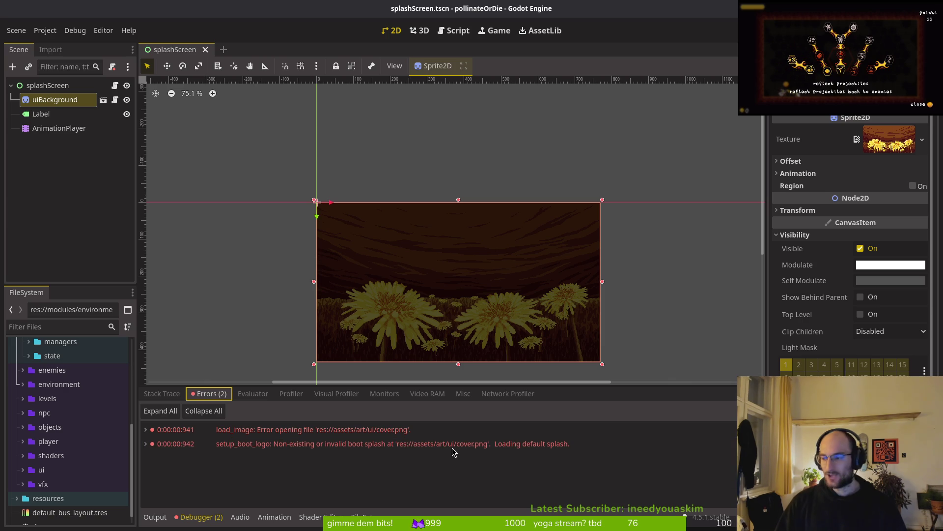
key(alt+Tab)
key(ctrl+p)
key(Escape)
key(alt+Tab)
Inspect the Application > Boot Splash > Image setting res://assets/art/ui/cover.png, then cancel
click(45, 30)
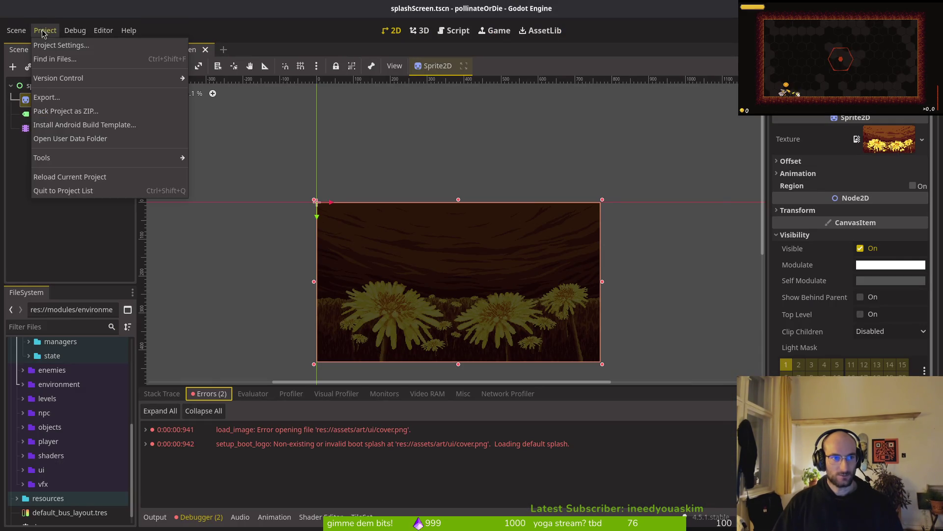
click(54, 43)
scroll(520, 260, down, 5)
click(163, 212)
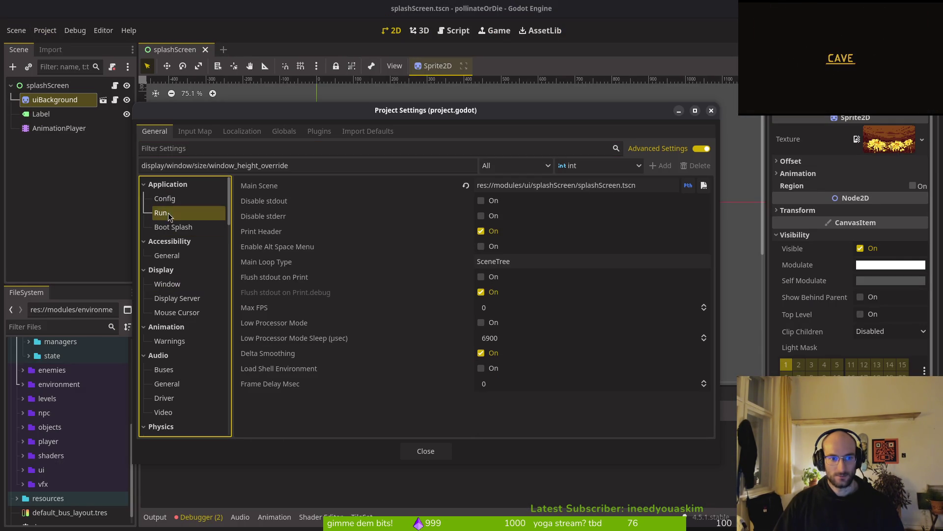
click(172, 227)
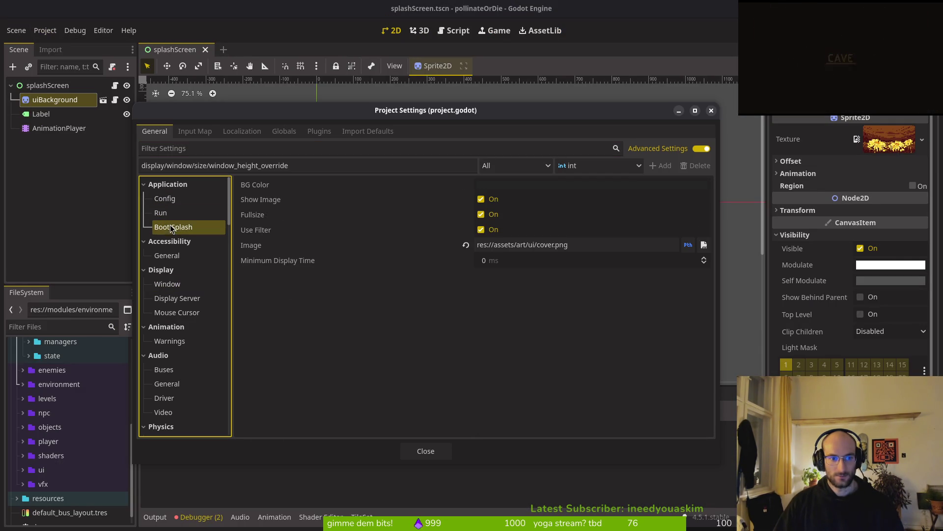
click(704, 244)
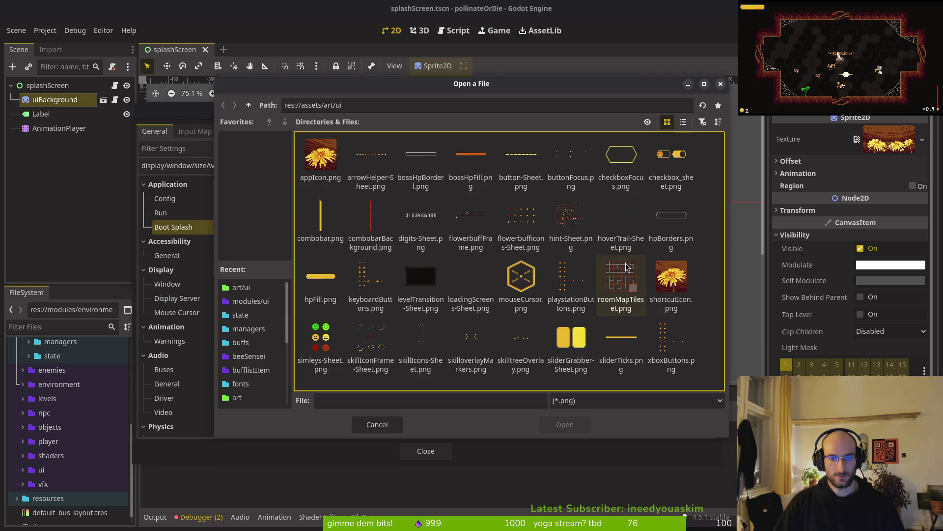
key(Escape)
key(Escape)
Switch through Neovim to bring Aseprite to the front
key(alt+Tab)
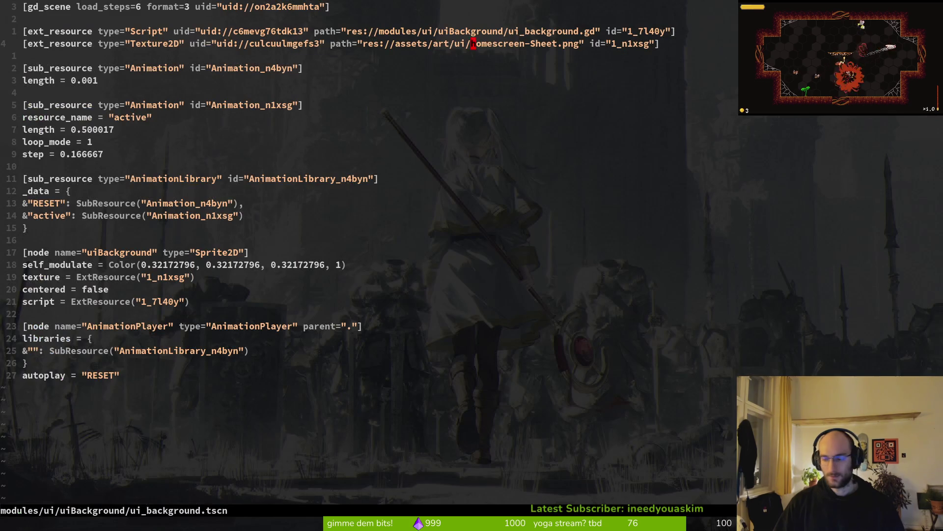
key(super)
click(639, 368)
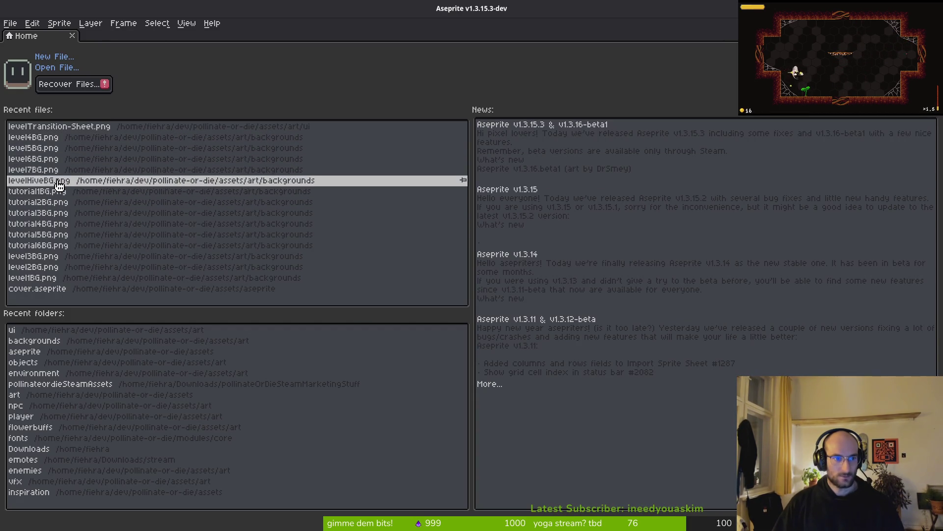
Open cover.aseprite from recent files, then start a new sprite from the File menu
click(60, 290)
scroll(459, 266, down, 5)
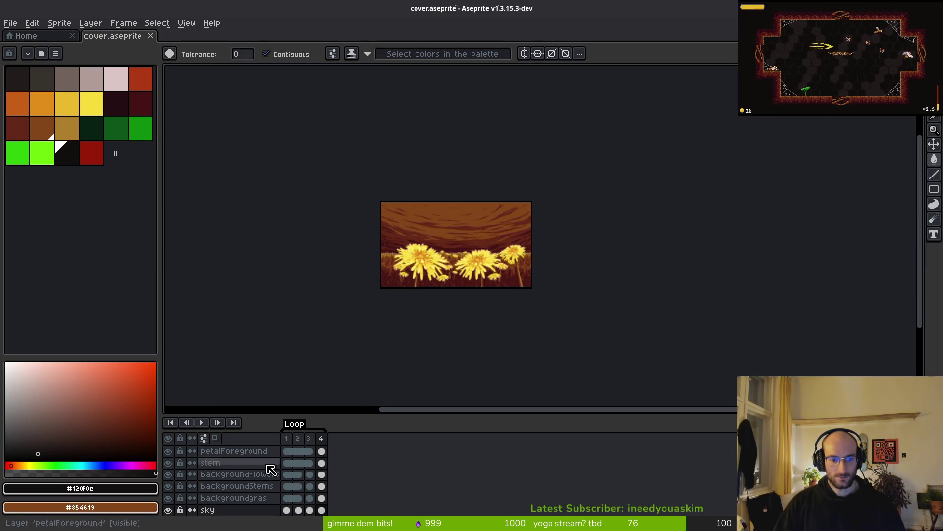
scroll(253, 492, up, 2)
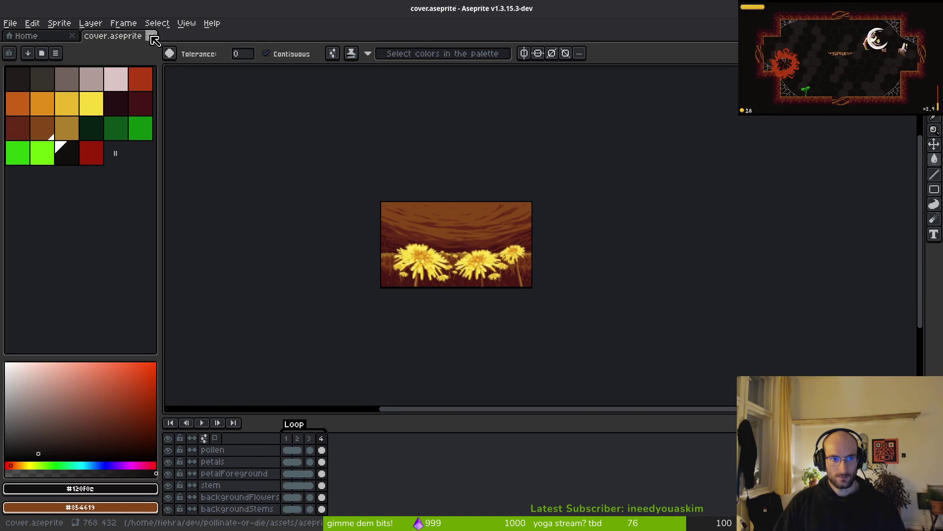
key(alt+Tab)
key(alt+Tab)
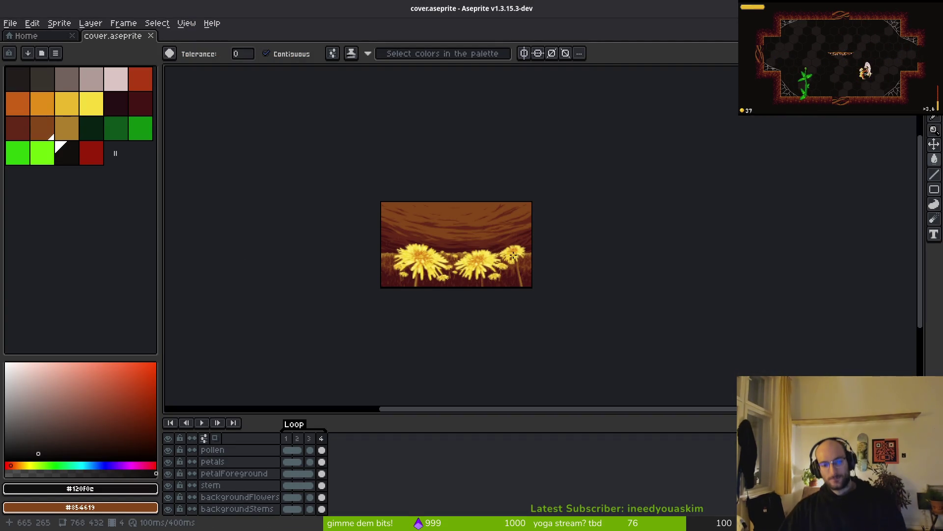
key(alt+Tab)
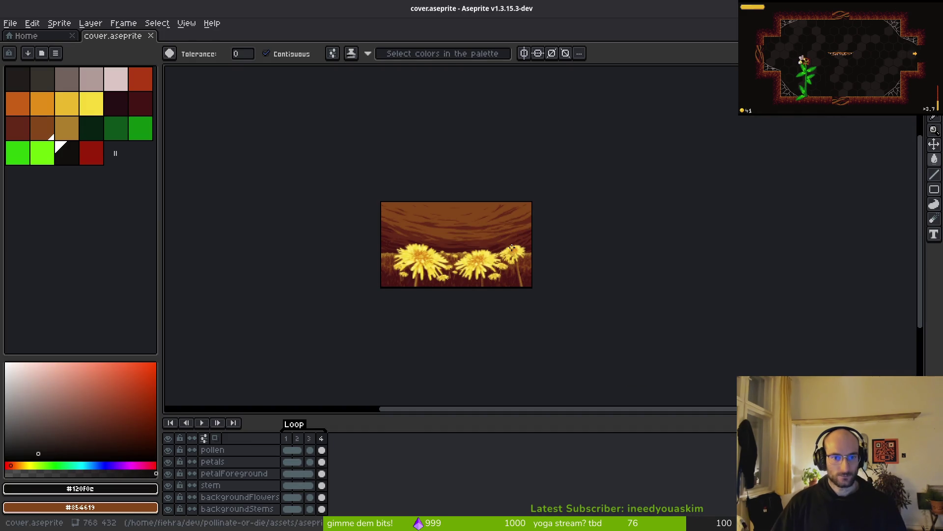
click(11, 23)
click(15, 37)
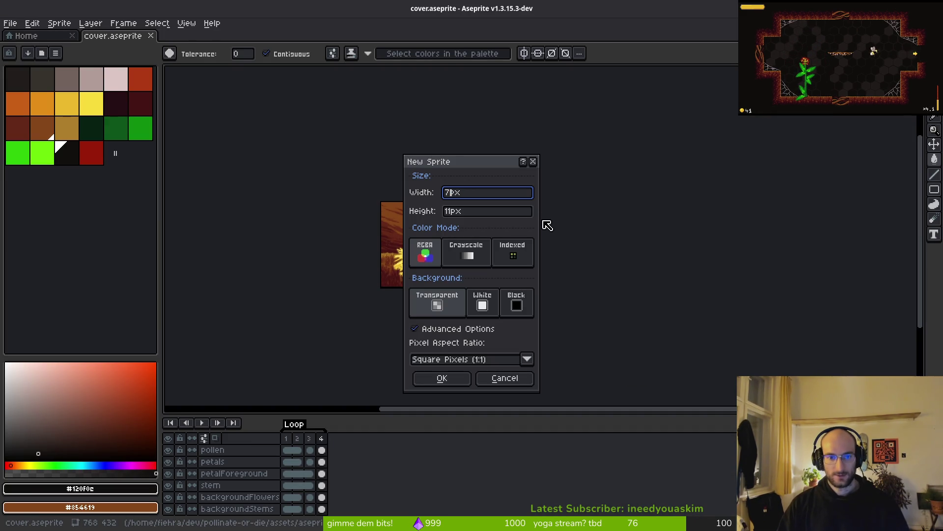
Create a 768×432 sprite, load the default palette, and fill the canvas black
key(Tab)
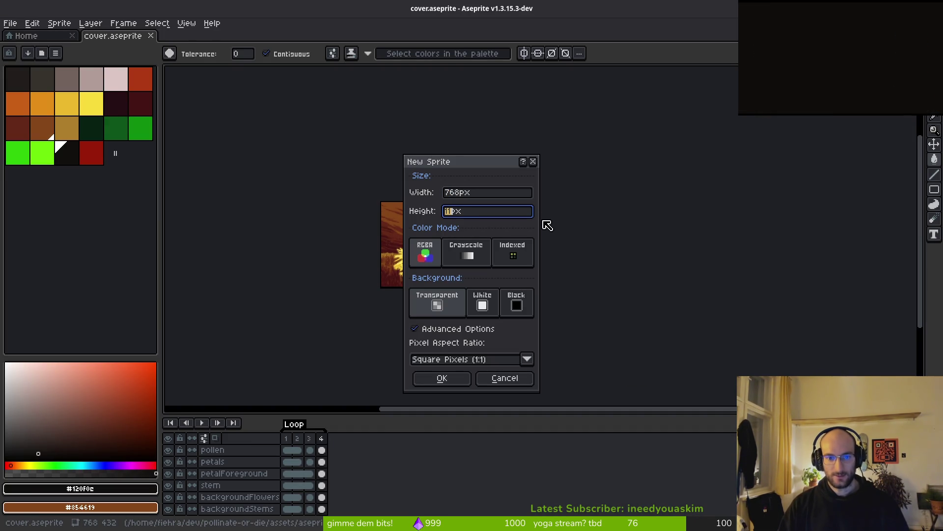
text(432)
key(Return)
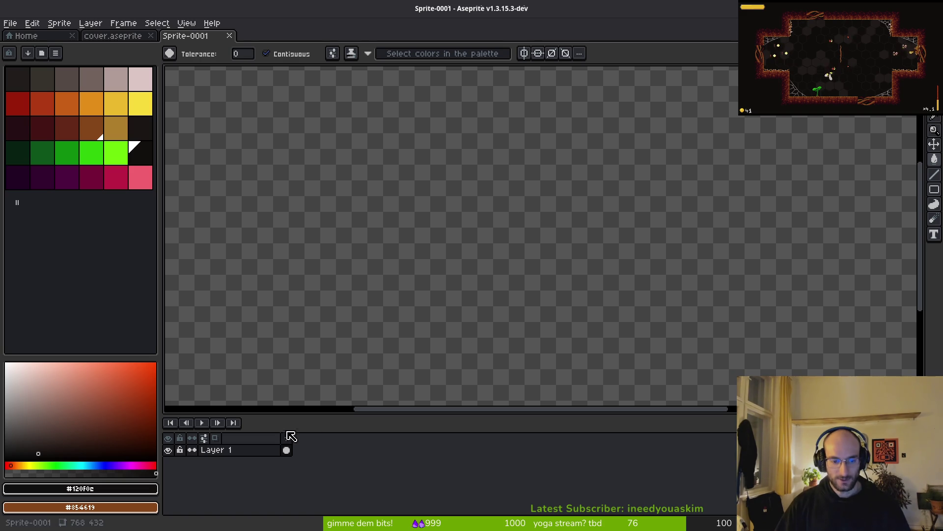
click(141, 155)
click(56, 53)
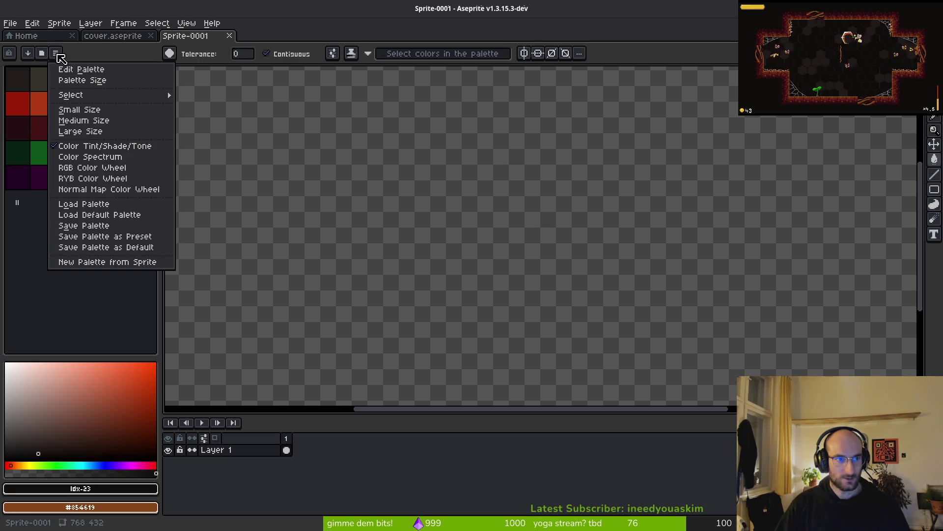
click(127, 220)
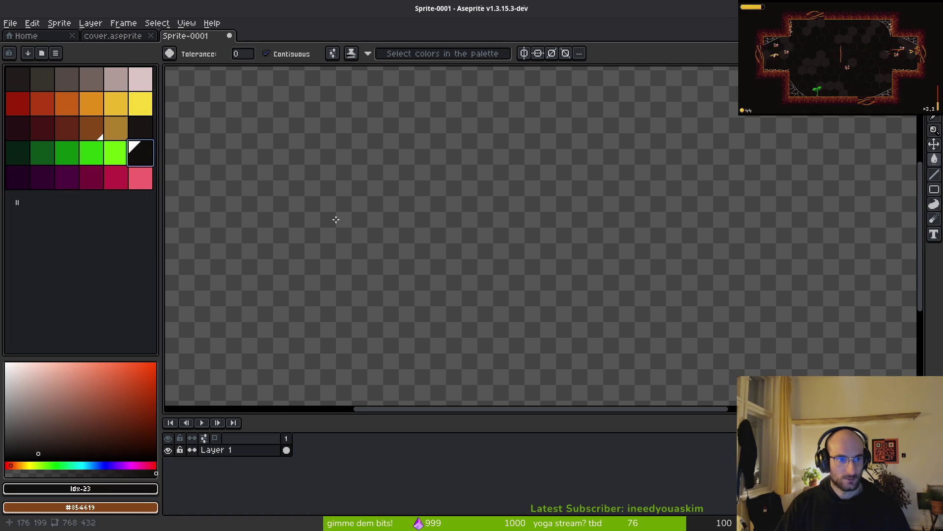
click(526, 301)
Save the sprite as splashscreen.aseprite in the assets/aseprite folder
key(ctrl+s)
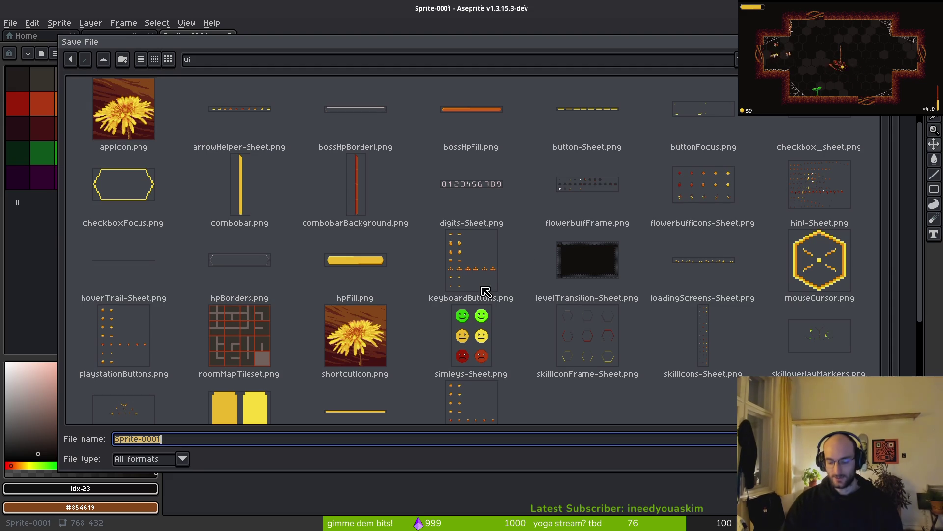
text(splash)
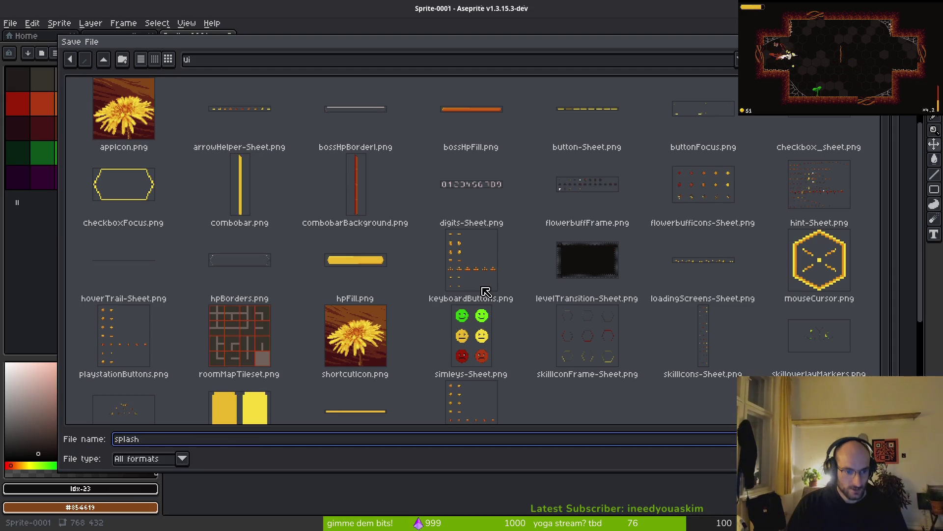
text(screen)
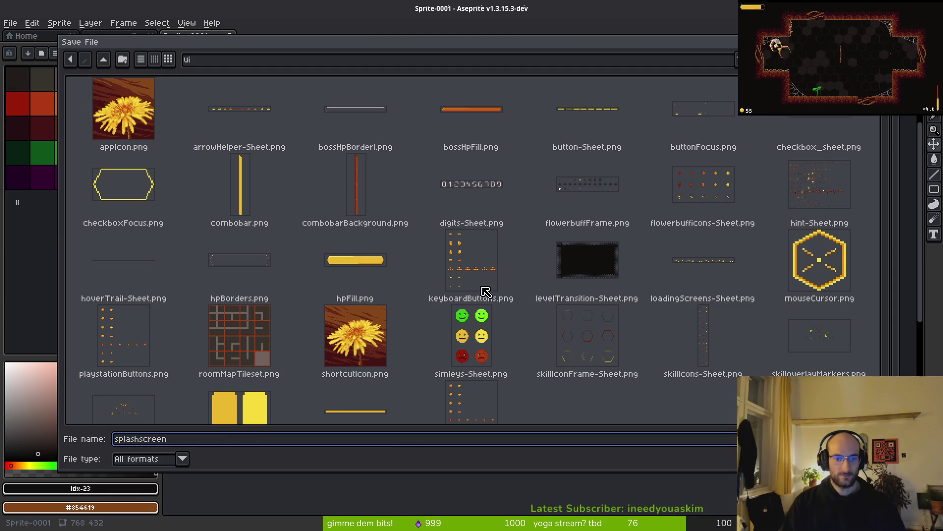
click(104, 60)
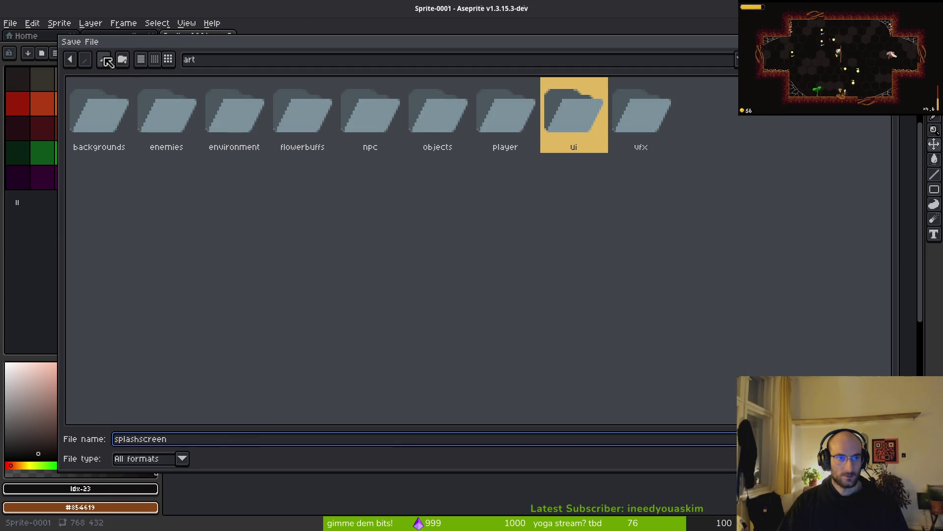
click(107, 61)
click(163, 112)
double_click(174, 118)
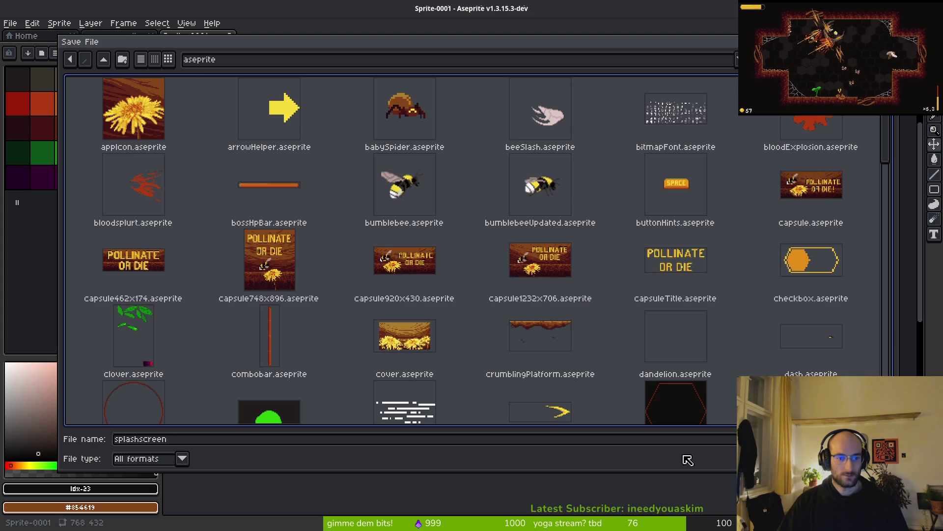
click(688, 460)
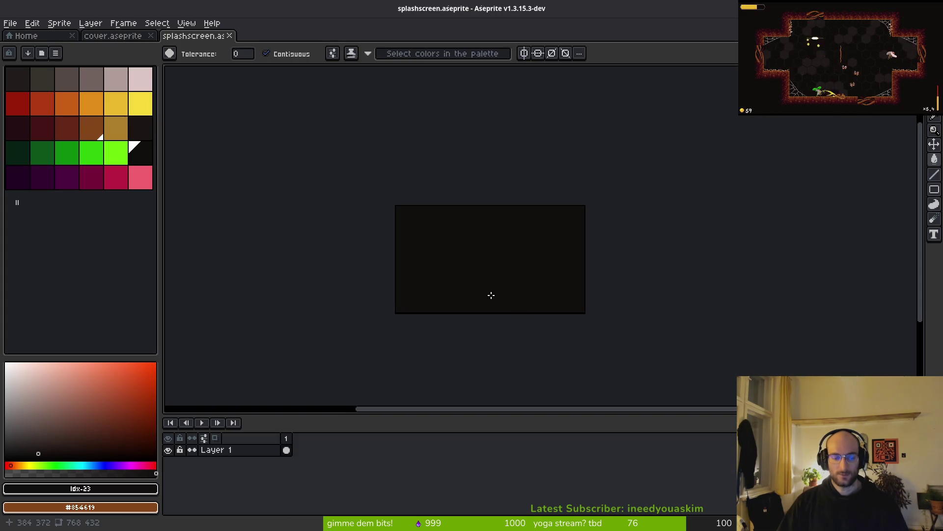
Compare the splashScreen scene in Godot and ui_background.tscn, then open Aseprite's File menu
scroll(490, 296, left, 2)
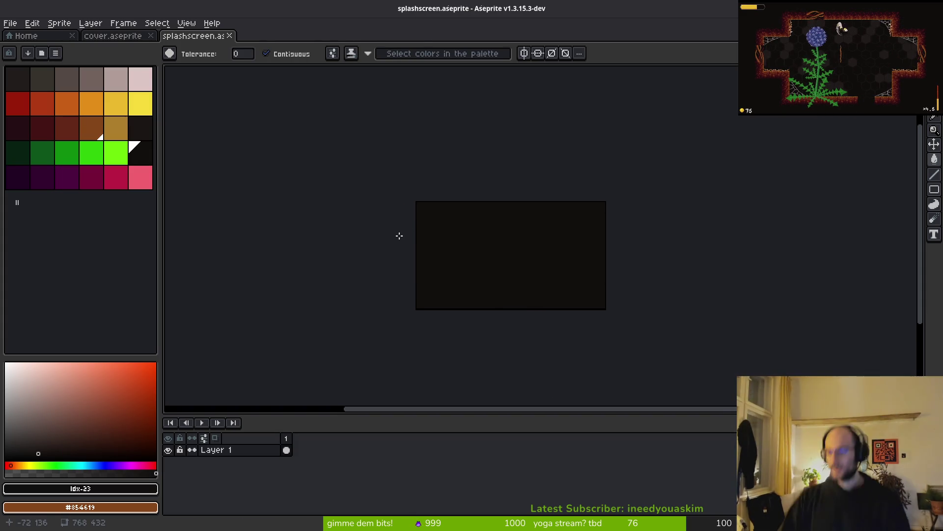
key(i)
key(alt+Tab)
key(alt+Tab)
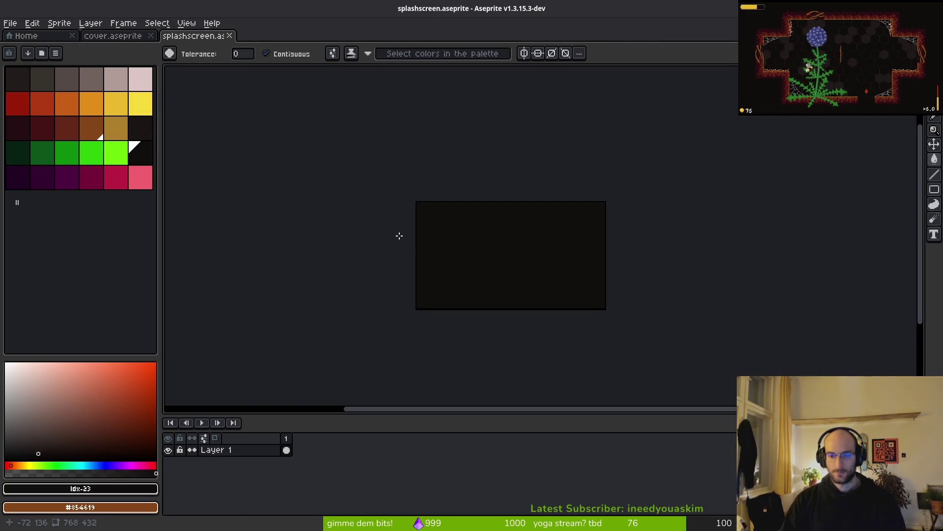
key(alt+Tab)
key(alt+Tab)
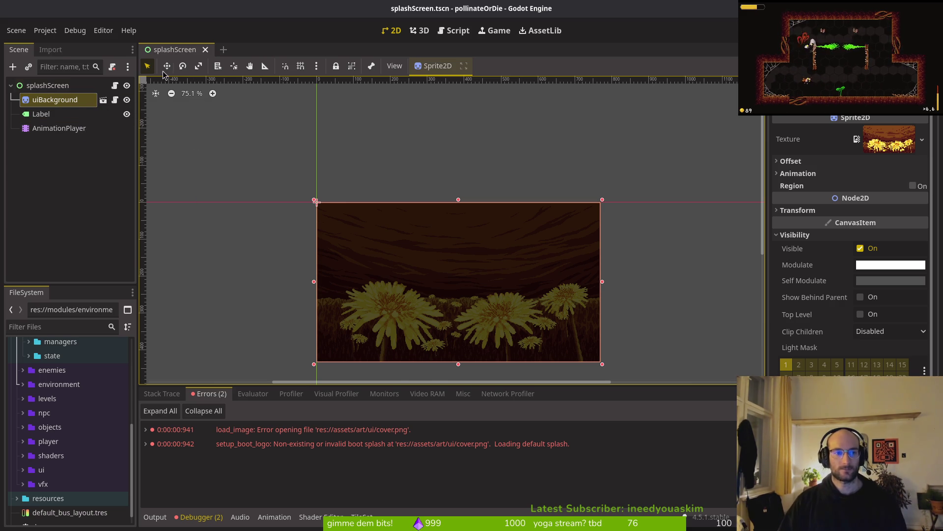
key(alt+Tab)
key(alt+Tab)
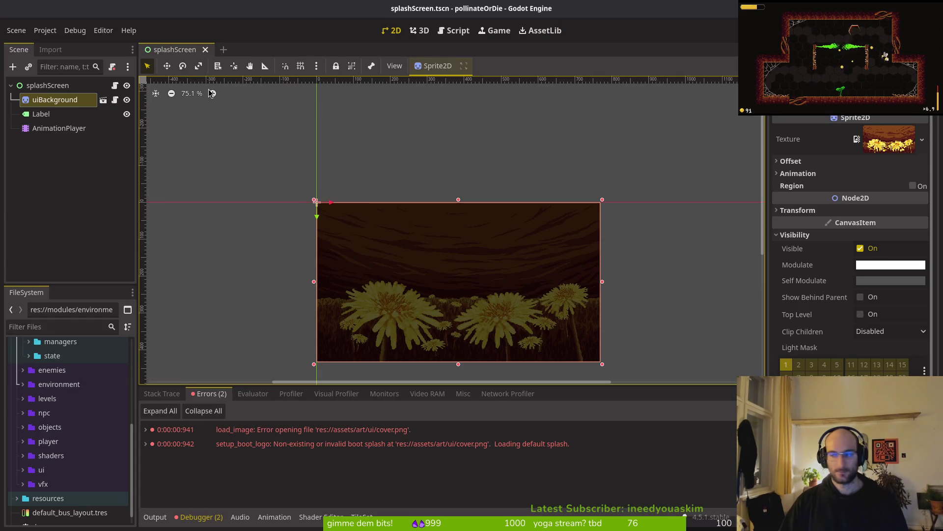
key(alt+Tab)
click(10, 23)
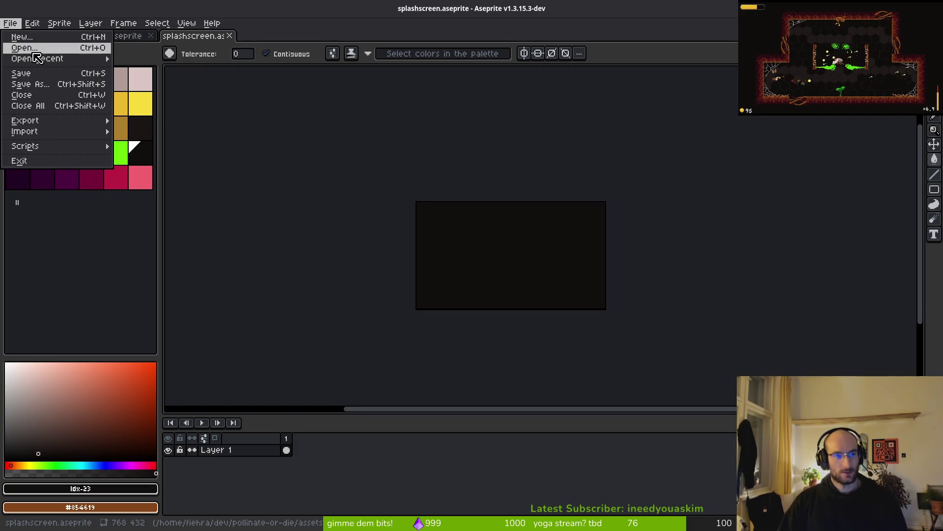
click(33, 51)
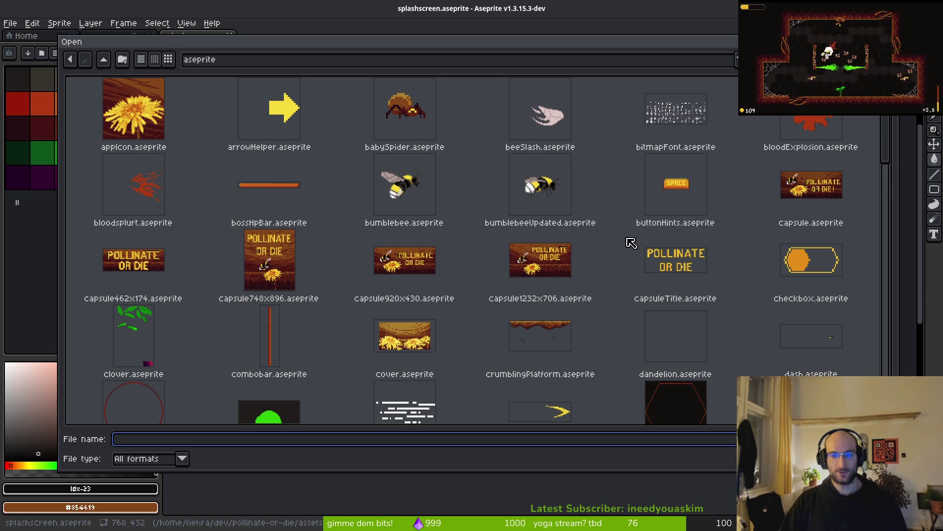
scroll(423, 290, down, 5)
scroll(469, 276, down, 2)
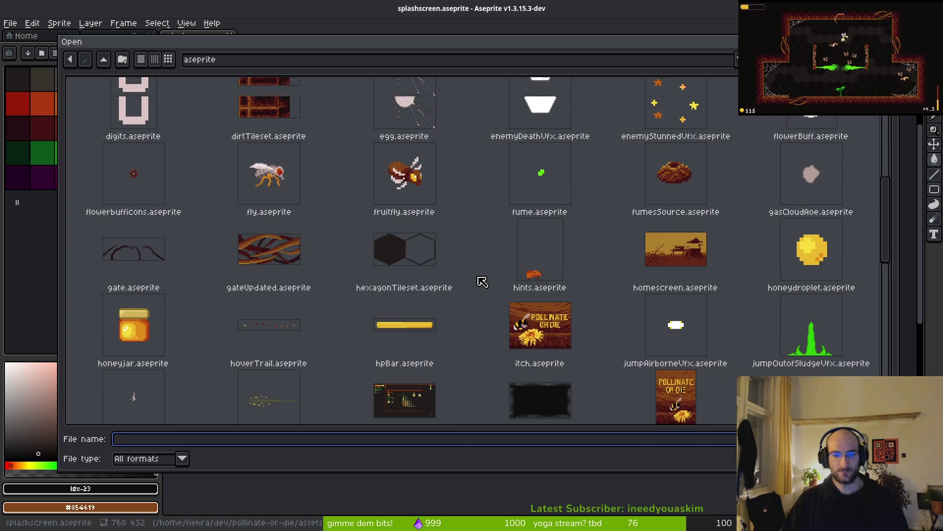
scroll(482, 281, down, 3)
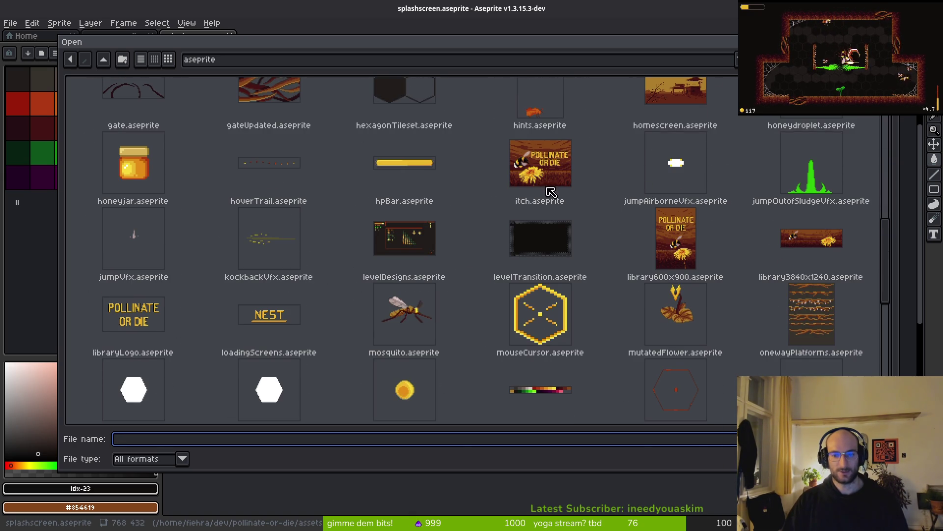
scroll(554, 219, up, 14)
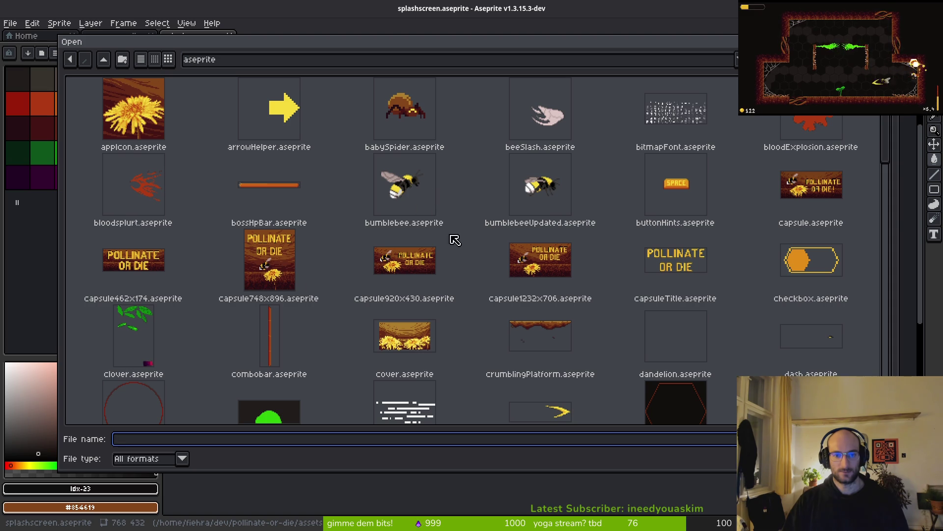
double_click(545, 197)
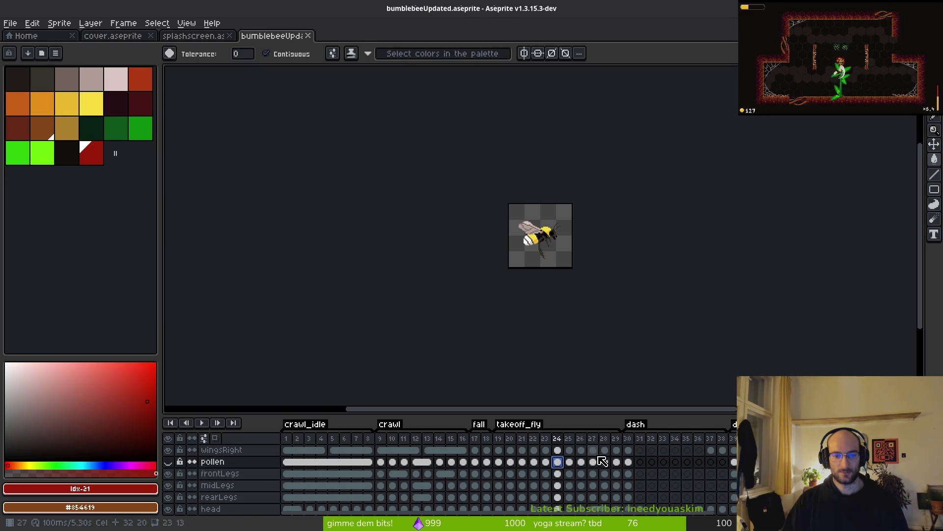
click(616, 450)
key(4)
key(Left)
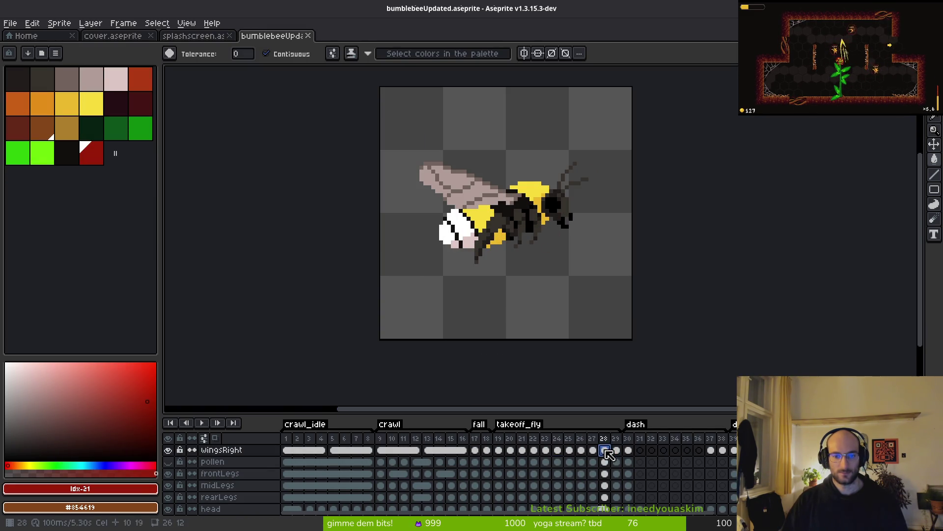
drag(541, 286, 509, 278)
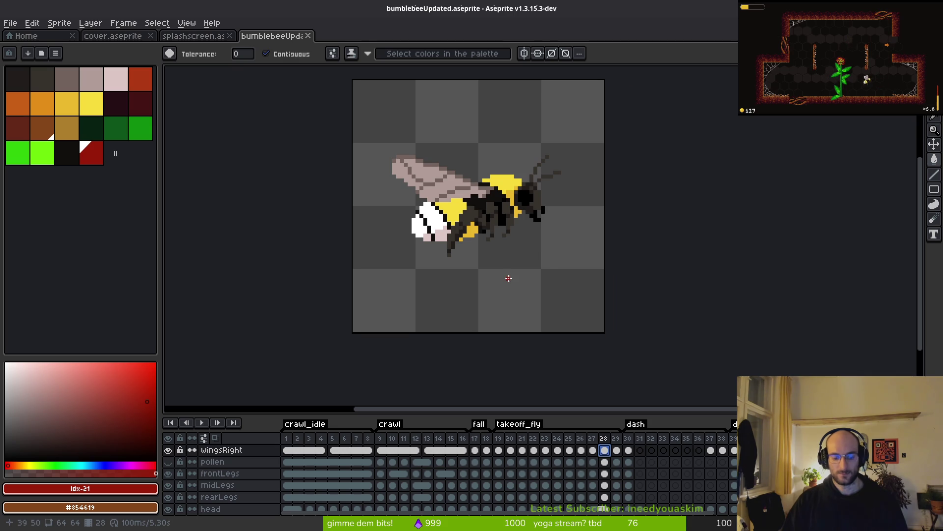
key(ctrl+alt+c)
key(Escape)
scroll(560, 310, down, 2)
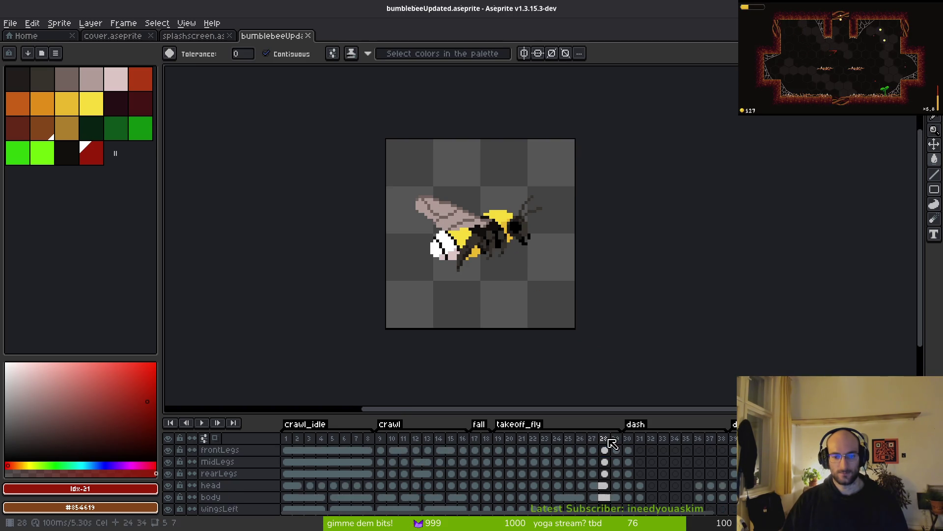
key(ctrl+w)
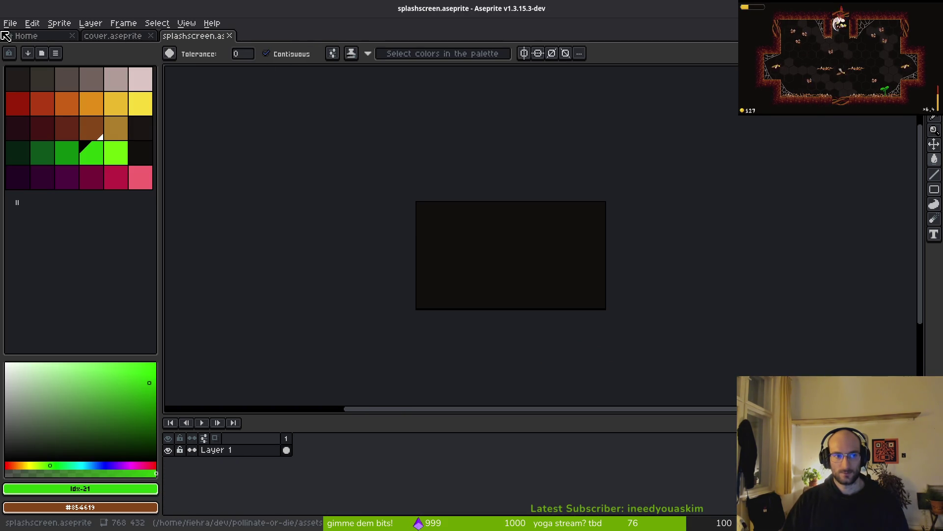
click(10, 23)
Open capsuleTitle.aseprite and copy its entire POLLINATE OR DIE title sprite
click(32, 48)
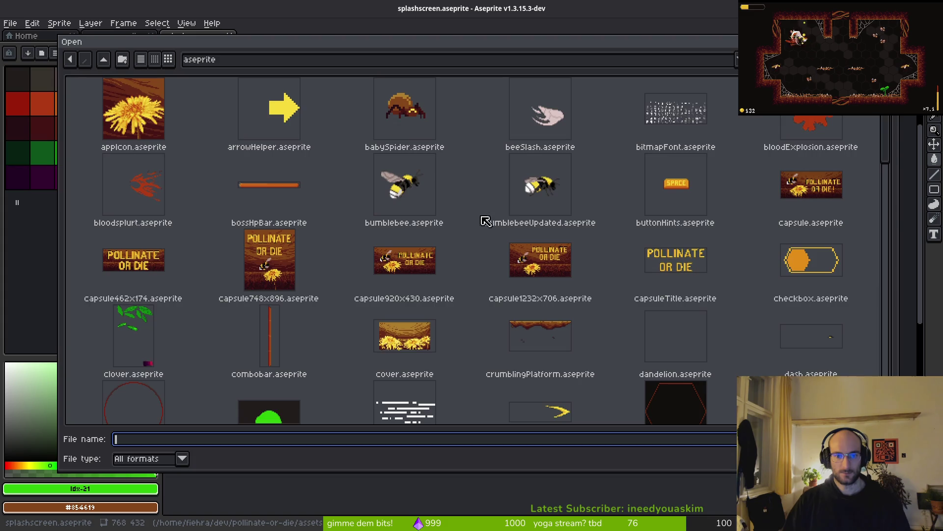
double_click(675, 251)
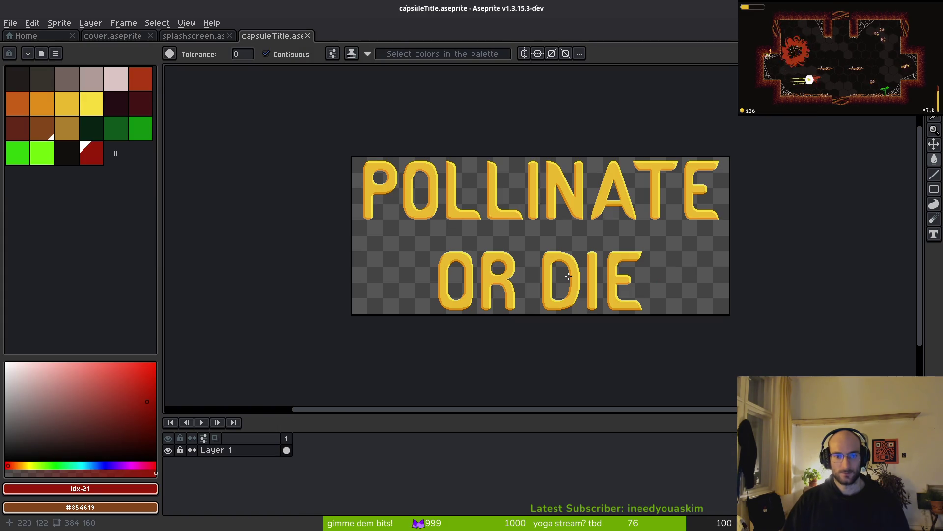
scroll(442, 242, up, 2)
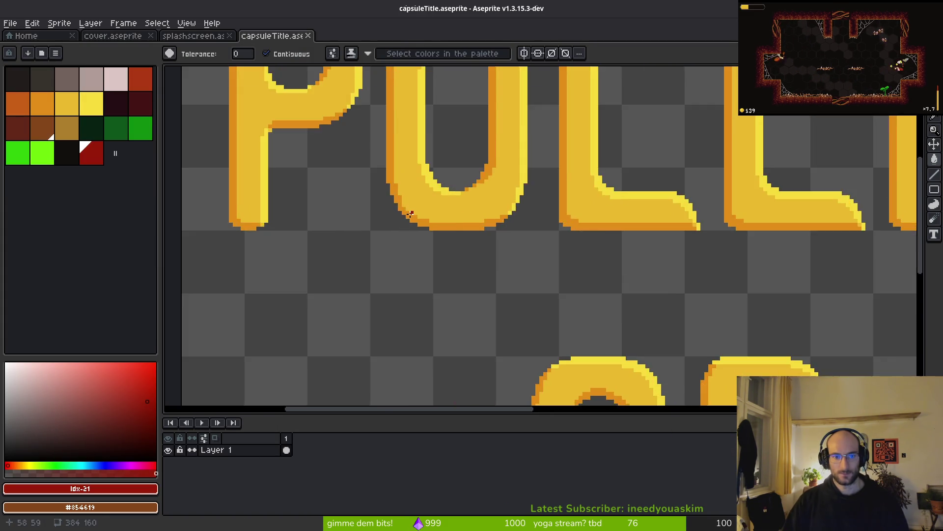
scroll(396, 198, down, 5)
key(m)
key(ctrl+a)
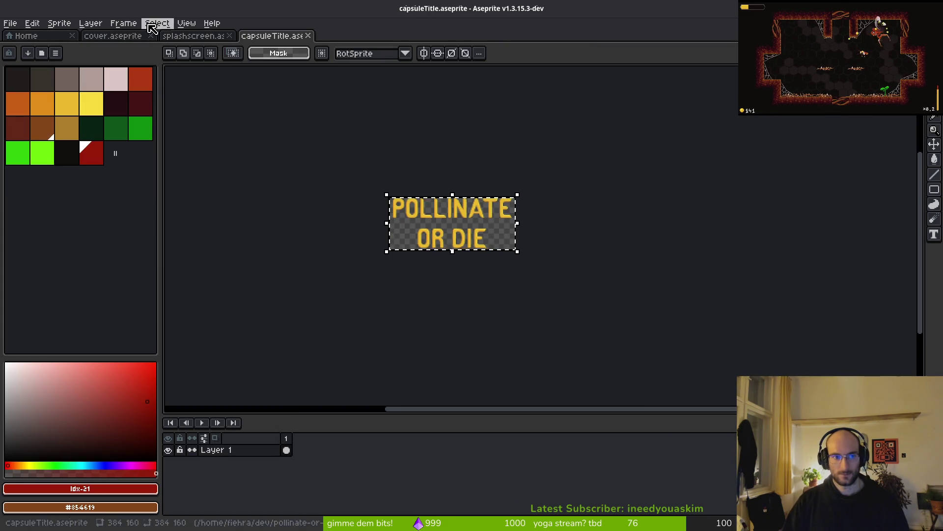
Paste the title into the splashscreen image, nudge it to the horizontal centre, and commit
click(192, 37)
key(ctrl+v)
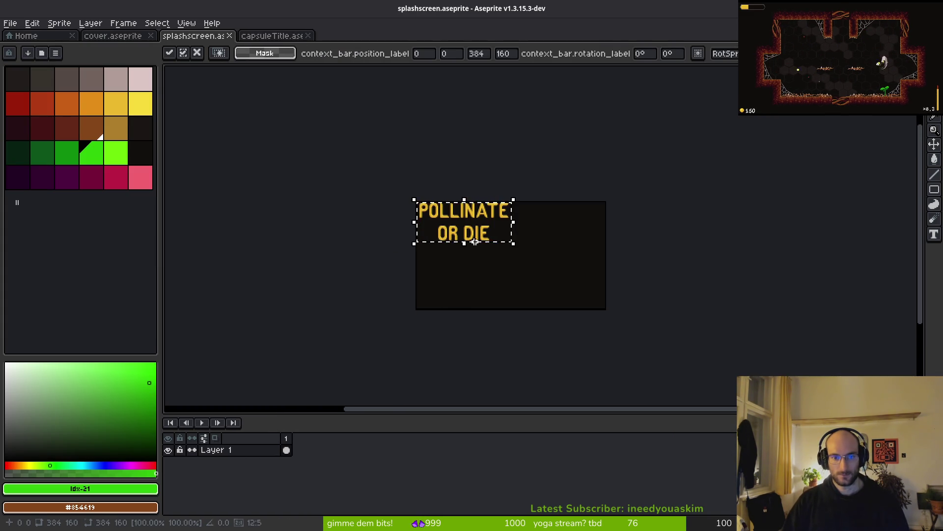
mouse_move(404, 177)
mouse_down()
mouse_move(457, 201)
mouse_move(461, 214)
mouse_move(453, 211)
mouse_up()
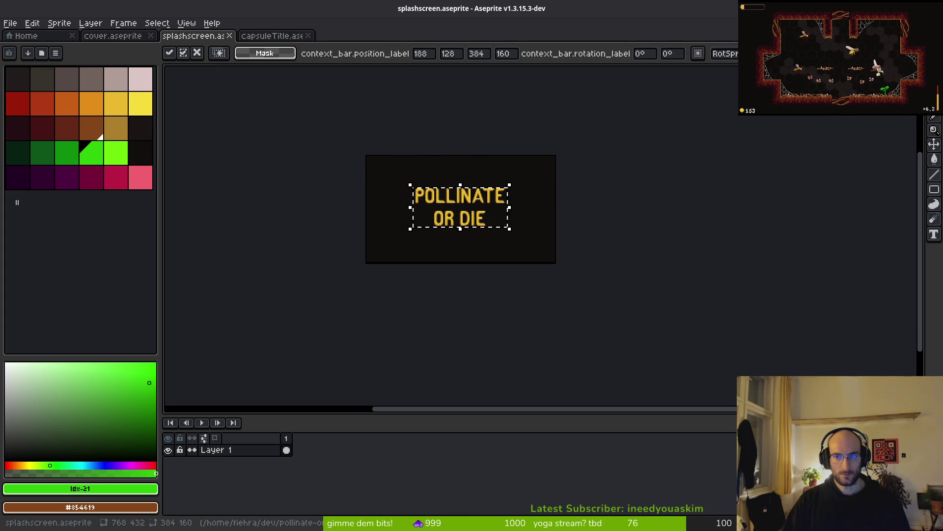
scroll(446, 188, up, 6)
scroll(446, 188, down, 3)
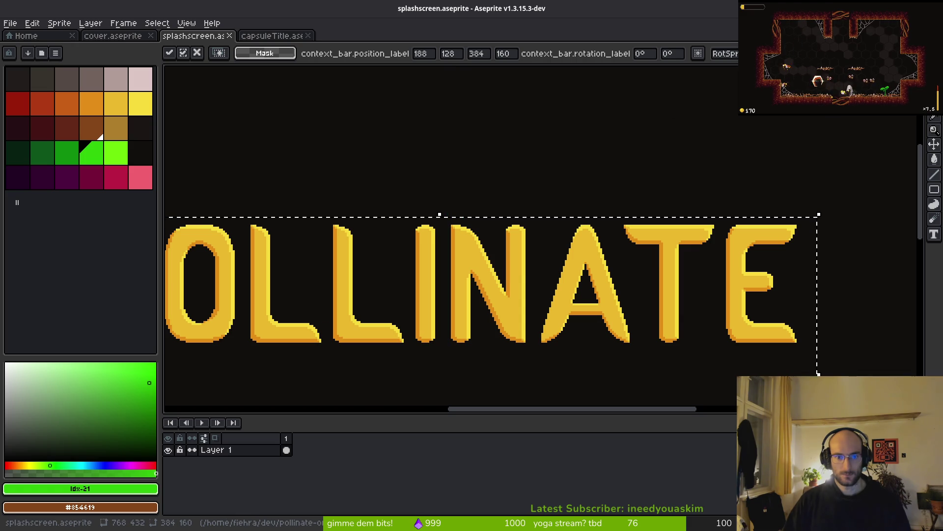
key(Right)
key(Right)
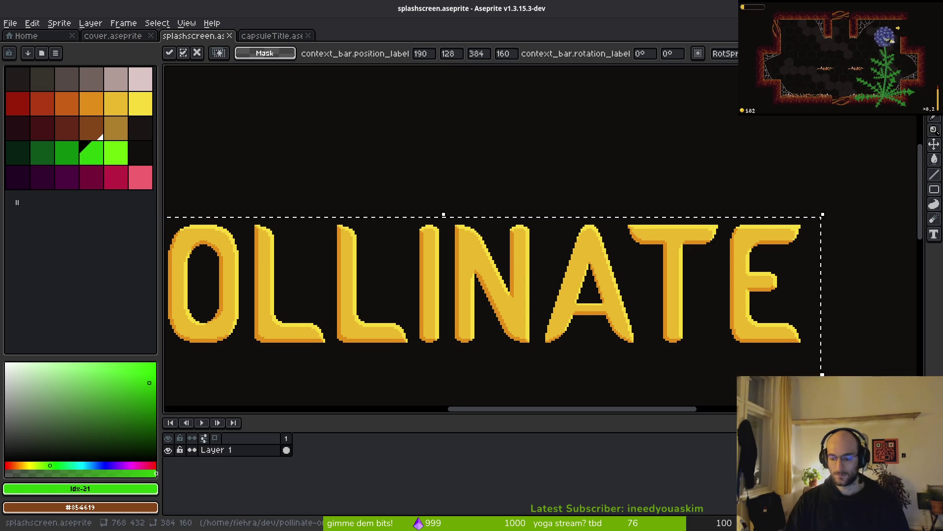
key(Right)
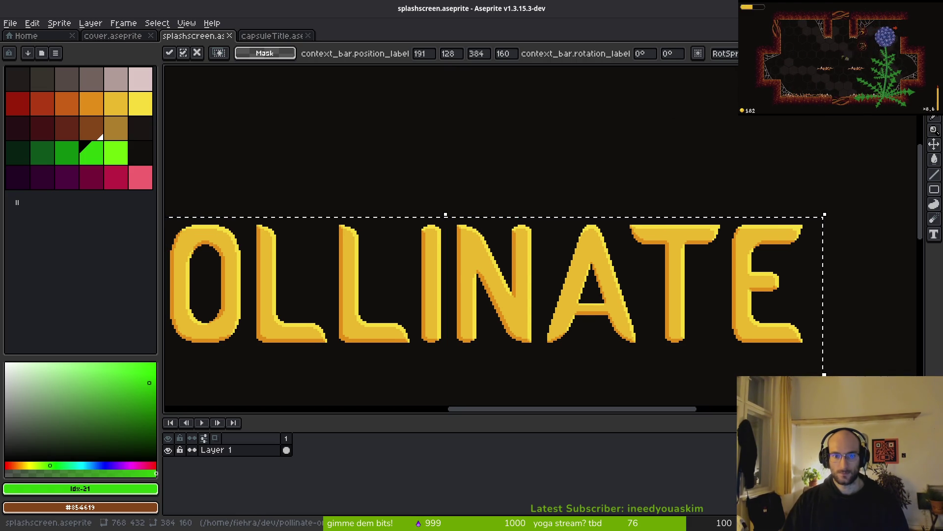
key(Right)
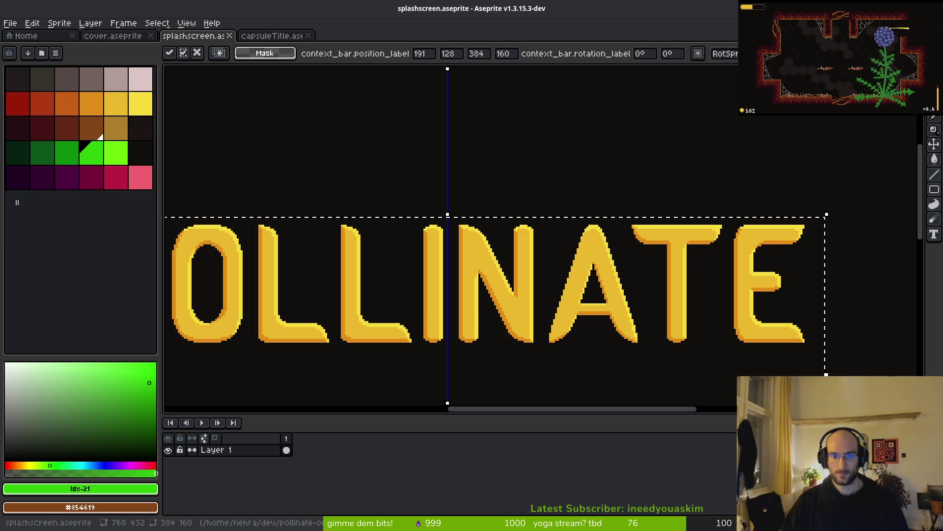
scroll(535, 225, down, 5)
scroll(535, 225, up, 3)
scroll(534, 225, down, 3)
key(Return)
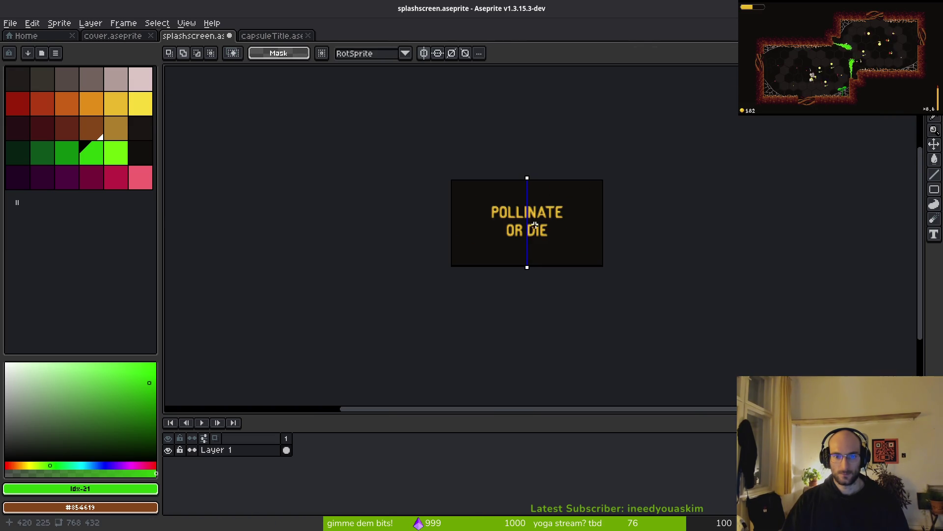
Turn off the symmetry guide and save splashscreen.aseprite
drag(538, 234, 532, 234)
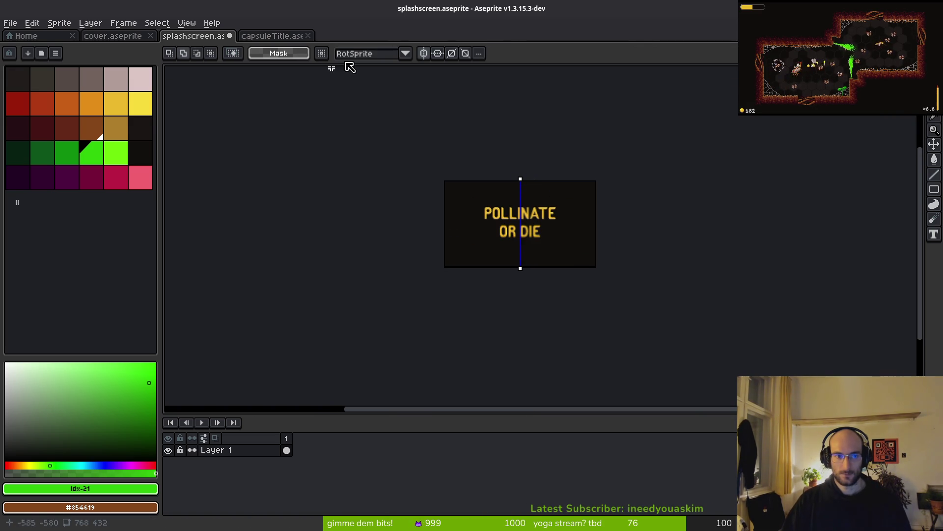
click(424, 53)
key(ctrl+s)
scroll(485, 167, up, 2)
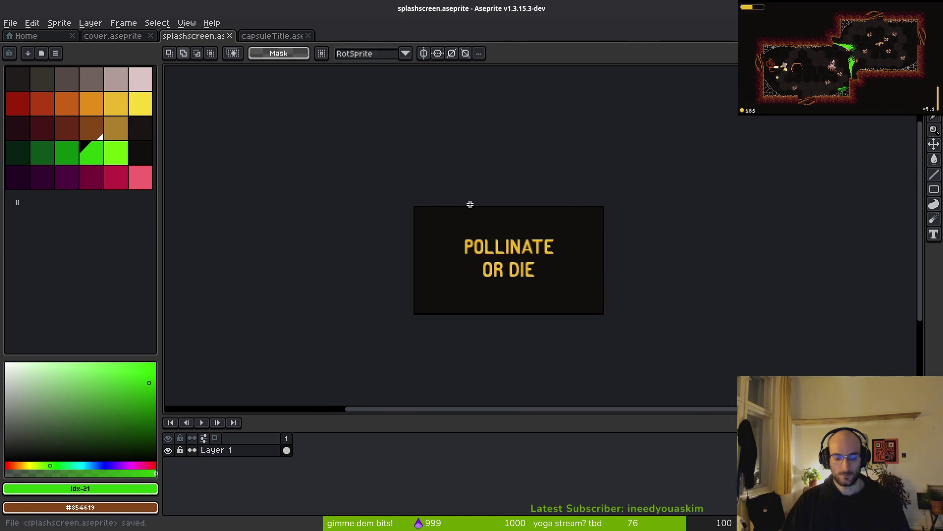
Export the image as splashscreen.png into the assets/art/backgrounds folder
key(ctrl+alt+shift+s)
click(235, 44)
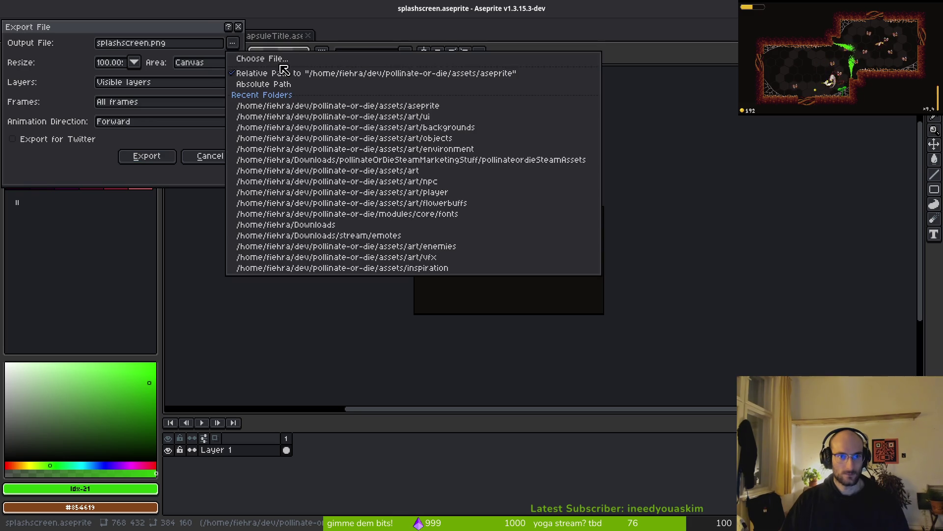
click(270, 58)
click(105, 61)
click(105, 61)
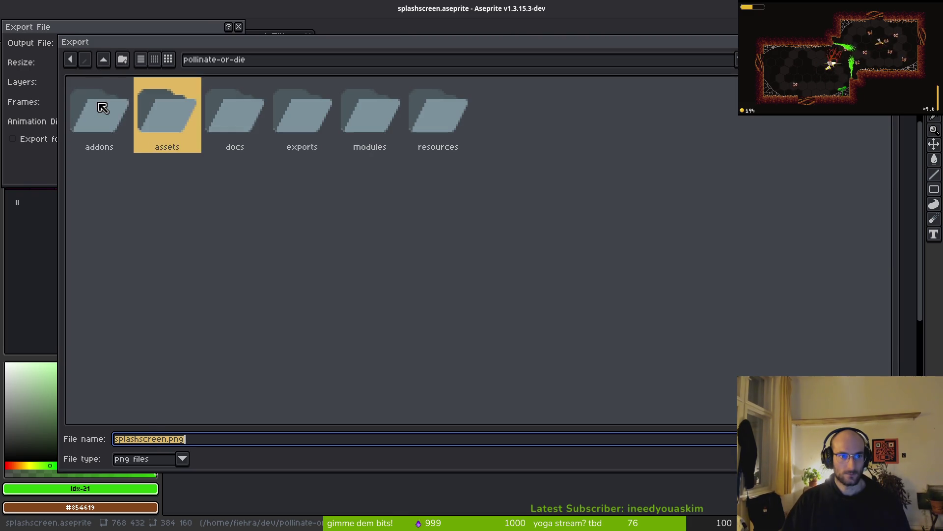
double_click(182, 120)
double_click(101, 120)
double_click(106, 127)
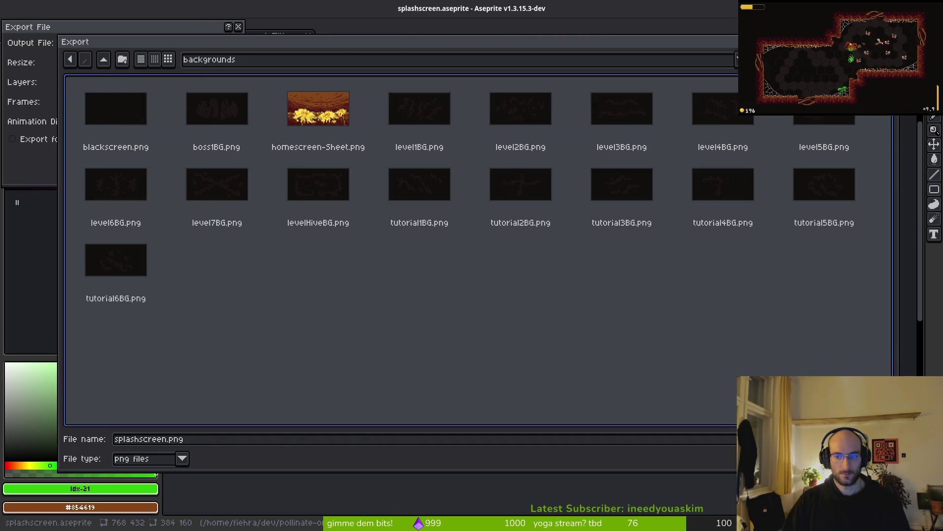
key(Return)
click(165, 158)
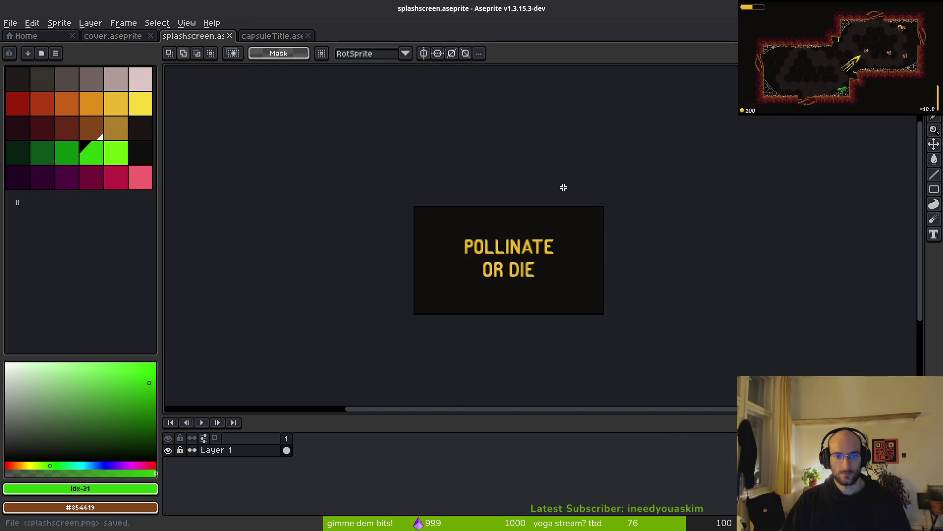
key(alt+Tab)
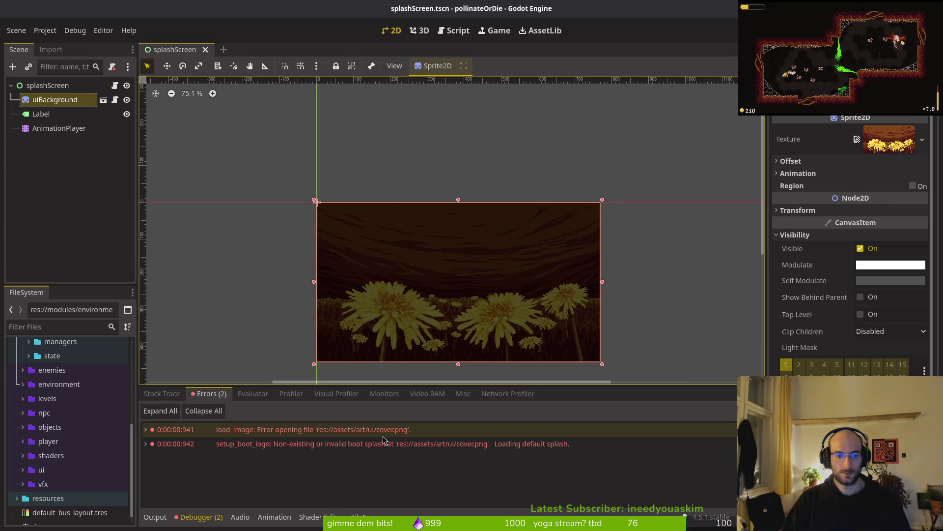
Check the Boot Splash image setting without changing it, then run the game to the main menu and stop it
click(44, 30)
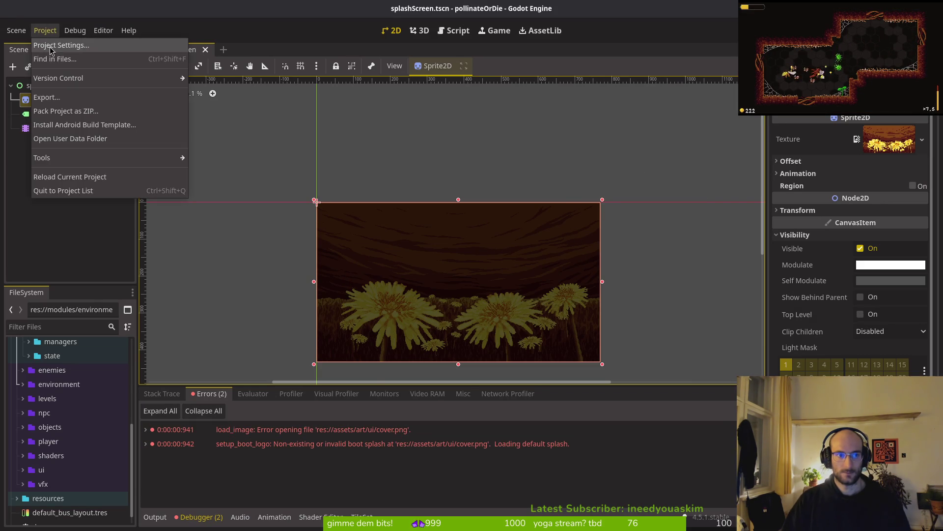
click(55, 44)
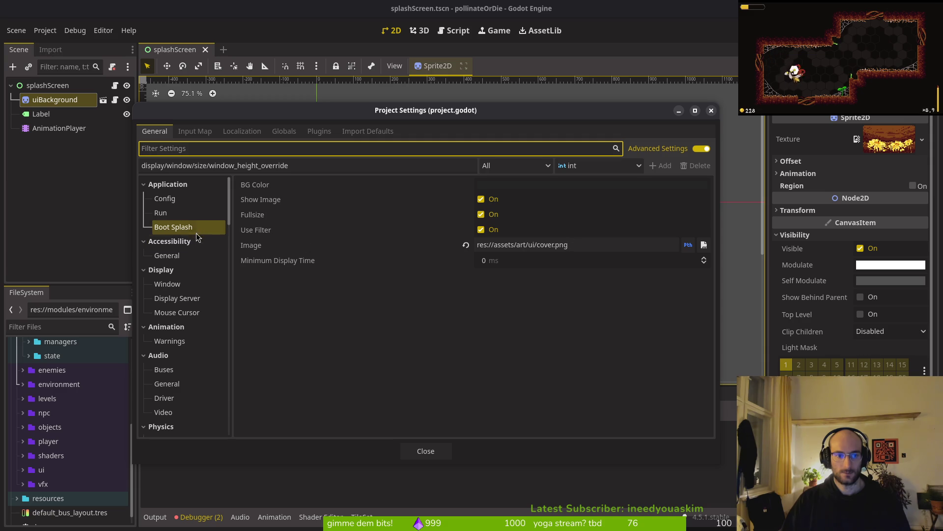
click(703, 244)
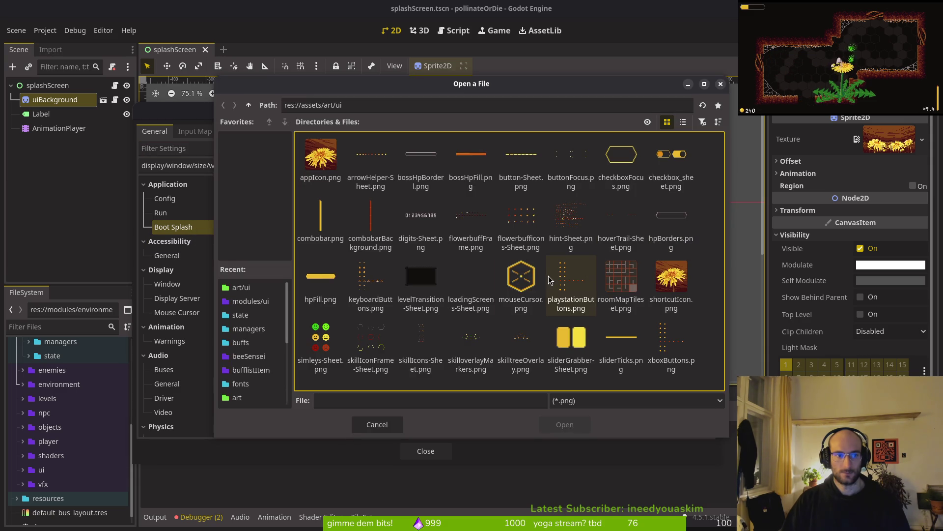
click(399, 424)
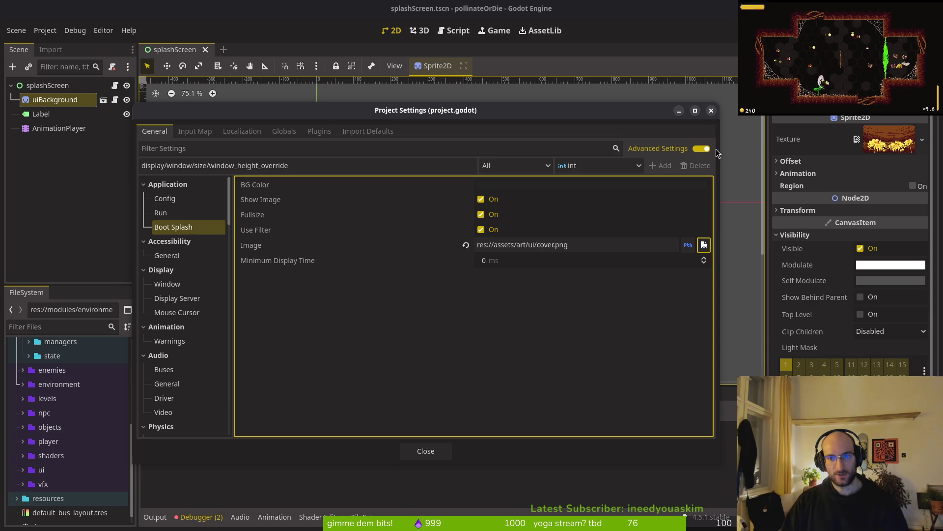
click(711, 110)
key(F5)
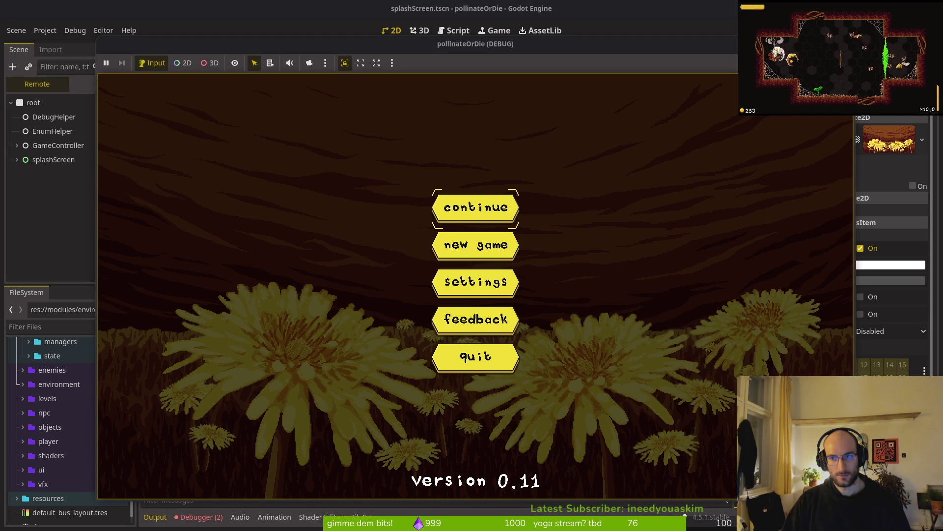
key(F8)
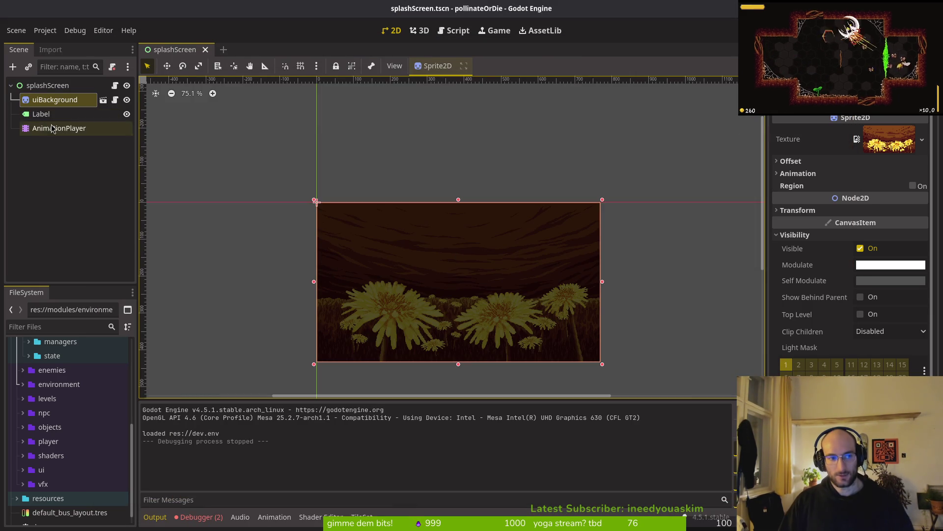
Set the Boot Splash image to res://assets/art/backgrounds/splashscreen.png and save
click(45, 33)
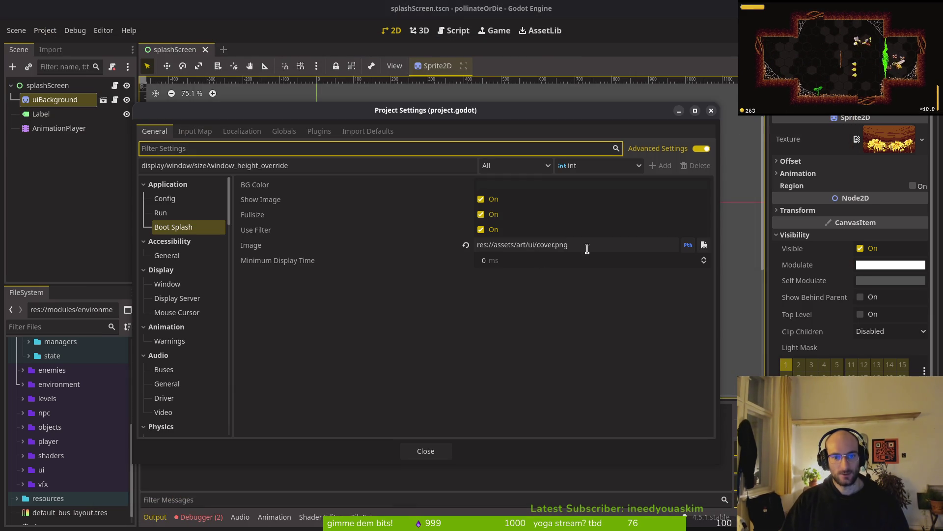
click(704, 245)
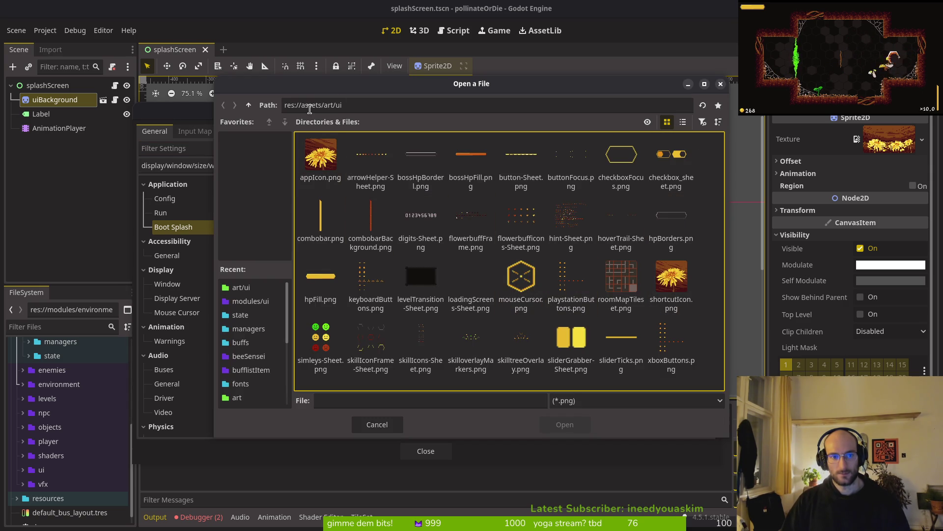
click(249, 105)
double_click(320, 156)
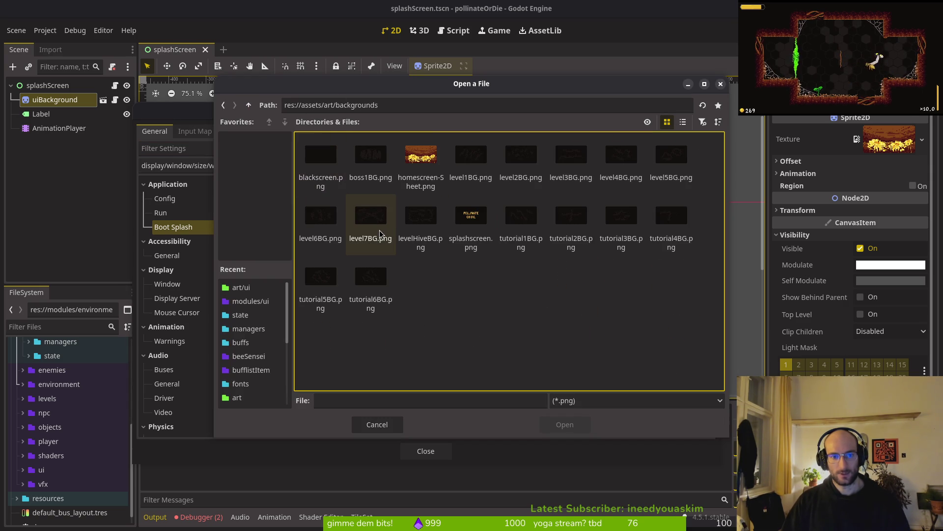
click(471, 216)
click(564, 424)
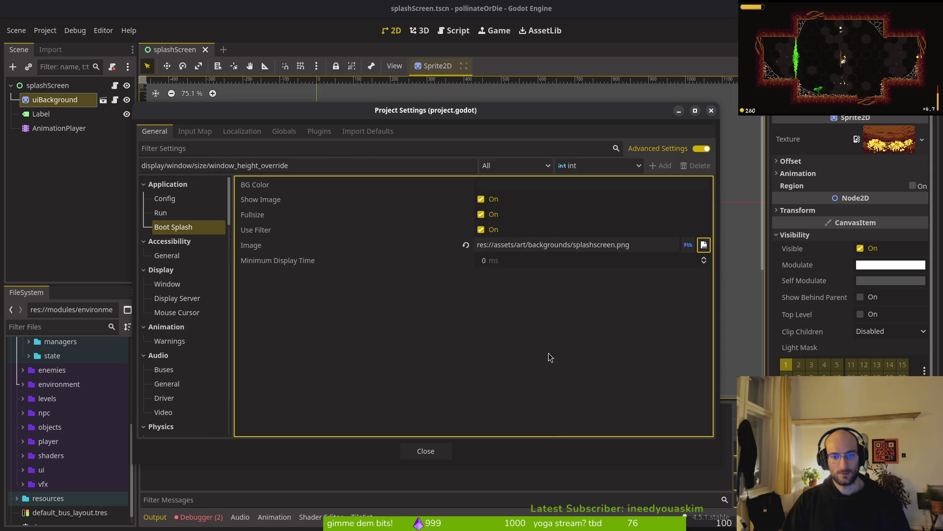
click(426, 451)
key(ctrl+s)
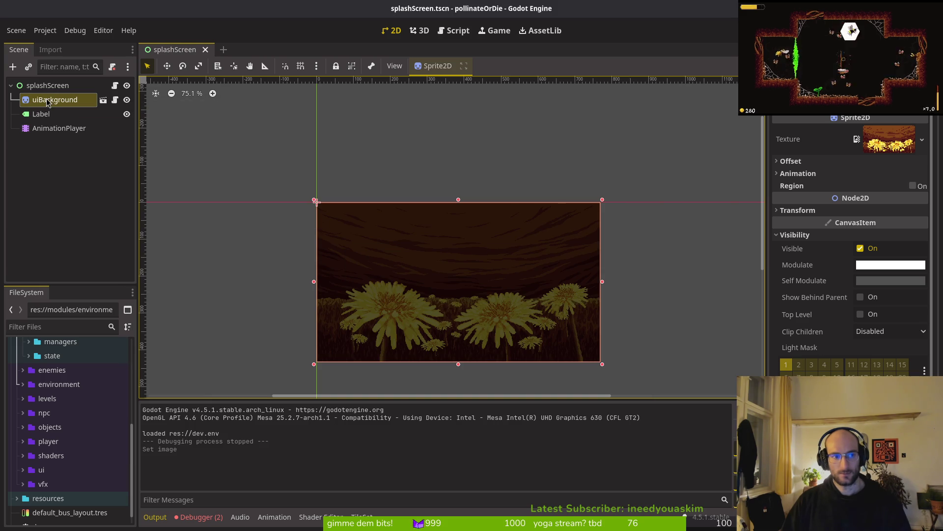
click(888, 140)
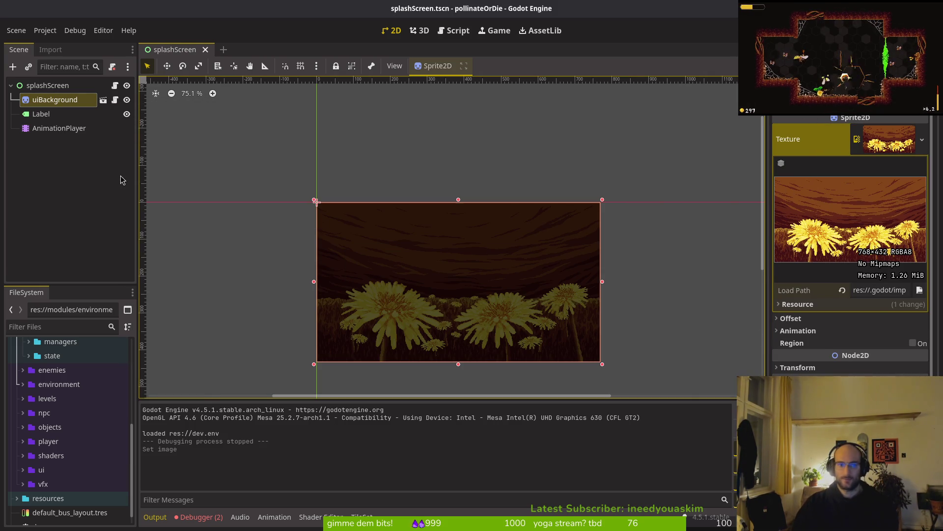
Find level_background.tscn and reveal it in the FileSystem panel
click(43, 90)
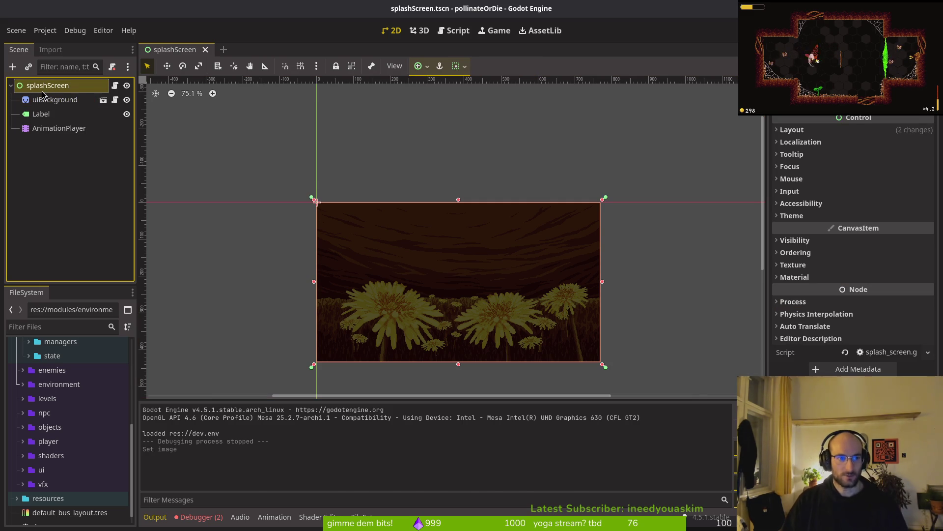
key(ctrl+a)
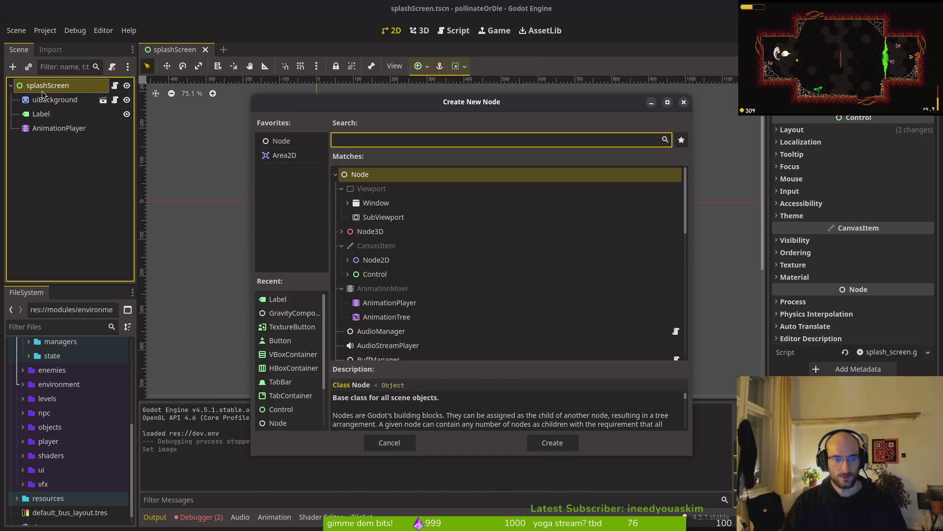
text(level)
key(Escape)
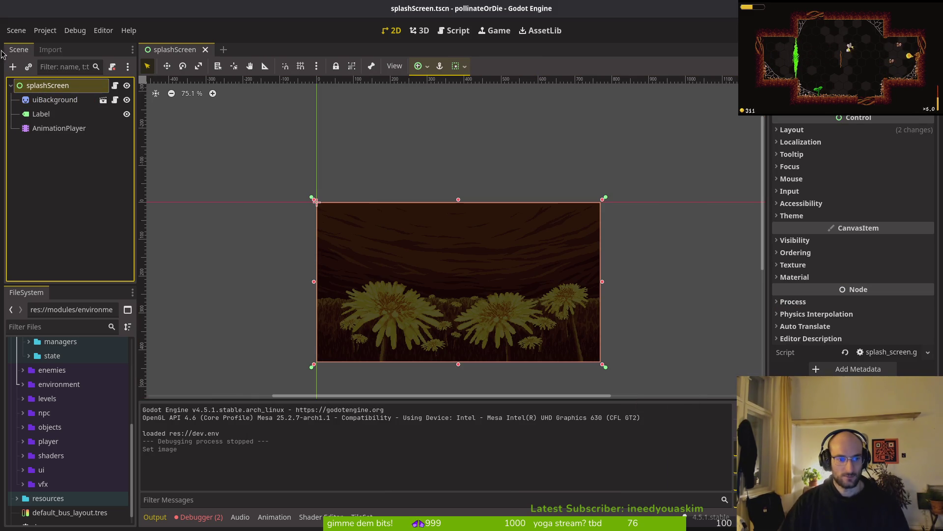
key(shift+alt+o)
text(levelba)
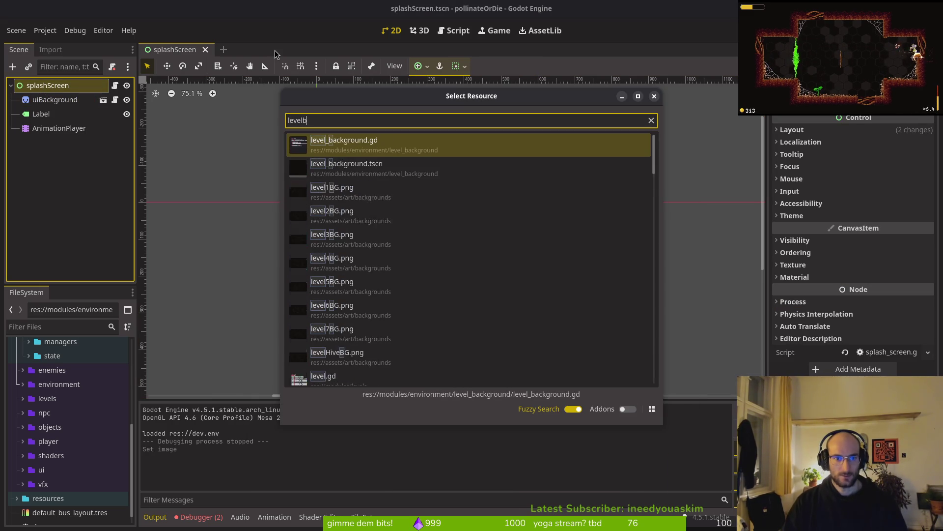
key(Down)
key(Return)
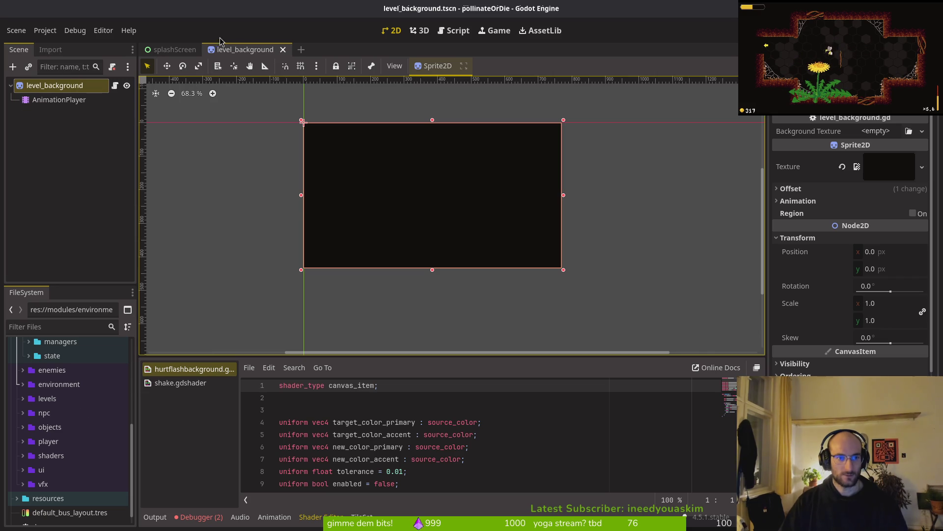
right_click(254, 49)
click(280, 115)
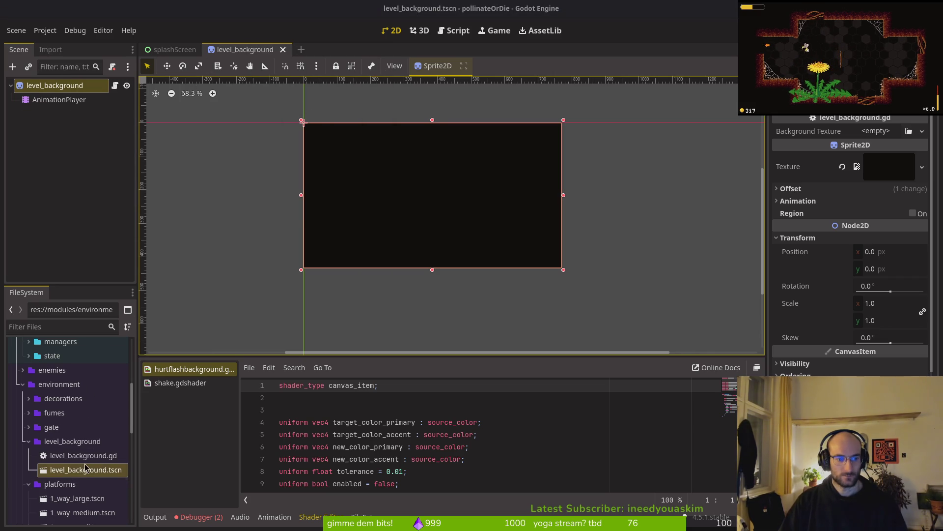
Instance level_background into splashScreen and delete the old uiBackground node
click(157, 49)
drag(86, 469, 52, 105)
click(52, 101)
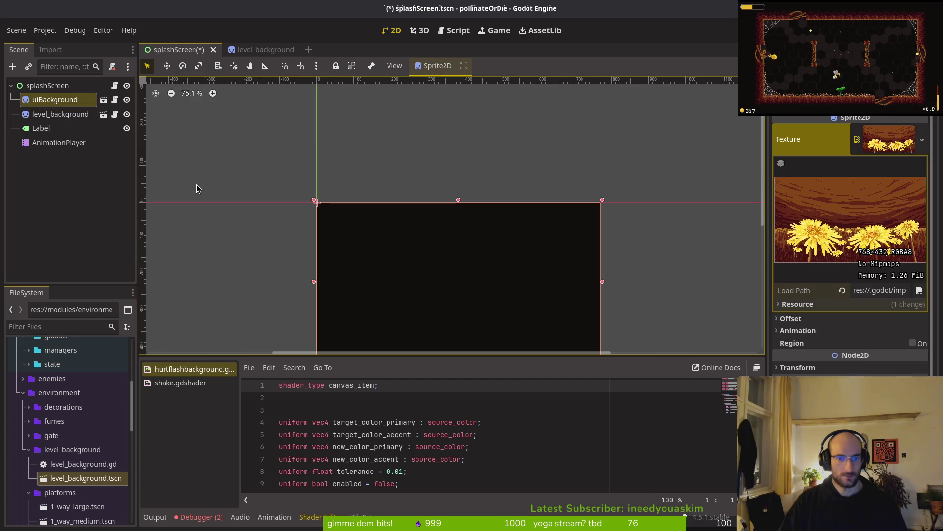
key(Delete)
click(499, 274)
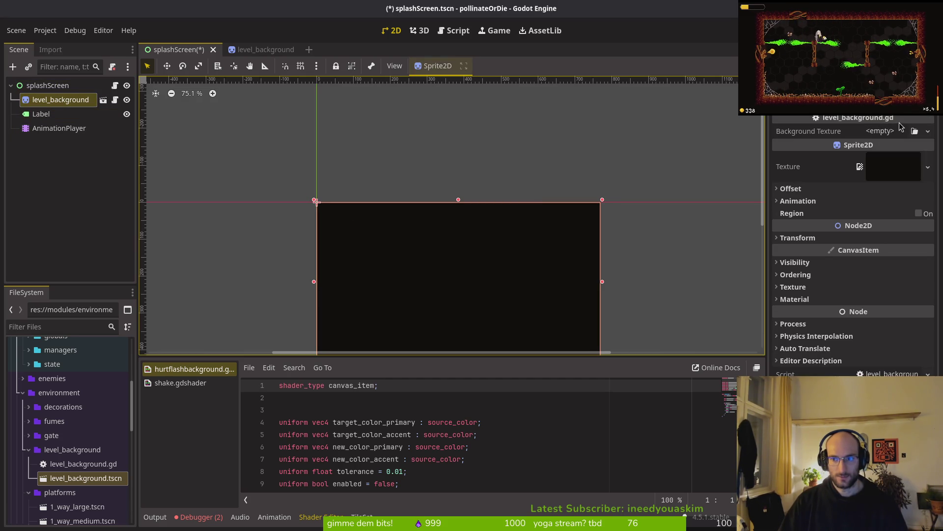
Load splashscreen.png as the Background Texture and test-run the game
click(904, 130)
click(864, 393)
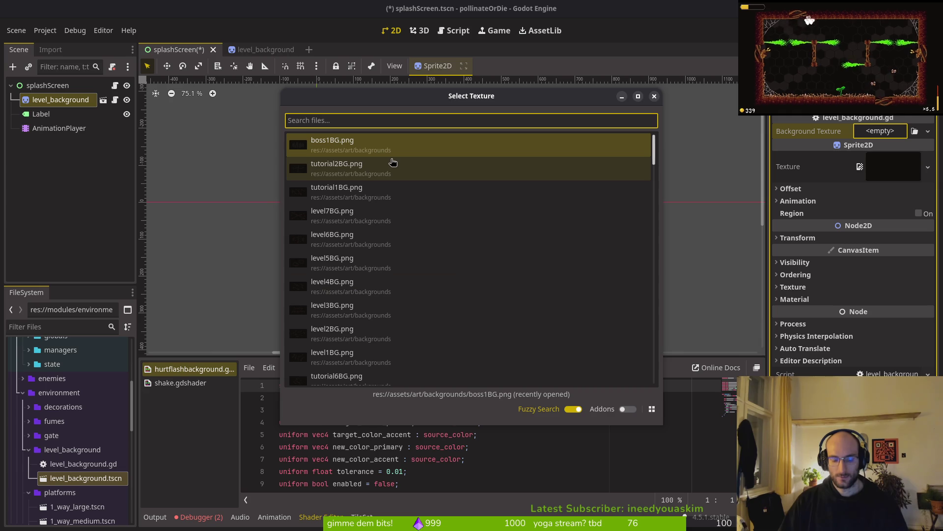
text(splash)
key(Return)
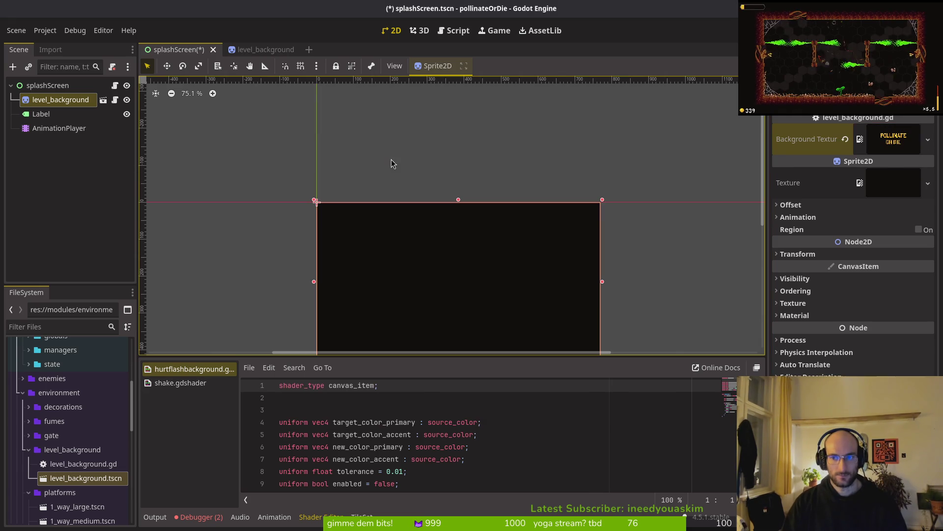
key(F5)
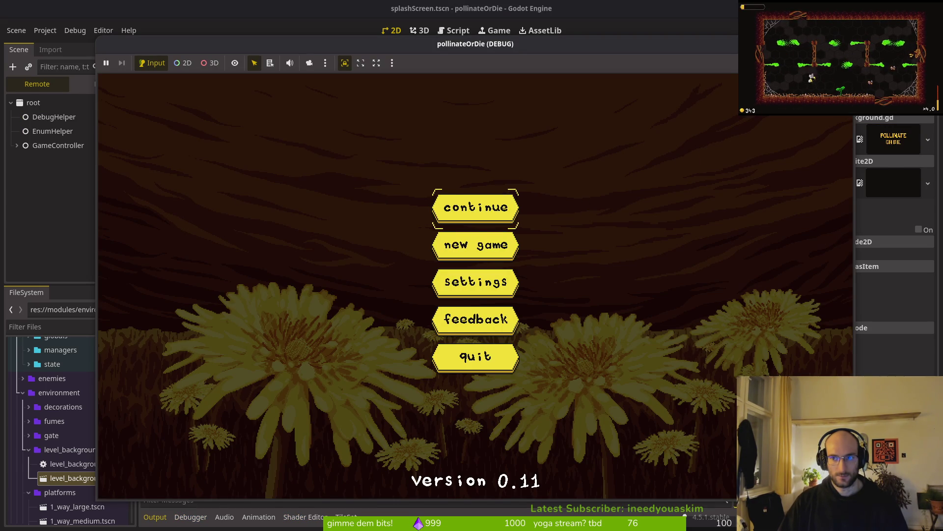
key(F5)
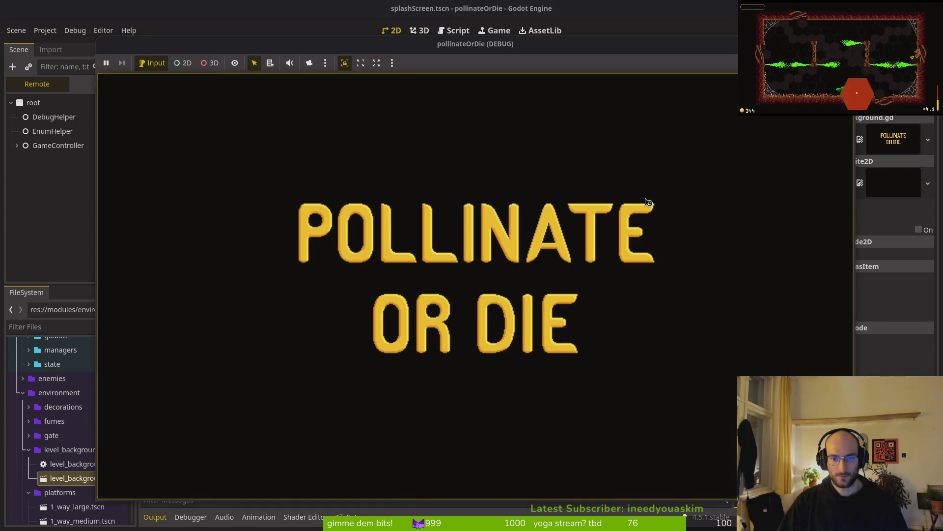
key(F8)
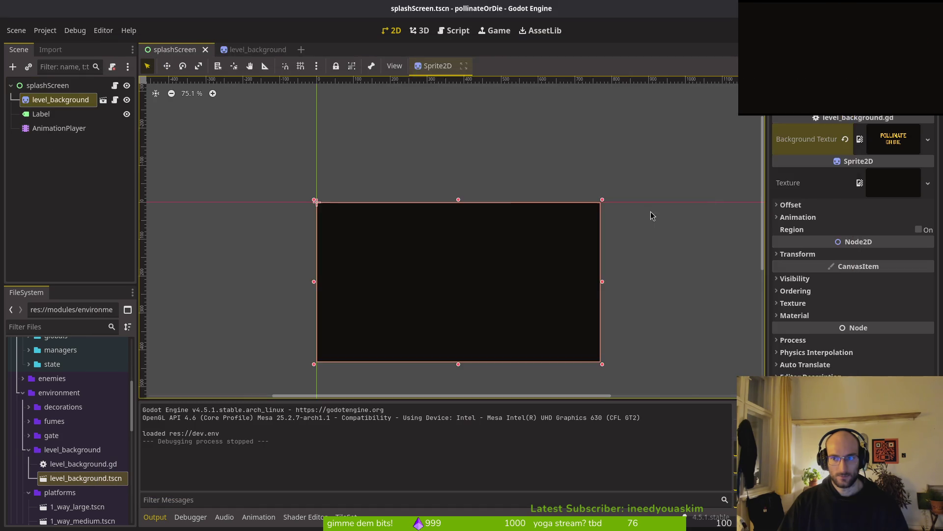
click(41, 129)
Turn off autoplay for the splash animation and save the scene
click(324, 403)
click(309, 419)
click(284, 402)
click(309, 404)
click(310, 404)
click(325, 430)
click(677, 402)
key(ctrl+s)
Make the RESET animation autoplay on load, save, and test-run the game
click(316, 402)
click(339, 419)
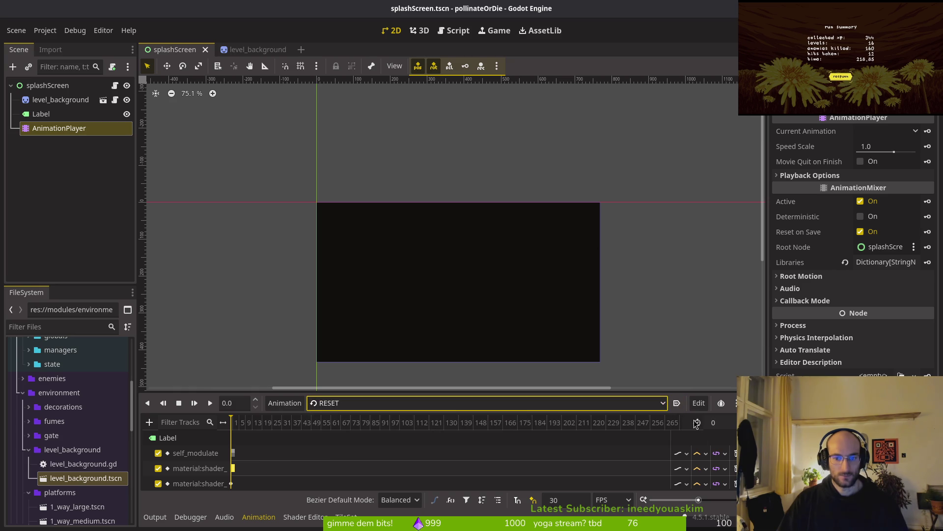
click(677, 403)
key(ctrl+s)
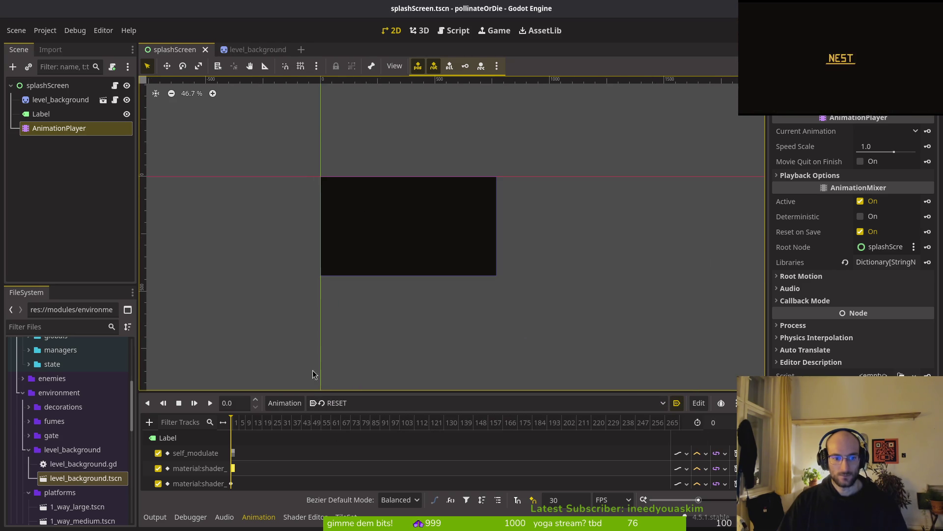
key(F5)
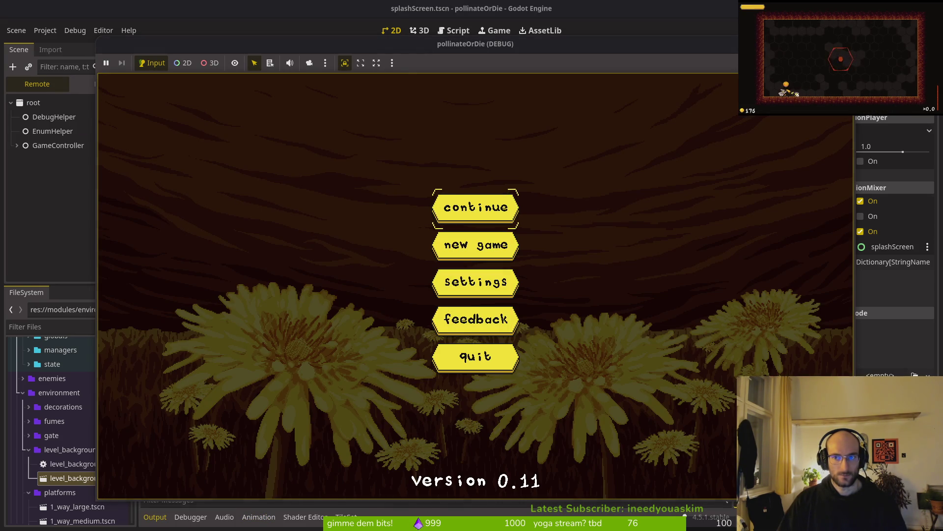
key(F8)
Close the level_background scene and run the game again to confirm the title screen
click(257, 49)
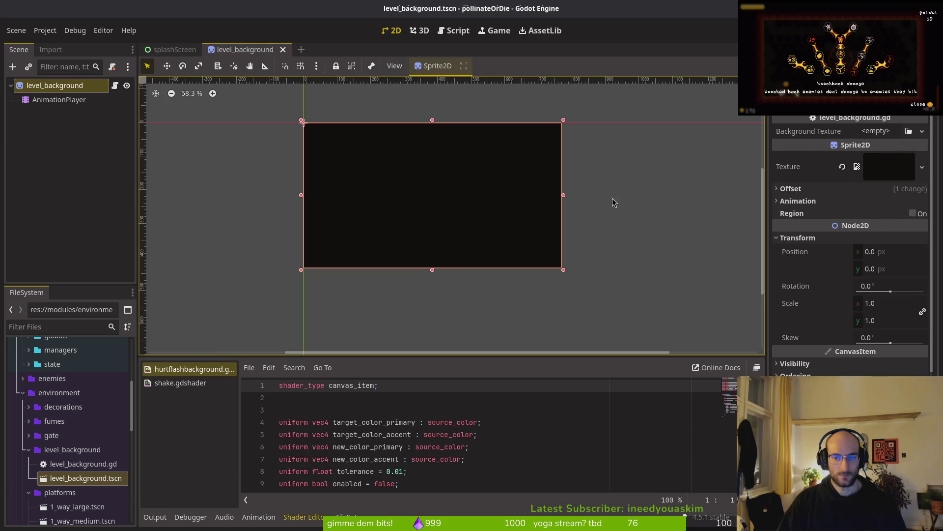
click(283, 49)
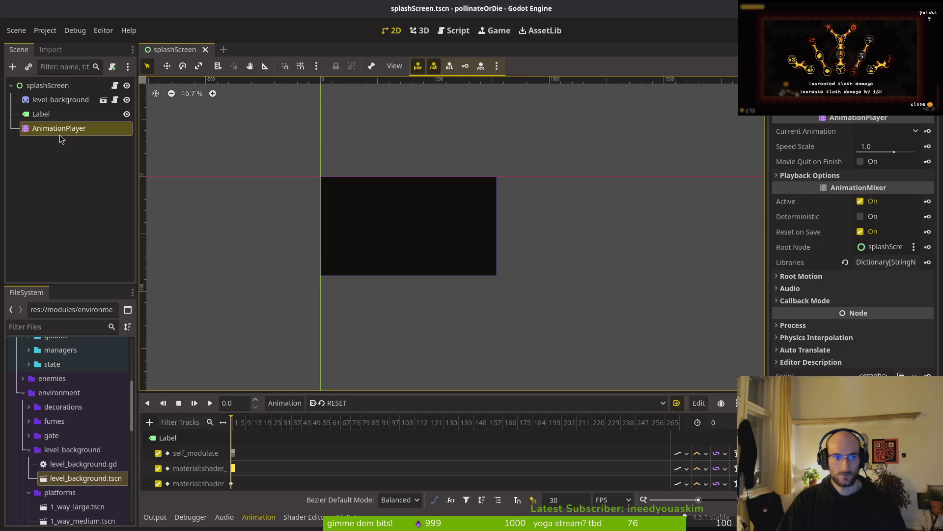
click(339, 402)
click(334, 419)
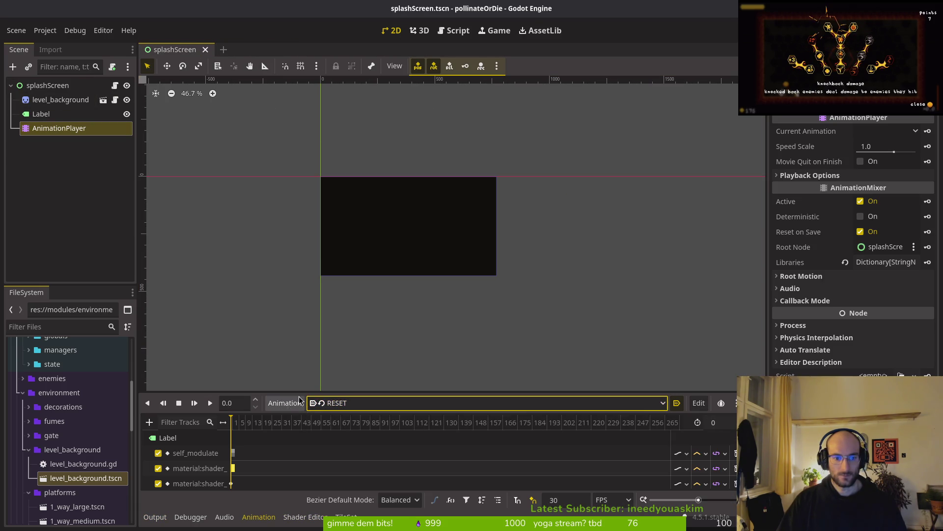
key(F5)
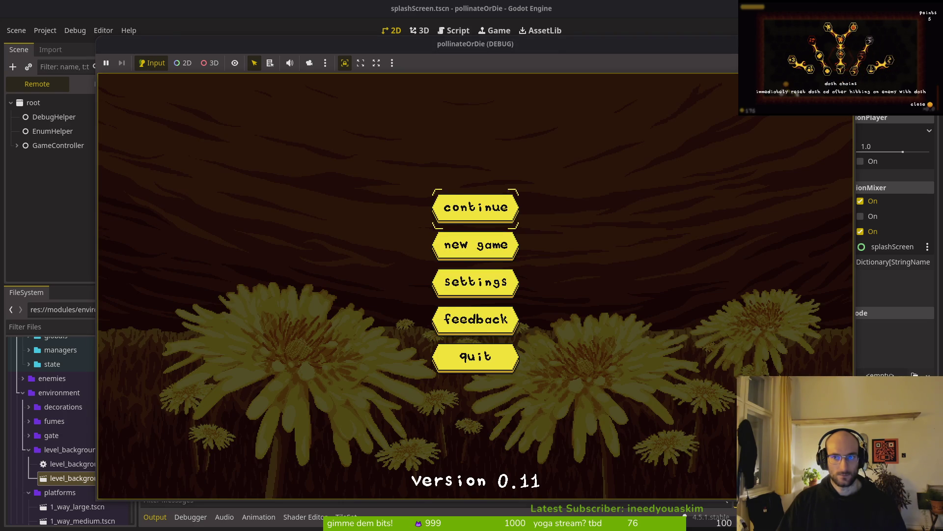
key(F8)
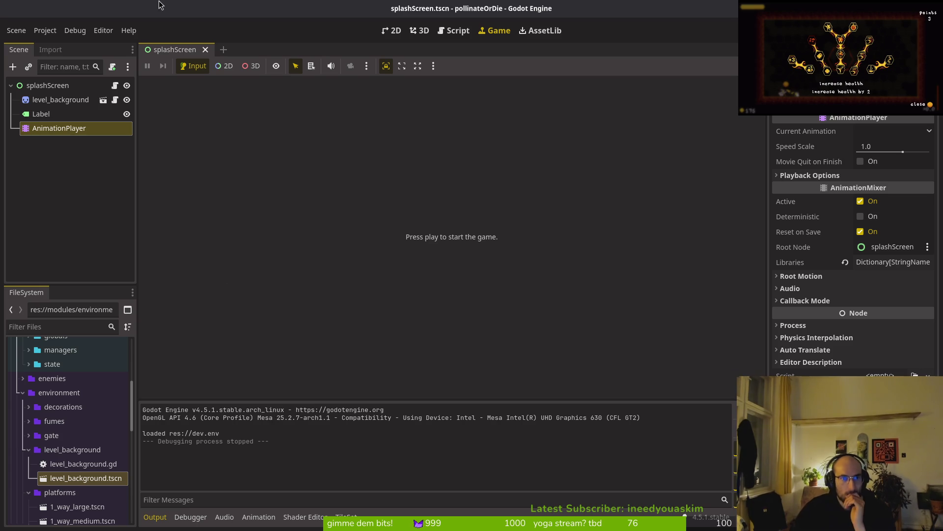
click(46, 30)
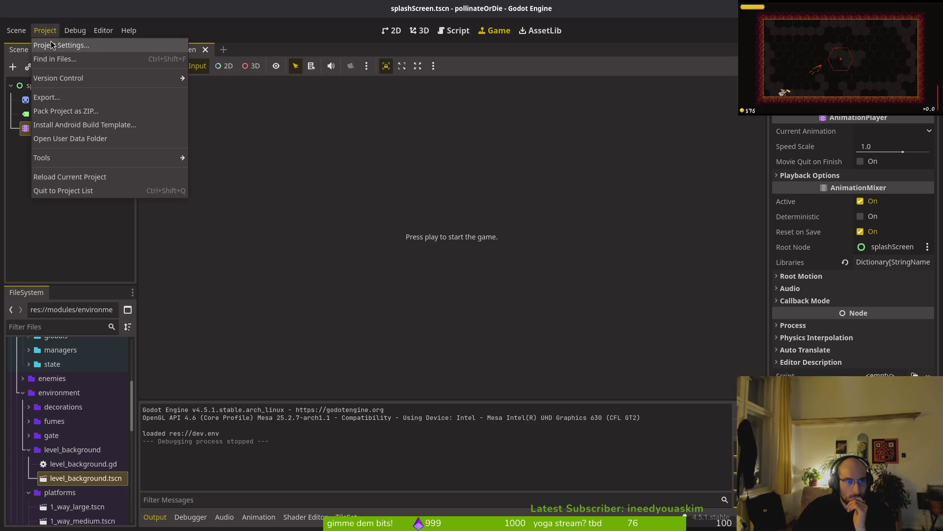
click(52, 46)
click(160, 212)
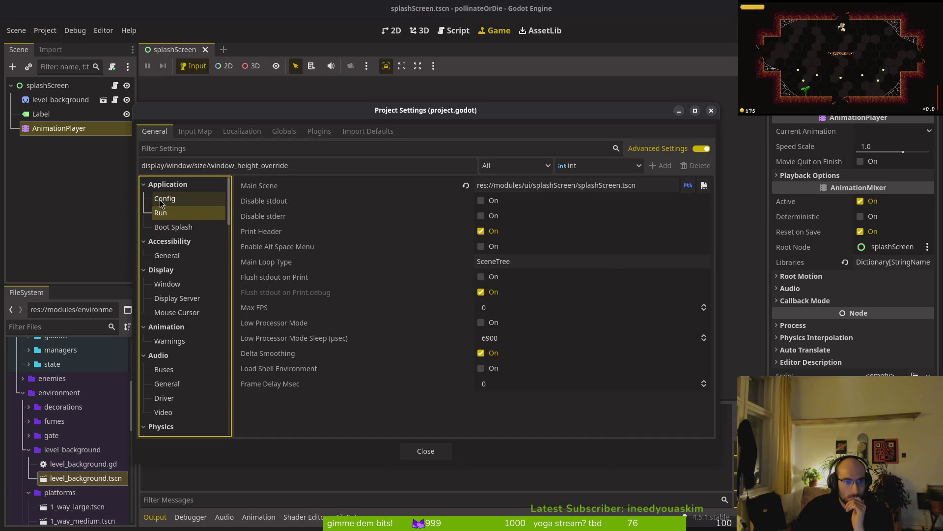
click(181, 229)
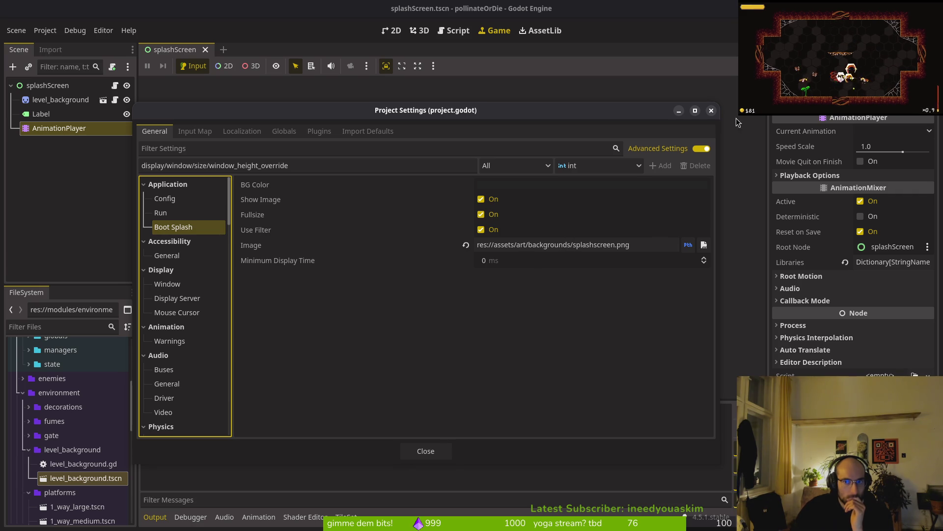
click(712, 112)
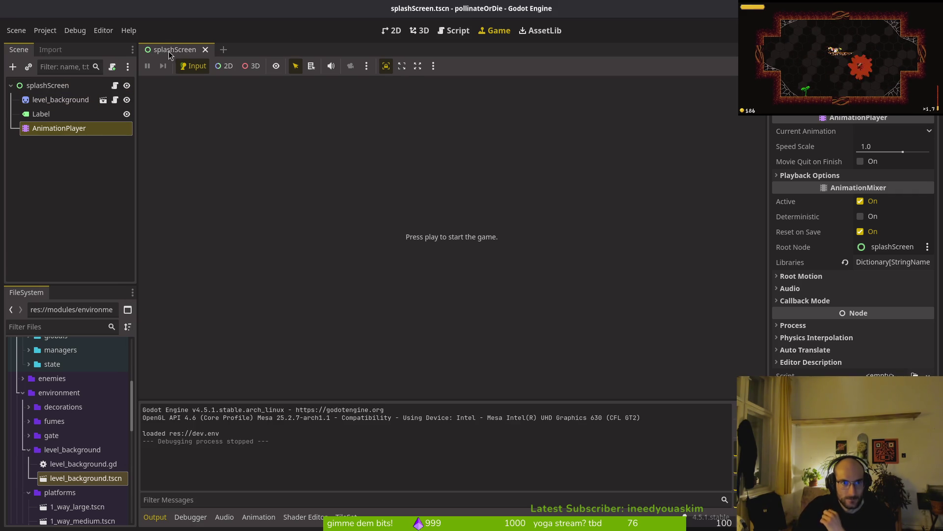
click(76, 100)
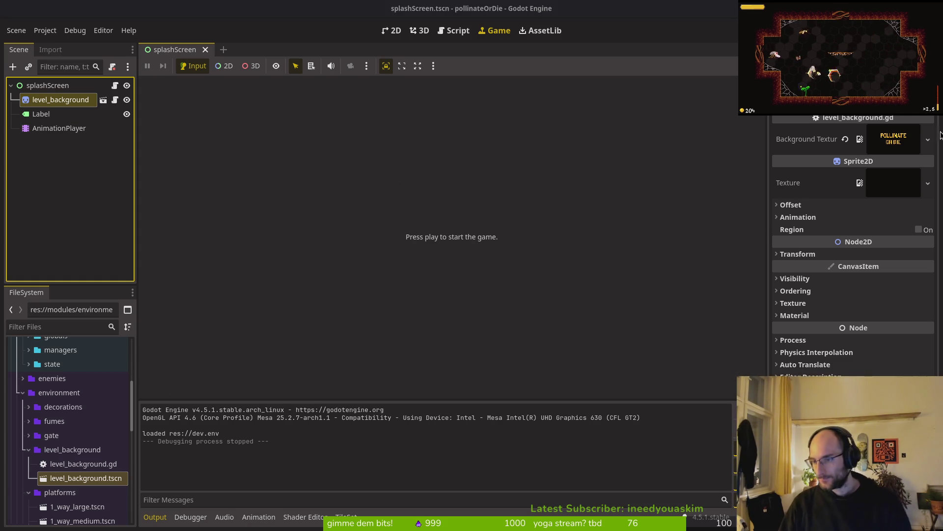
key(alt+Tab)
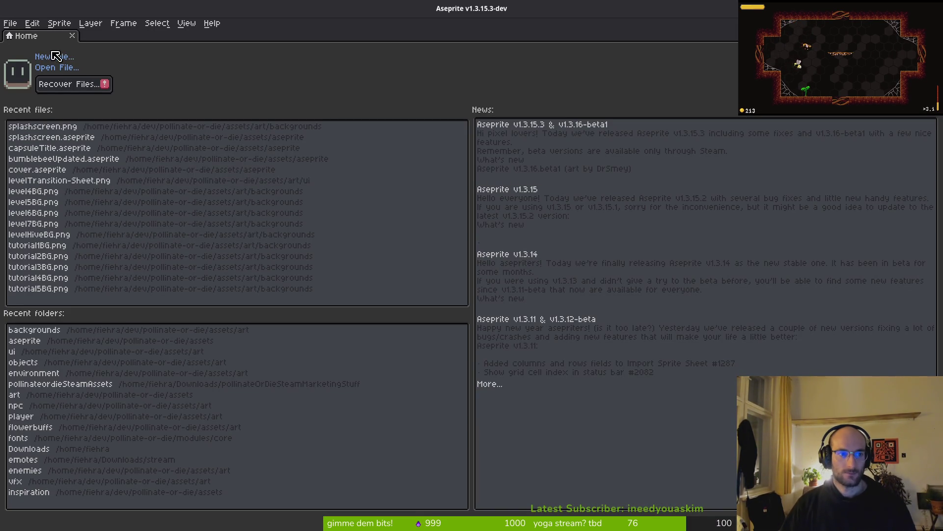
key(alt+Tab)
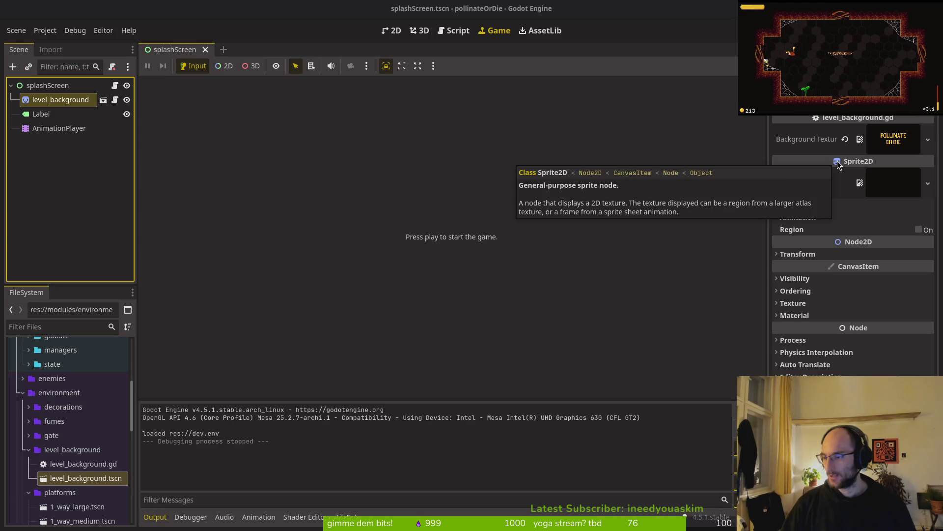
key(F5)
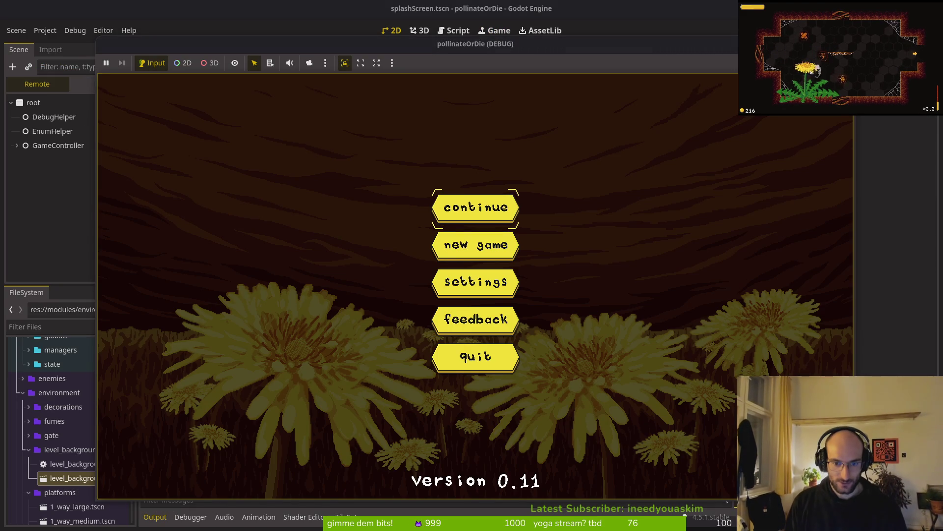
key(Return)
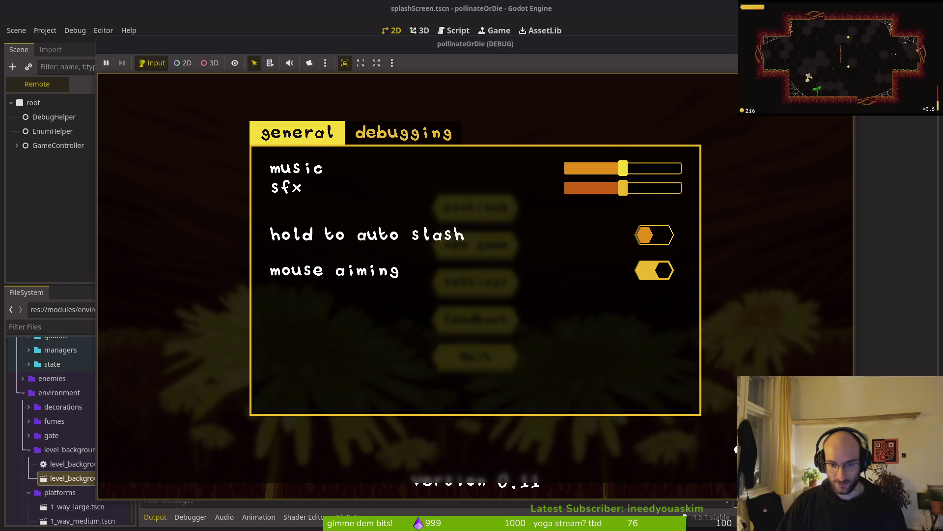
key(F8)
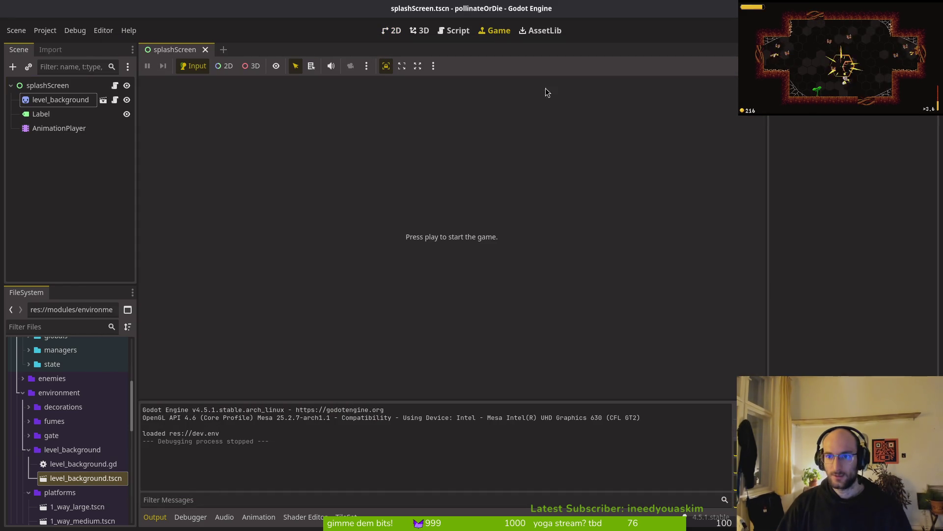
Quick-open gameover.tscn and save it
key(ctrl+shift+o)
text(overts)
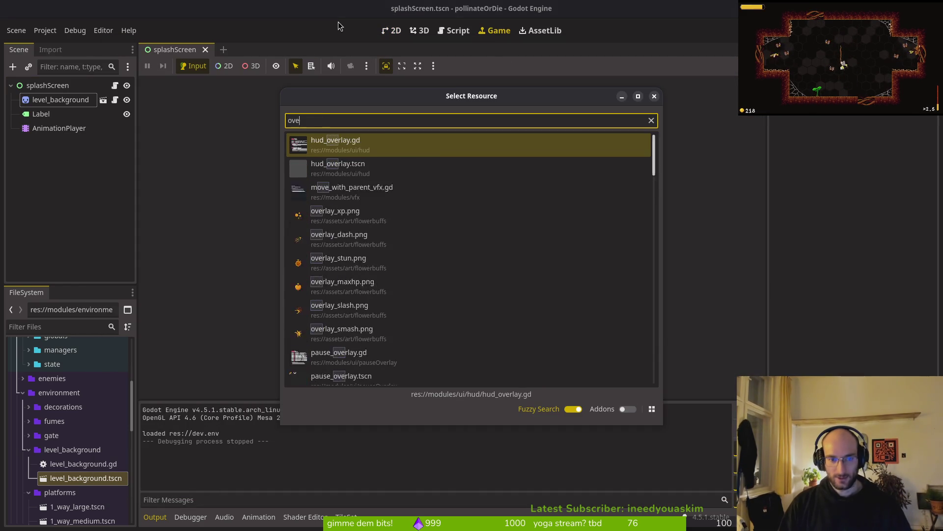
key(Down)
key(Down)
key(Down)
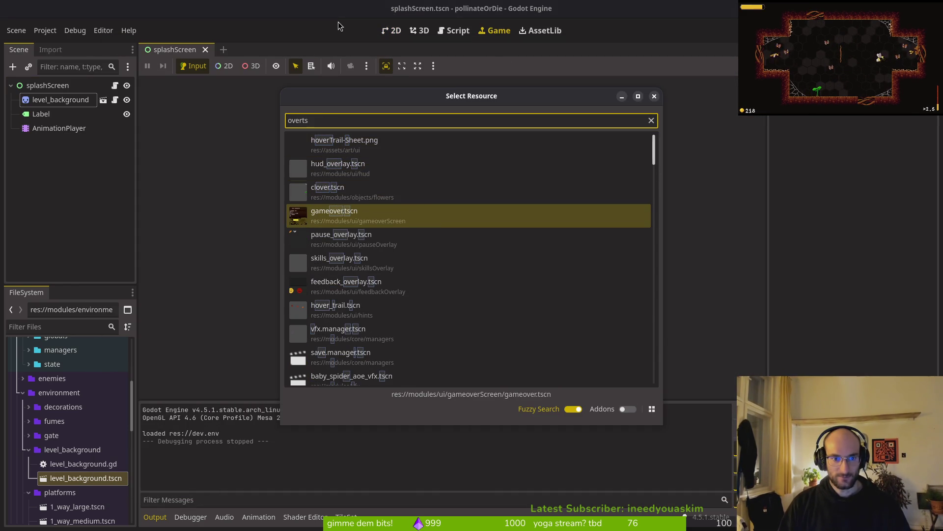
key(Return)
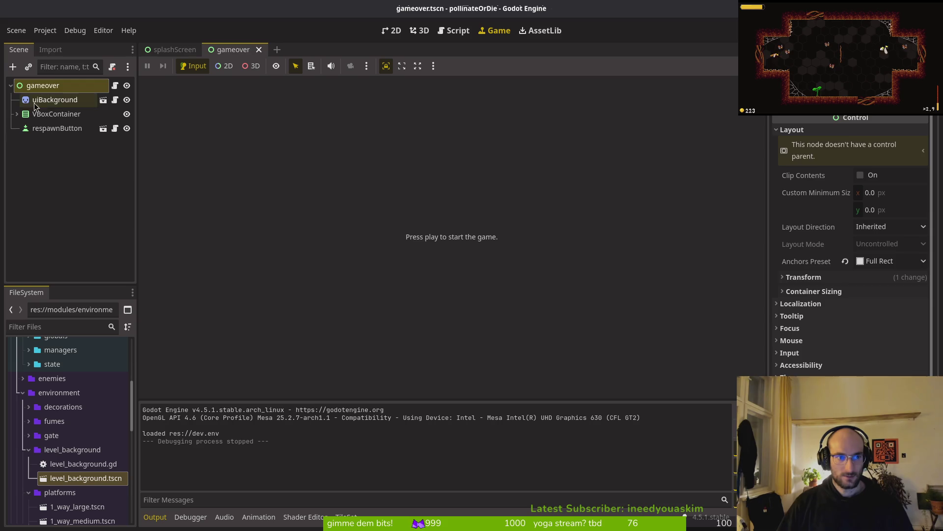
click(49, 100)
key(ctrl+s)
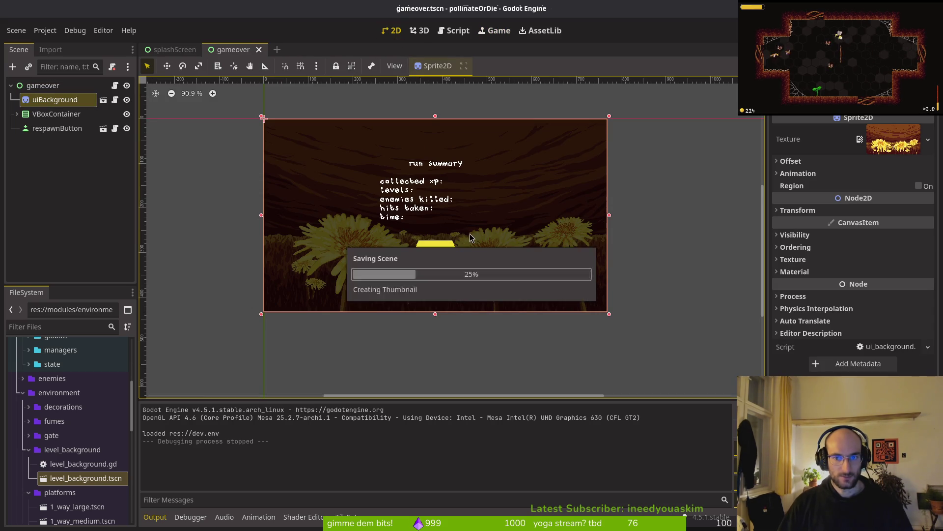
Quick-open skills_overlay.tscn and select its overlayBackground node
key(ctrl+shift+o)
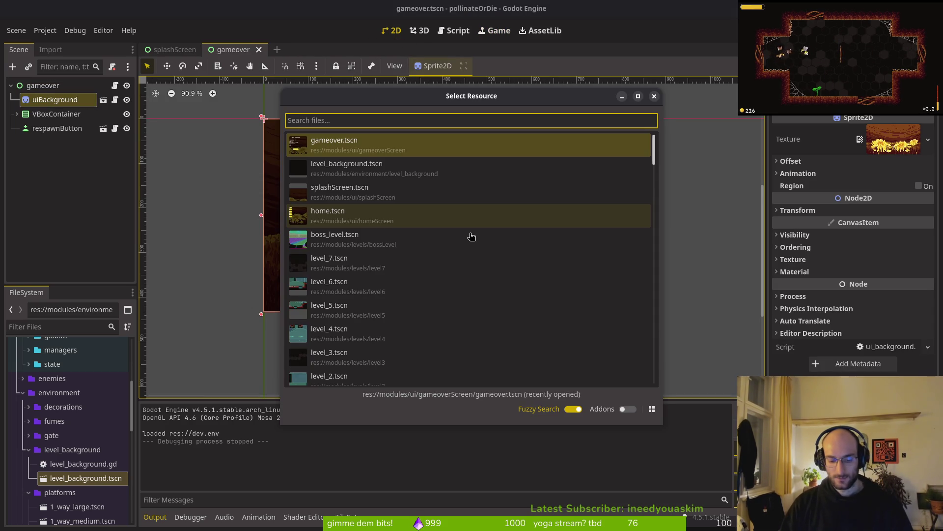
text(skills_ov)
key(Return)
scroll(421, 225, down, 3)
click(63, 99)
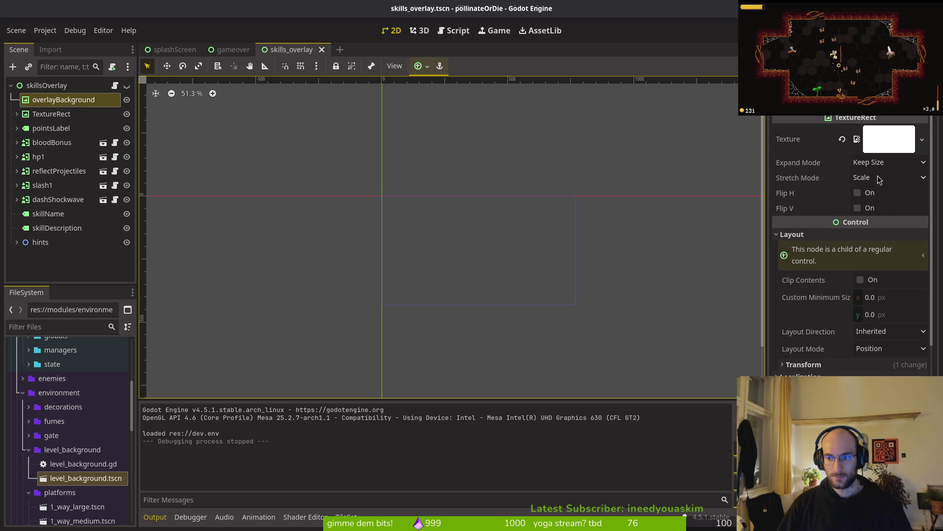
Adjust the skills_overlay background's transform size and save the scene
click(806, 364)
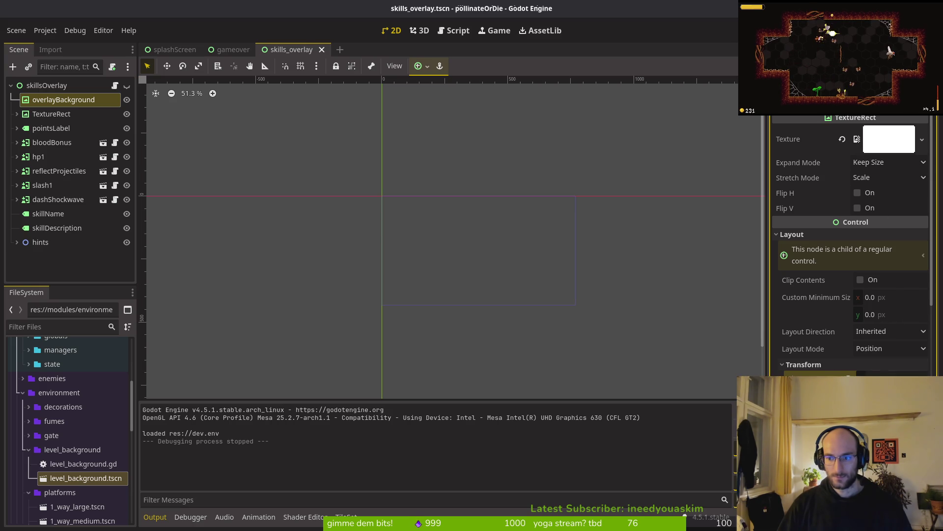
key(ctrl+s)
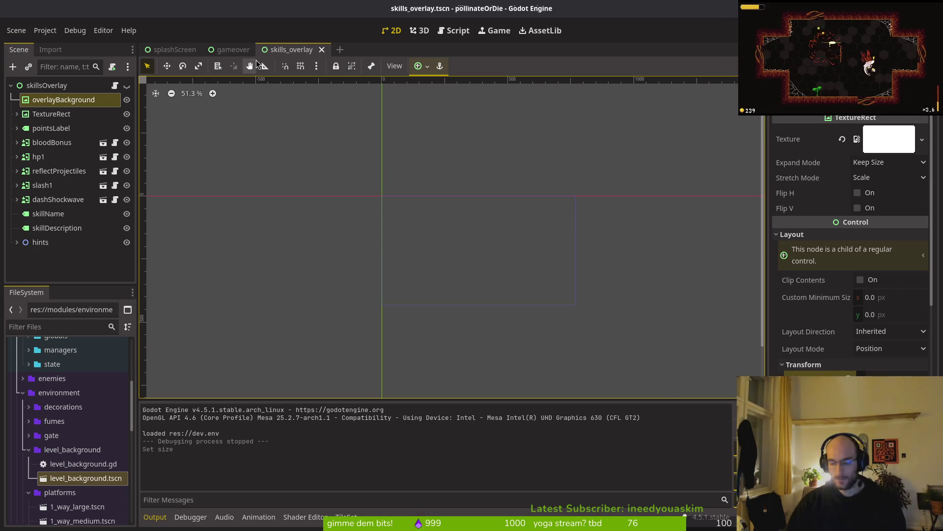
key(ctrl+shift+o)
text(overlay)
key(Escape)
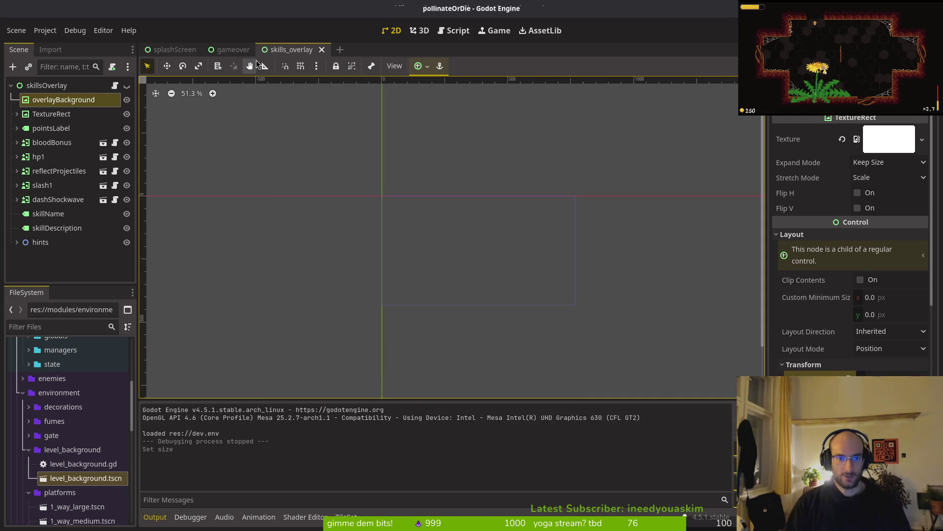
Drag the feedback_overlay background's bottom edge lower and review its properties
click(64, 100)
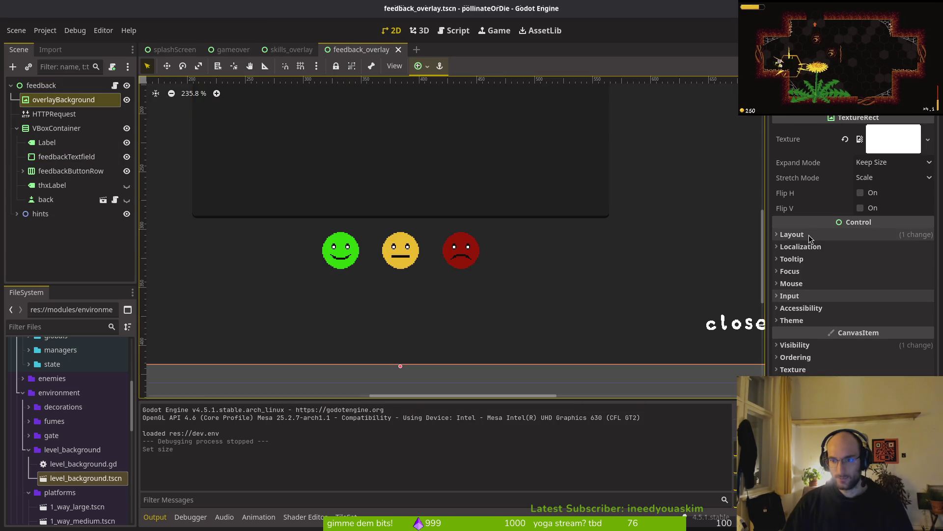
click(796, 235)
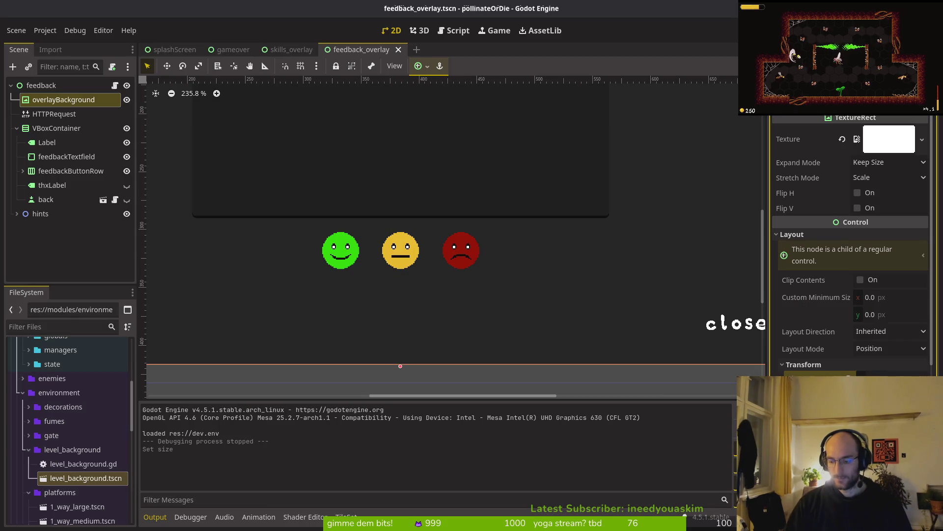
drag(400, 366, 400, 384)
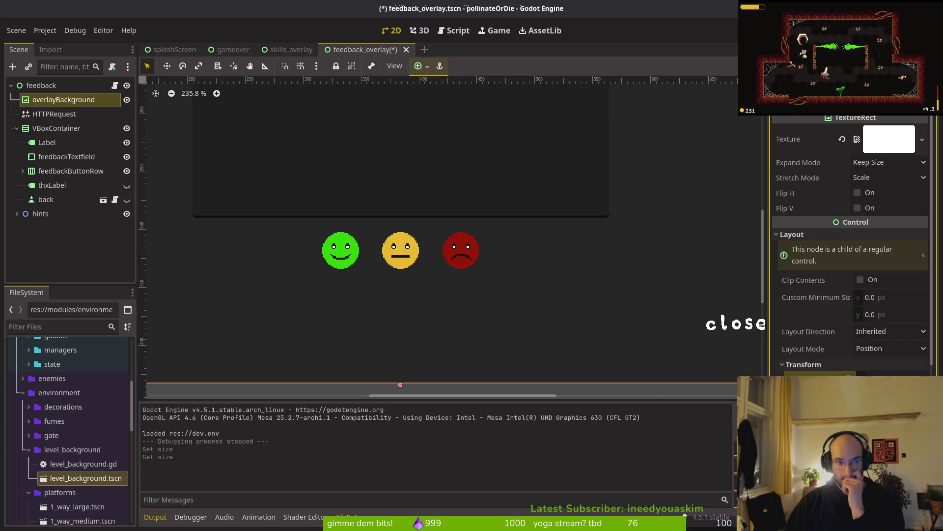
scroll(670, 327, down, 3)
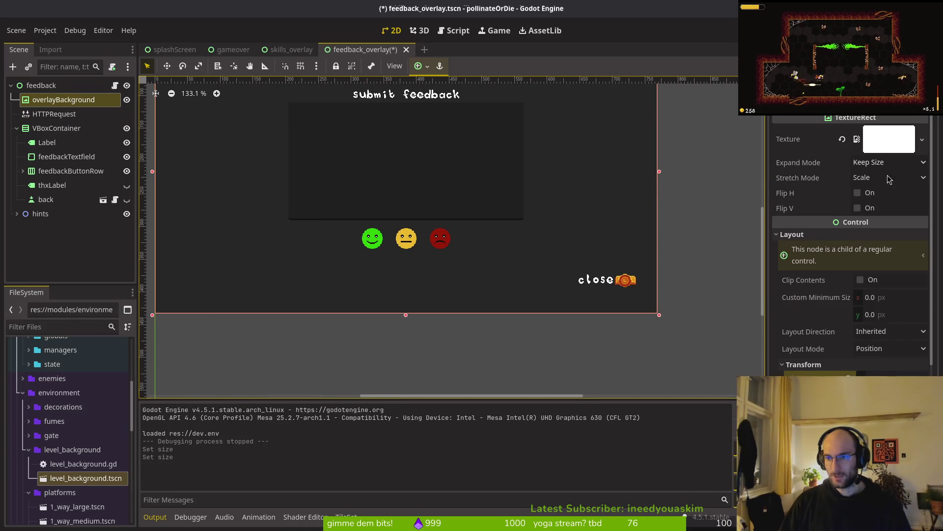
click(792, 235)
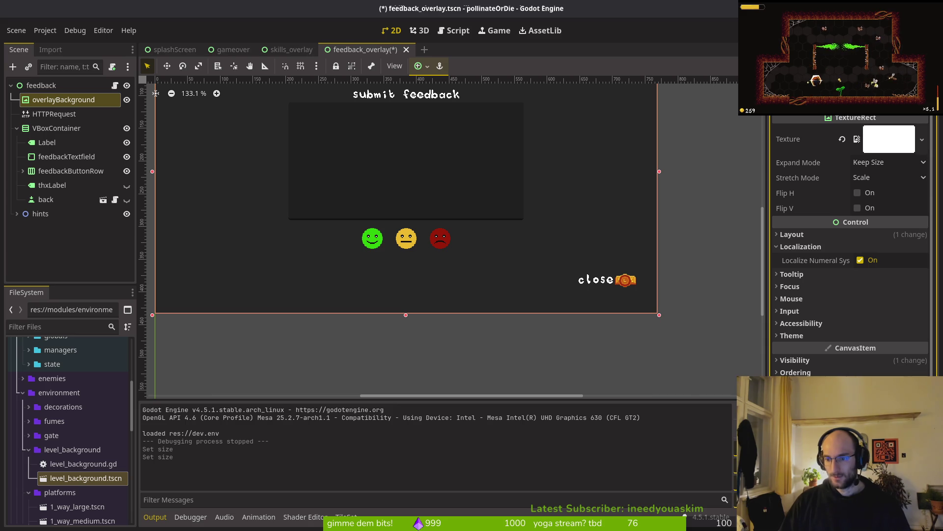
scroll(850, 245, down, 4)
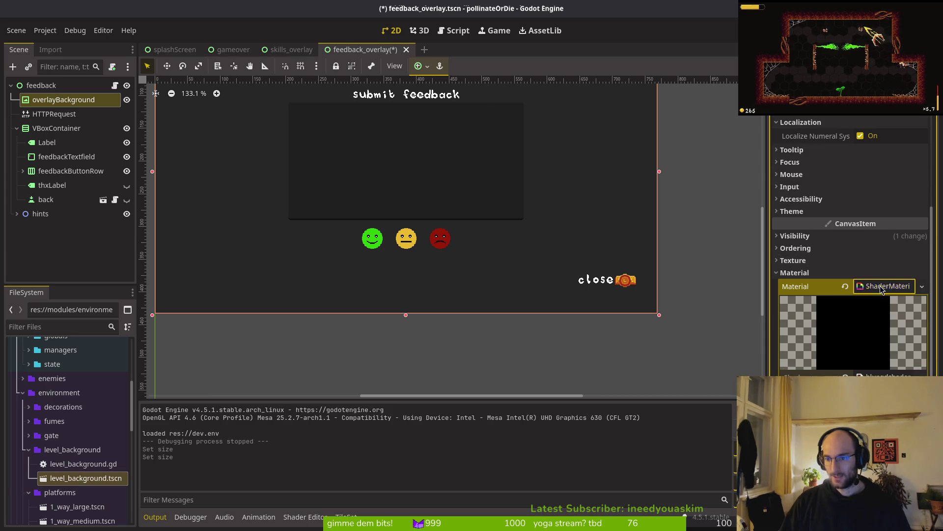
scroll(879, 290, up, 4)
click(876, 356)
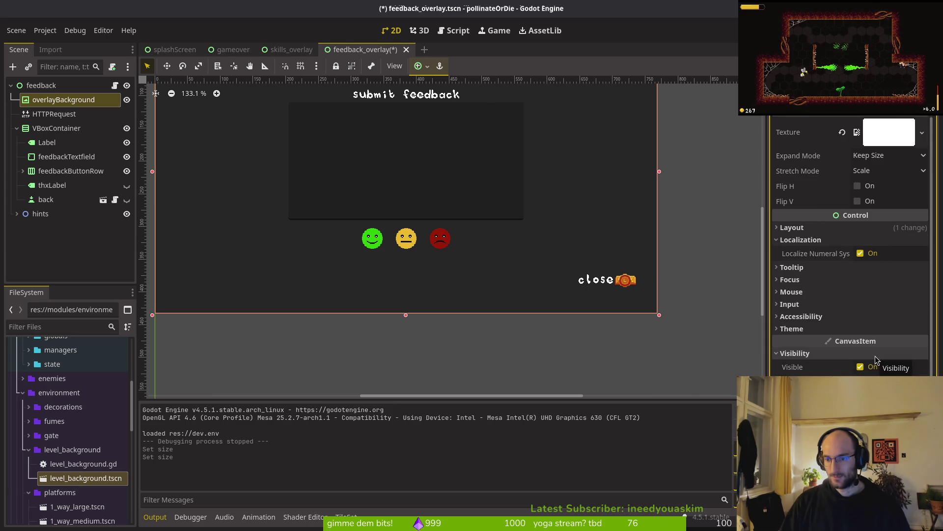
click(875, 356)
scroll(849, 246, down, 4)
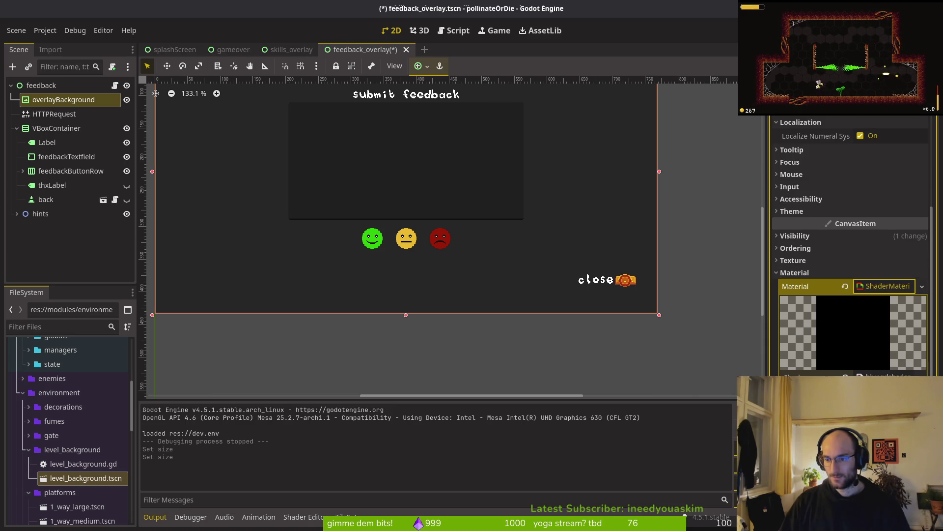
scroll(861, 303, up, 4)
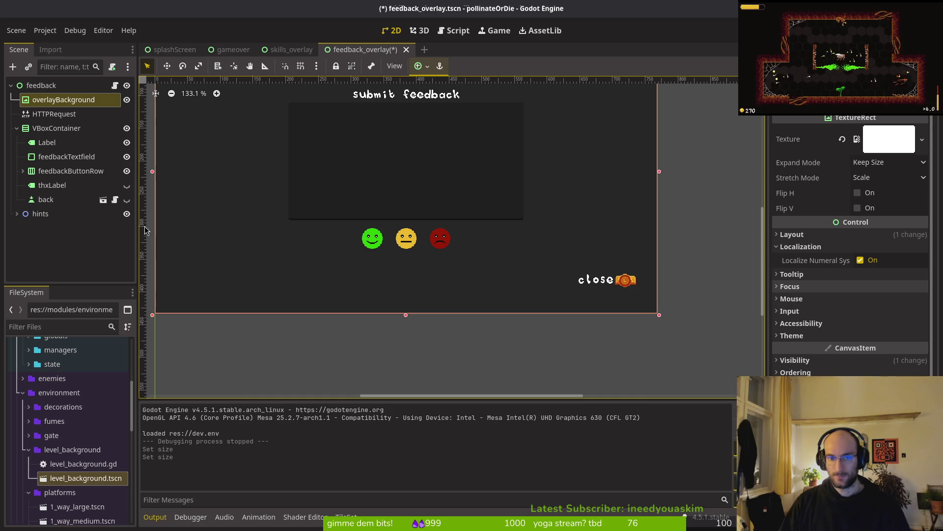
click(20, 31)
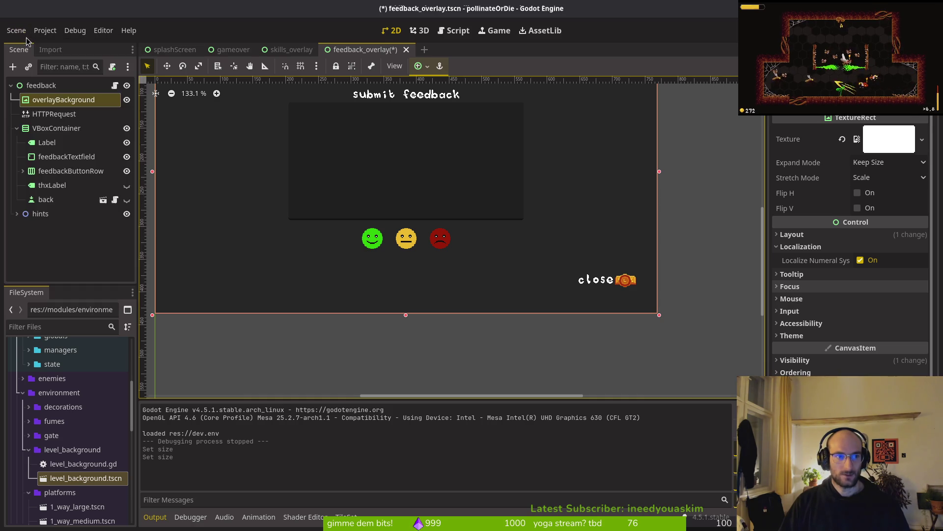
Create a new scene with a User Interface root
click(30, 42)
click(55, 141)
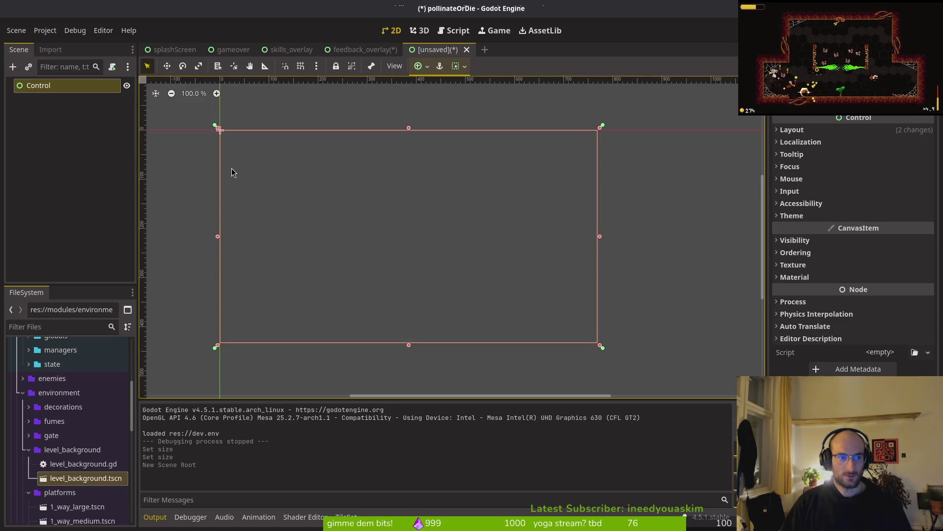
click(363, 49)
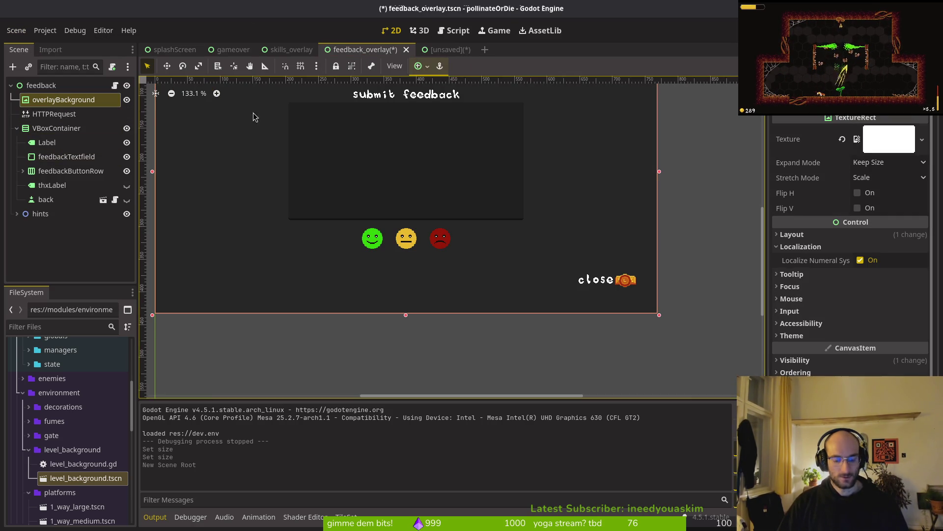
click(445, 50)
Paste overlayBackground, make it the scene root, and delete the leftover Control node
key(ctrl+v)
click(50, 85)
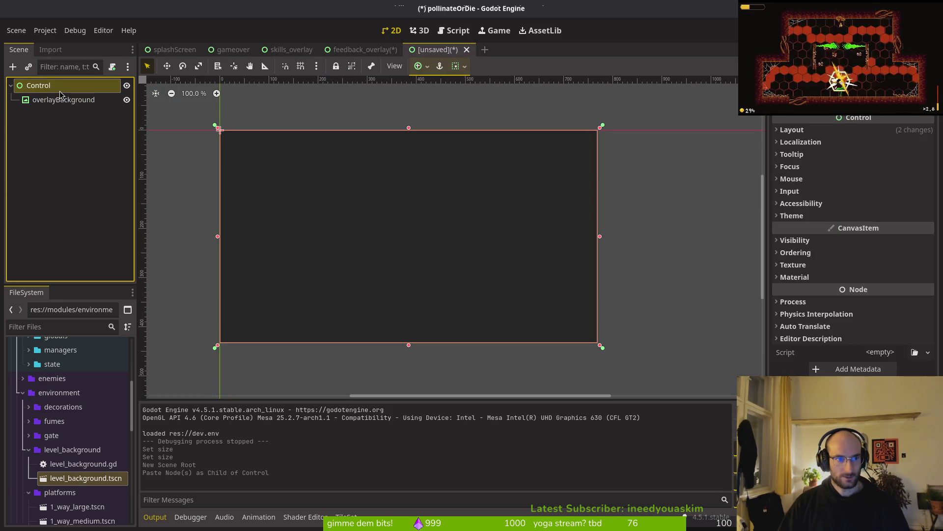
click(52, 100)
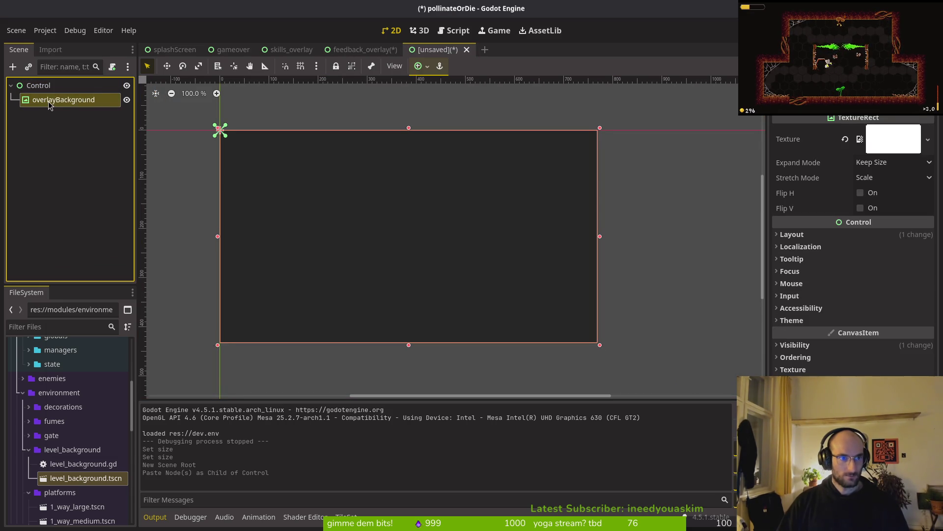
right_click(50, 100)
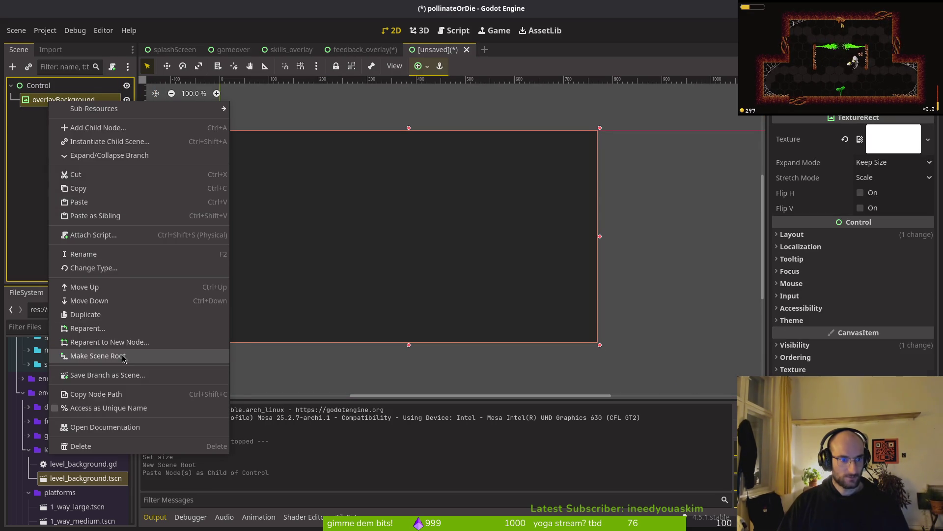
click(118, 355)
key(Delete)
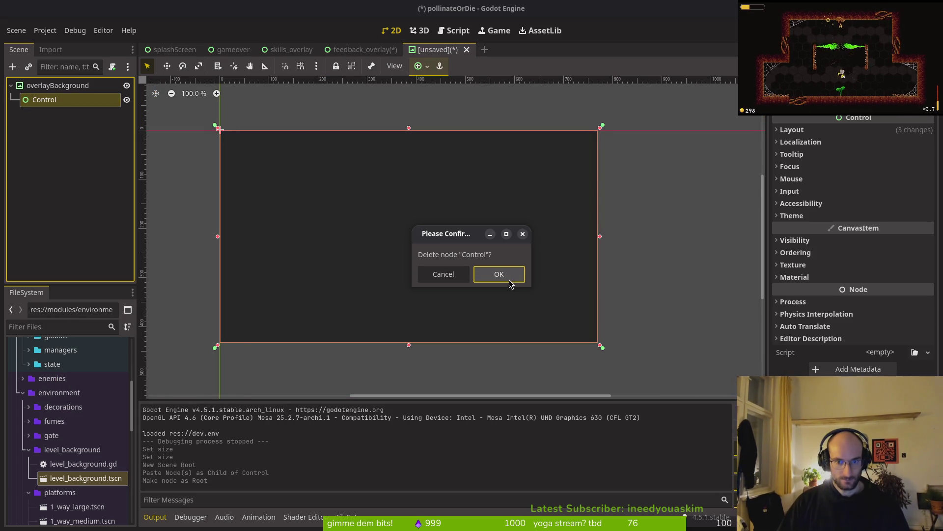
click(464, 255)
key(ctrl+s)
key(Escape)
Rename the root node to overlayBlurBackground and begin saving the scene
click(82, 87)
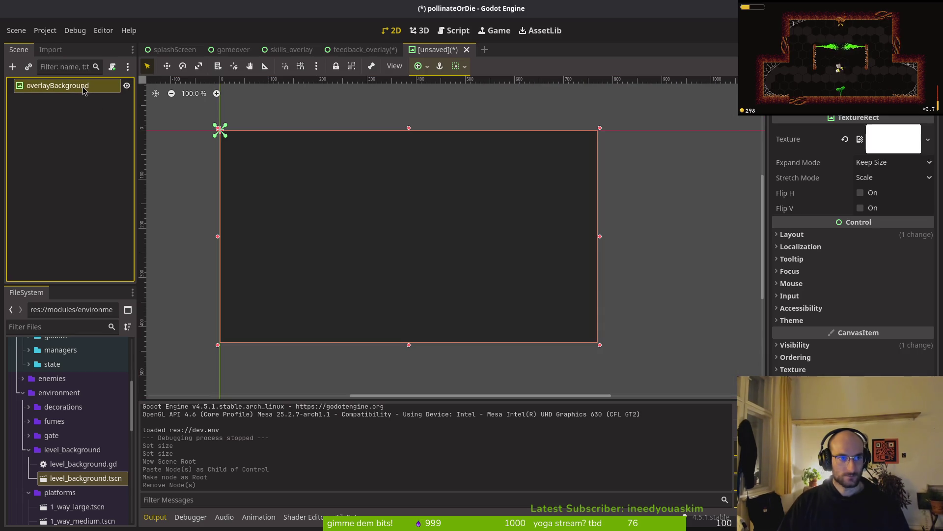
double_click(54, 89)
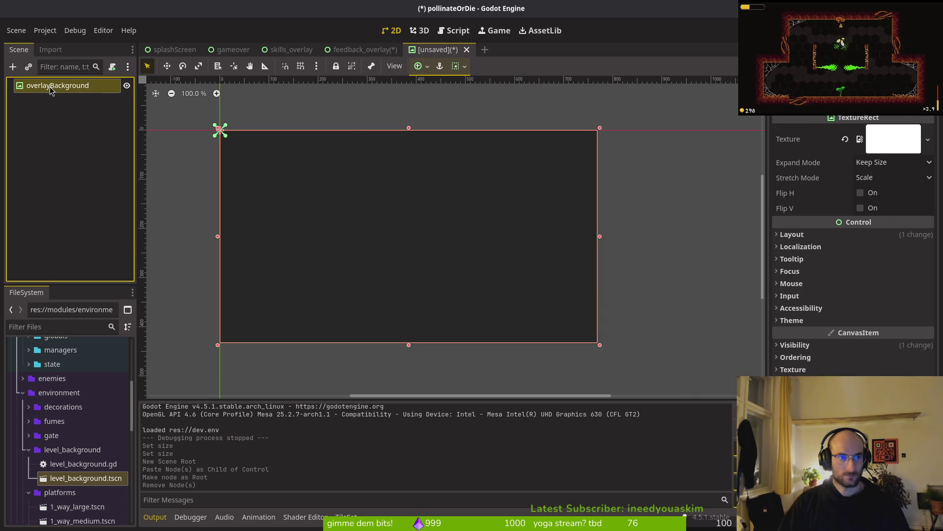
right_click(51, 85)
key(Escape)
click(51, 85)
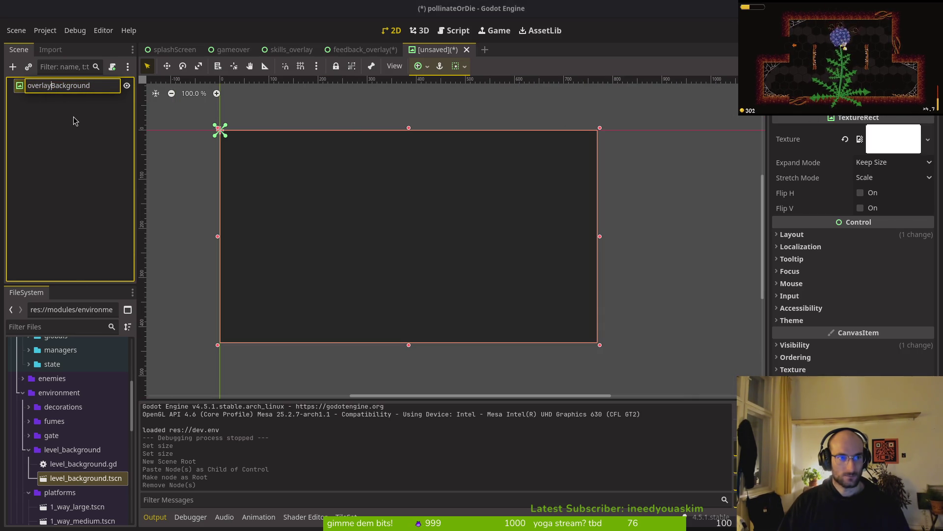
text(Blur)
key(Return)
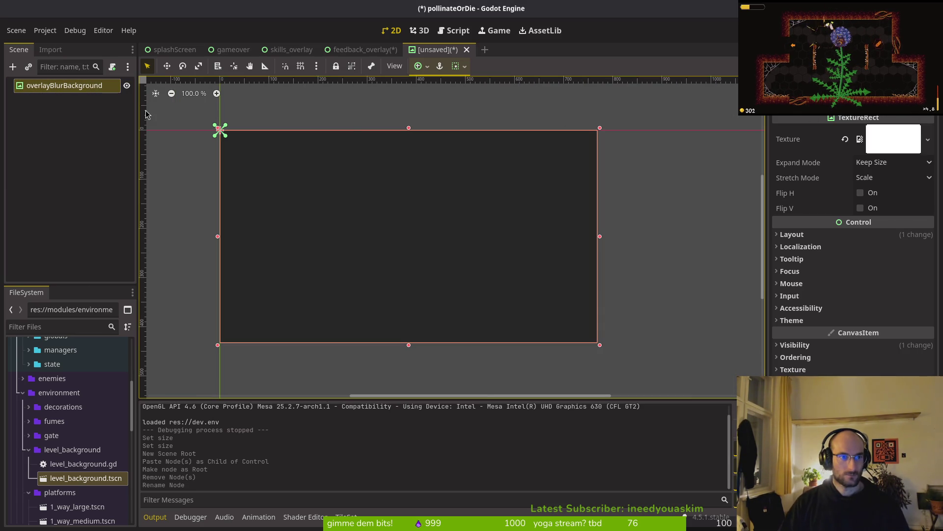
key(ctrl+s)
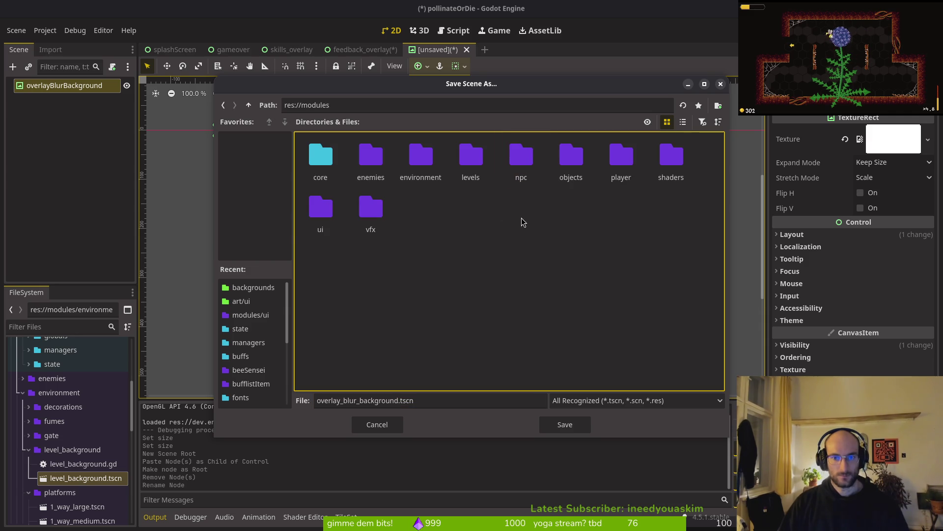
Create a new overlayBlurBackground folder inside modules/ui in the Save Scene As dialog
double_click(321, 211)
right_click(403, 304)
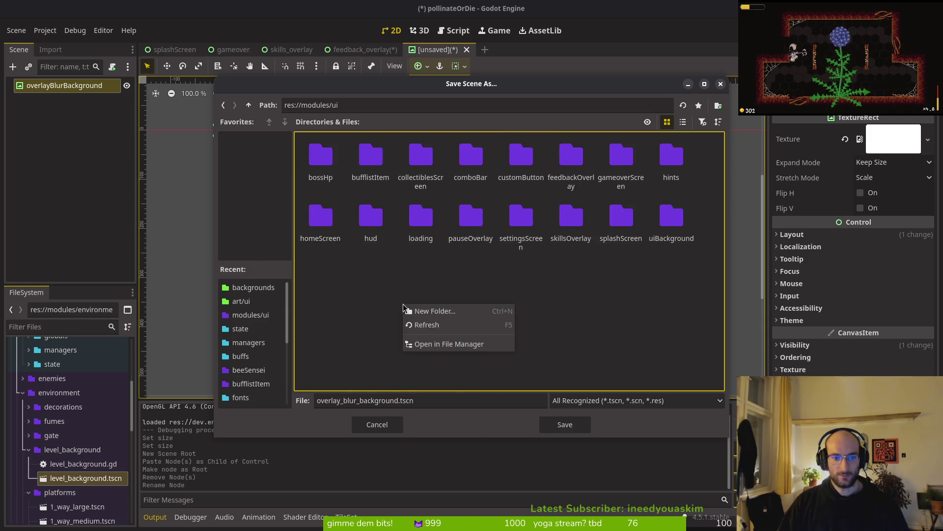
click(450, 312)
text(lay)
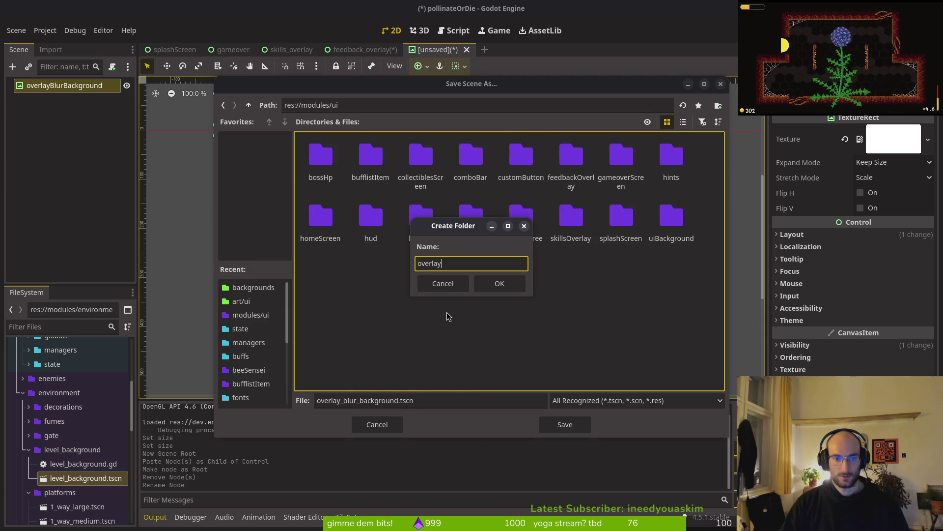
text(BlurBackground)
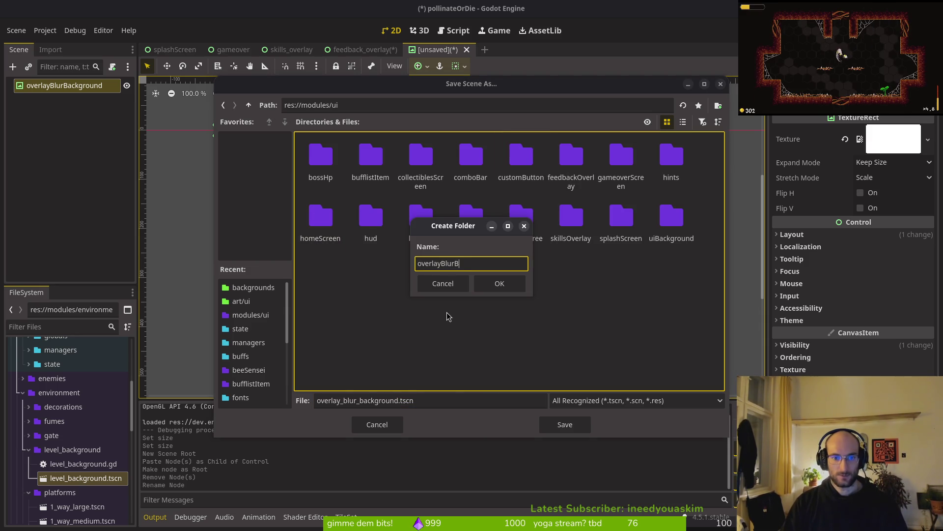
key(Return)
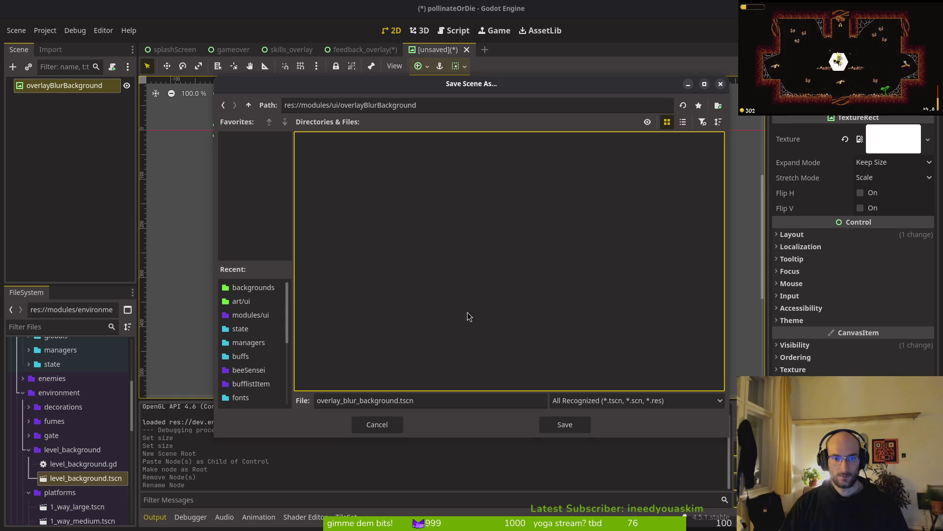
Save the scene there as overlay_blur_background.tscn and select feedback_overlay's overlayBackground node
click(542, 425)
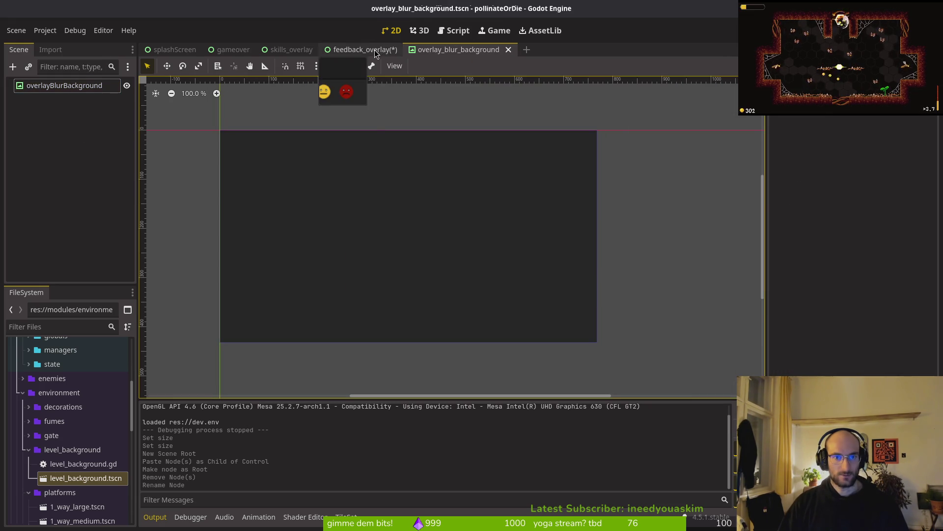
click(365, 49)
click(60, 102)
Replace feedback_overlay's overlayBackground with an overlay_blur_background.tscn instance and save
key(Delete)
key(ctrl+s)
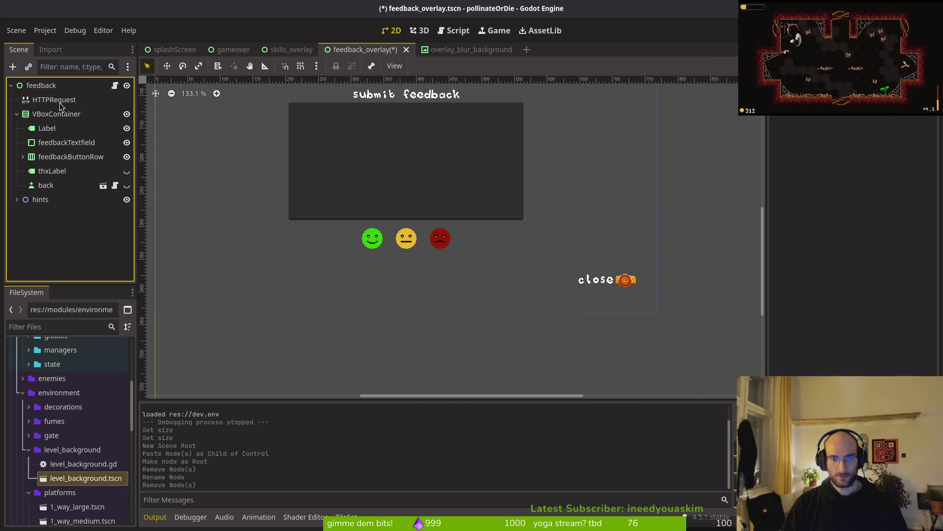
scroll(66, 470, down, 3)
double_click(72, 357)
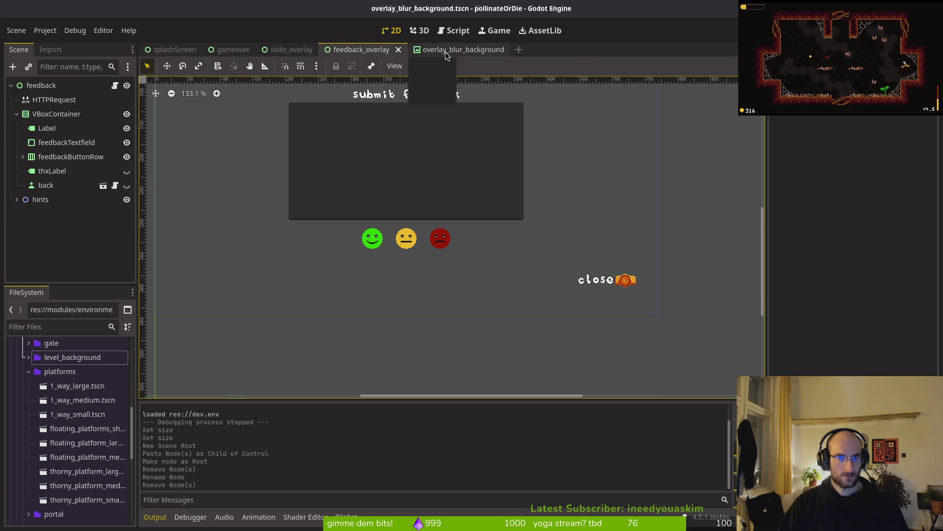
right_click(459, 49)
click(525, 118)
mouse_move(77, 516)
mouse_down()
mouse_move(84, 452)
mouse_move(350, 48)
mouse_move(74, 141)
mouse_move(49, 186)
mouse_move(84, 522)
mouse_move(74, 93)
mouse_up()
scroll(190, 200, down, 5)
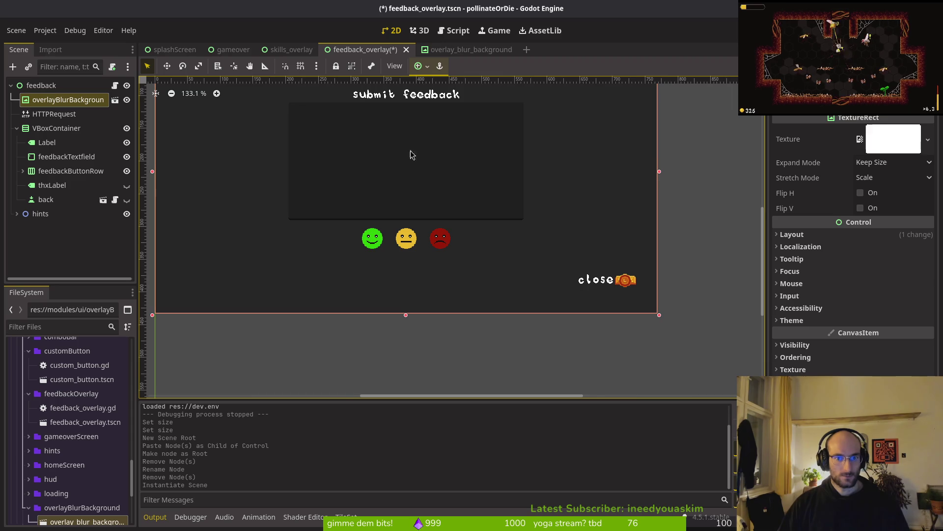
key(ctrl+s)
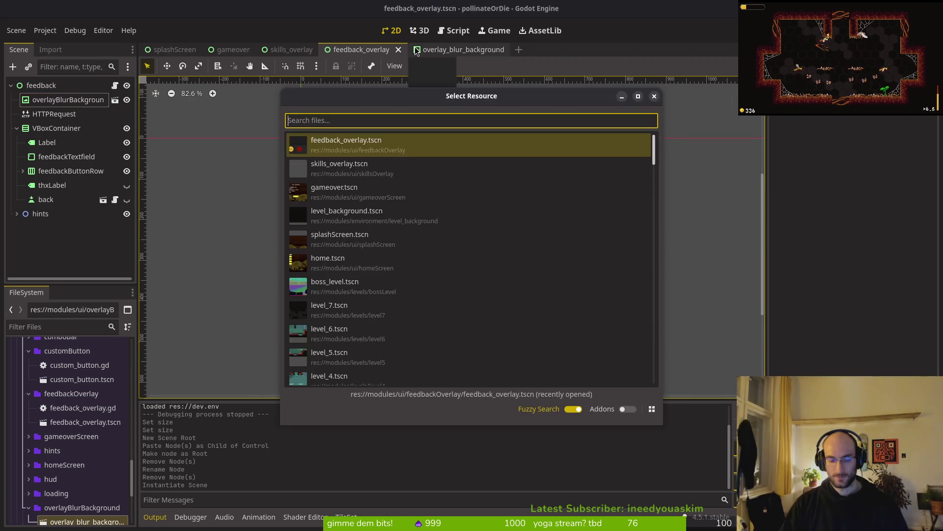
Check the blur background scene's Layout settings, then return to feedback_overlay
click(417, 52)
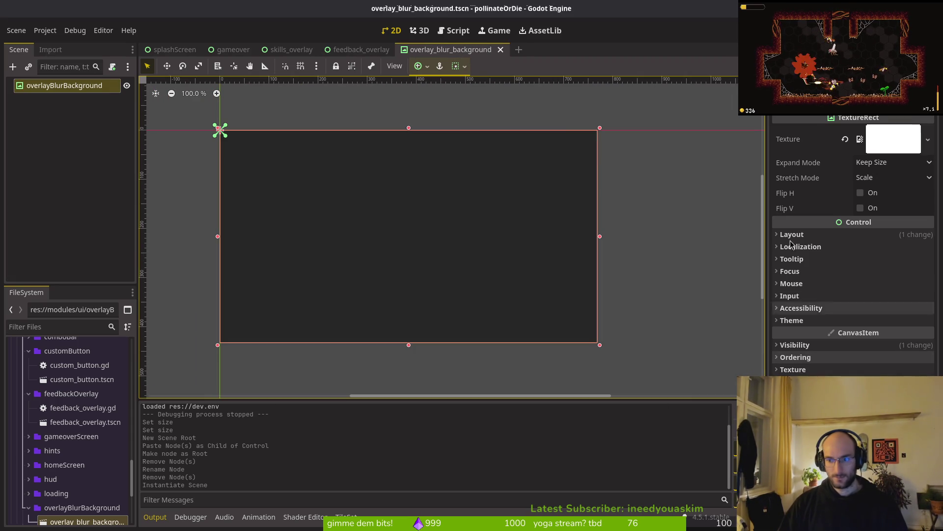
click(812, 237)
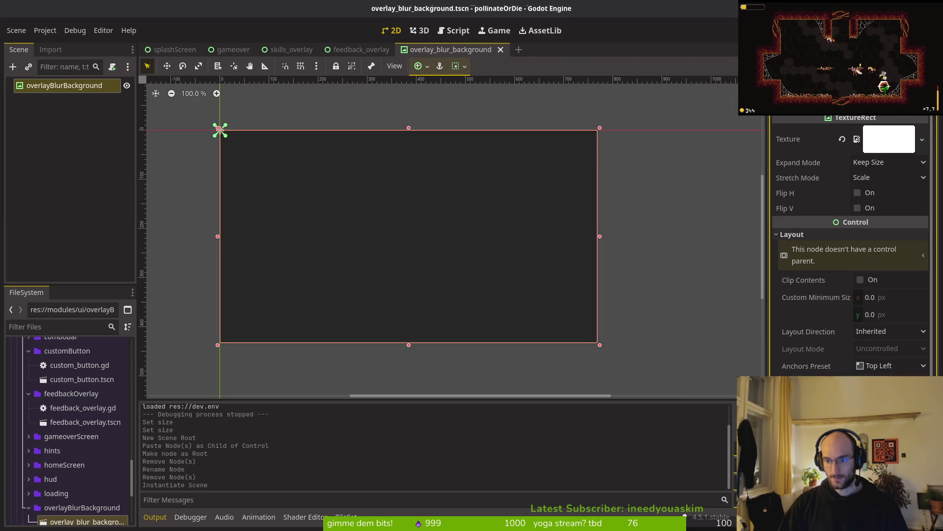
click(375, 51)
key(ctrl+shift+o)
In skills_overlay, instance overlay_blur_background.tscn under the root, delete overlayBackground, and save
text(skills)
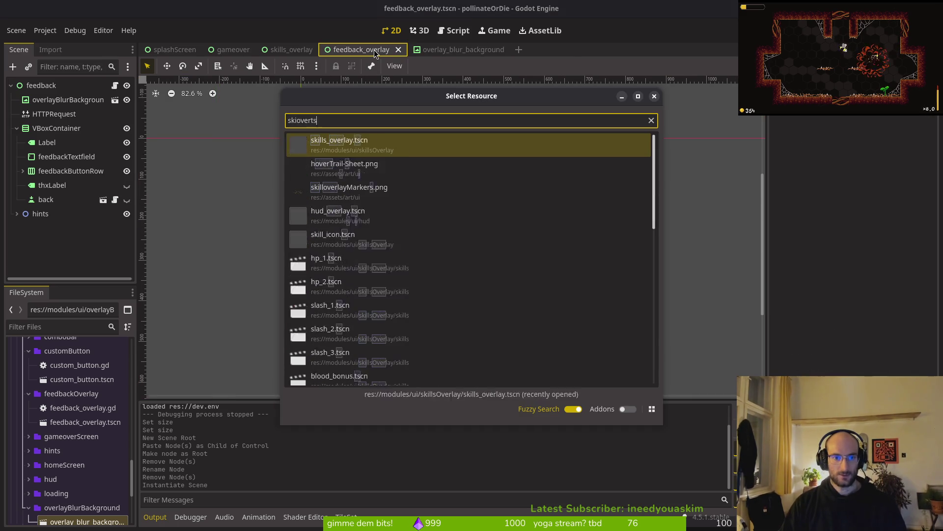
key(Return)
drag(100, 525, 49, 175)
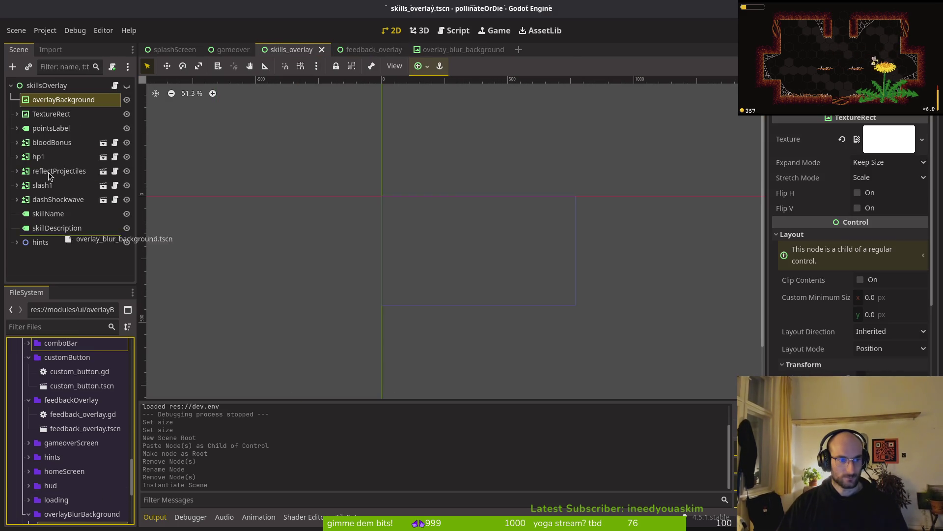
drag(66, 113, 64, 114)
click(63, 99)
key(Delete)
key(Return)
key(ctrl+s)
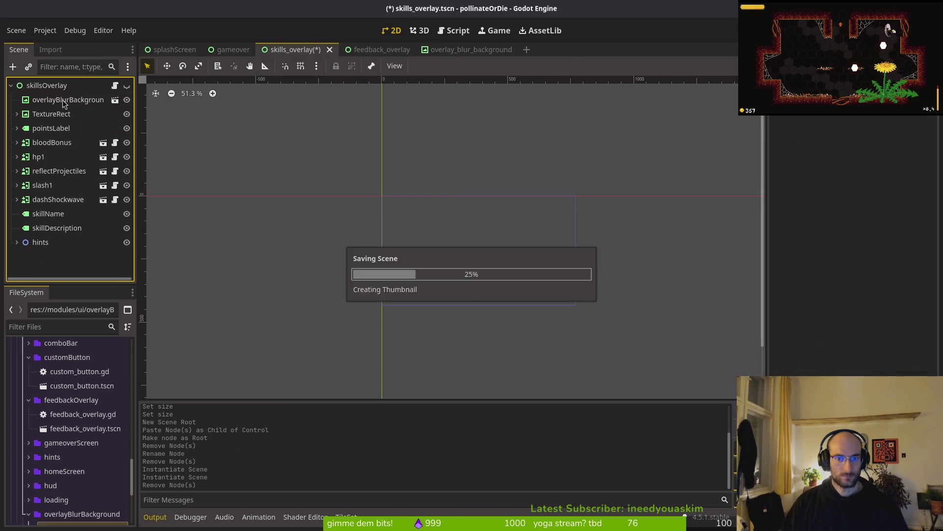
click(364, 51)
click(460, 49)
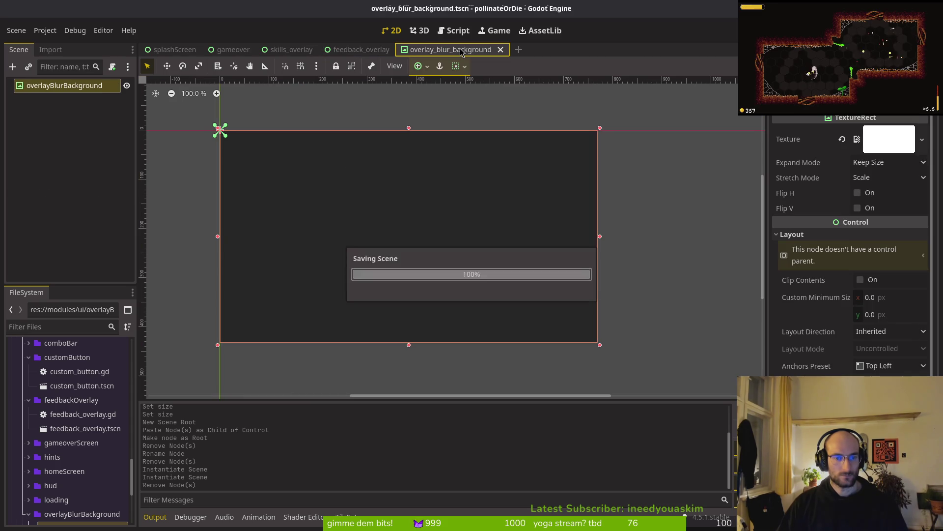
click(288, 51)
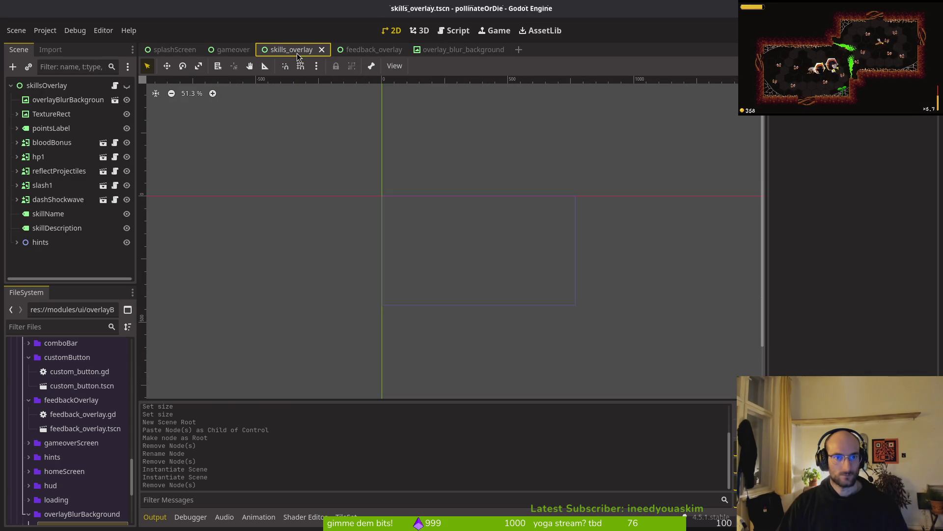
In pause_overlay, delete overlayBackground, instance overlay_blur_background above MarginContainer, and save
key(ctrl+shift+o)
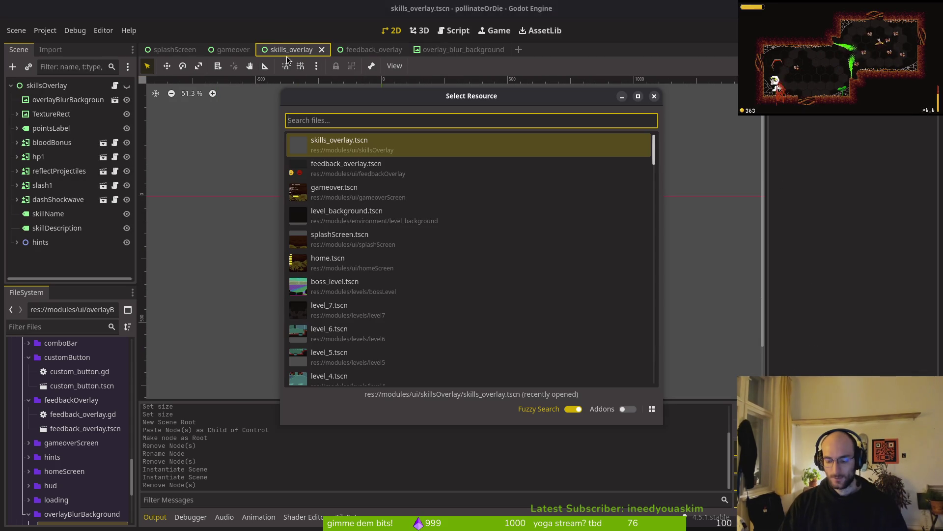
text(pauseoverts)
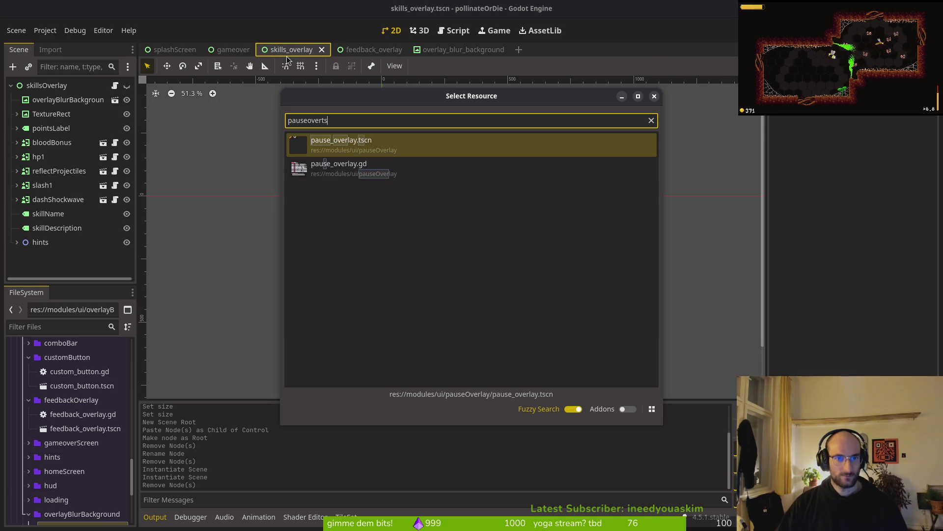
key(Return)
click(86, 100)
key(Delete)
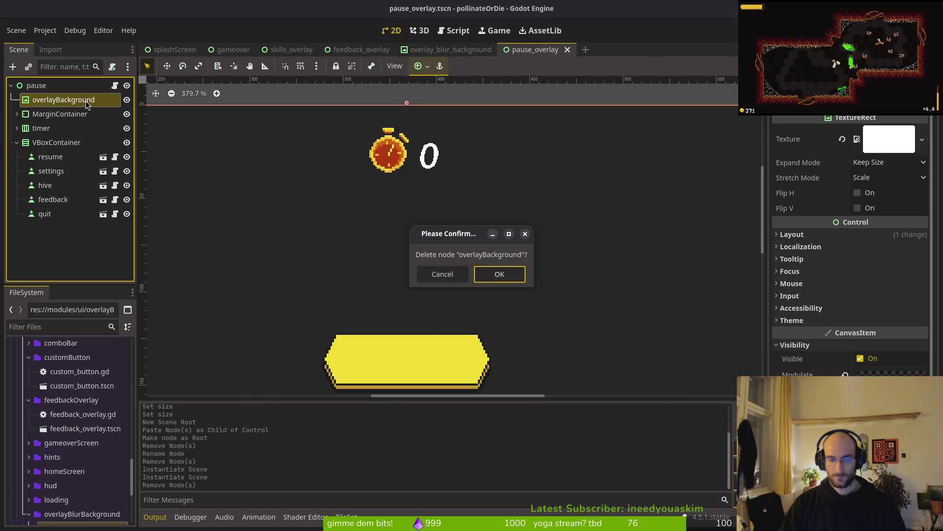
click(517, 281)
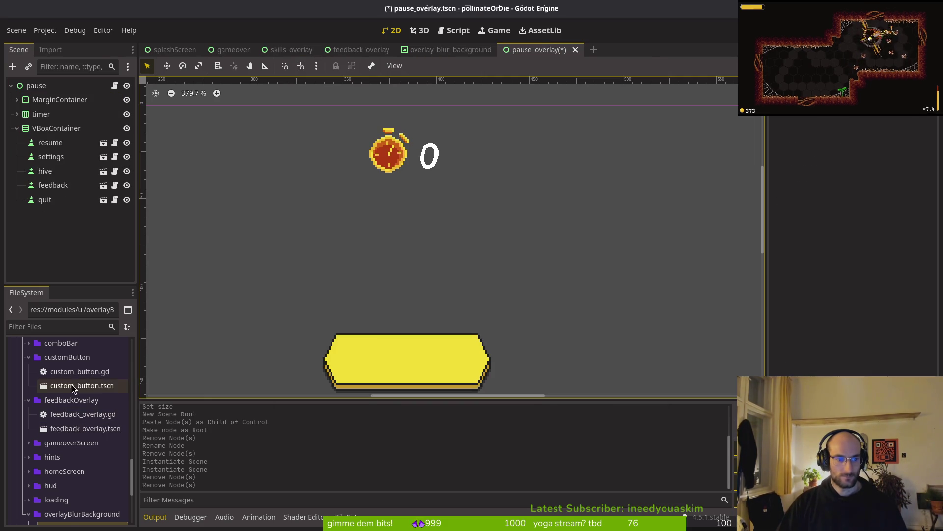
scroll(84, 464, down, 3)
mouse_move(82, 465)
mouse_down()
mouse_move(69, 91)
mouse_move(60, 95)
mouse_up()
key(ctrl+s)
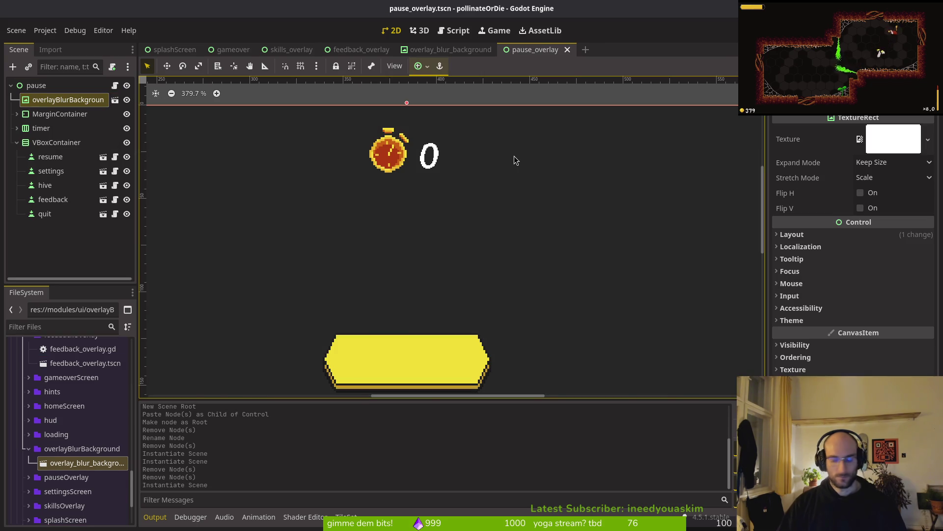
key(ctrl+shift+o)
Quick-open the settings.tscn scene
text(overts)
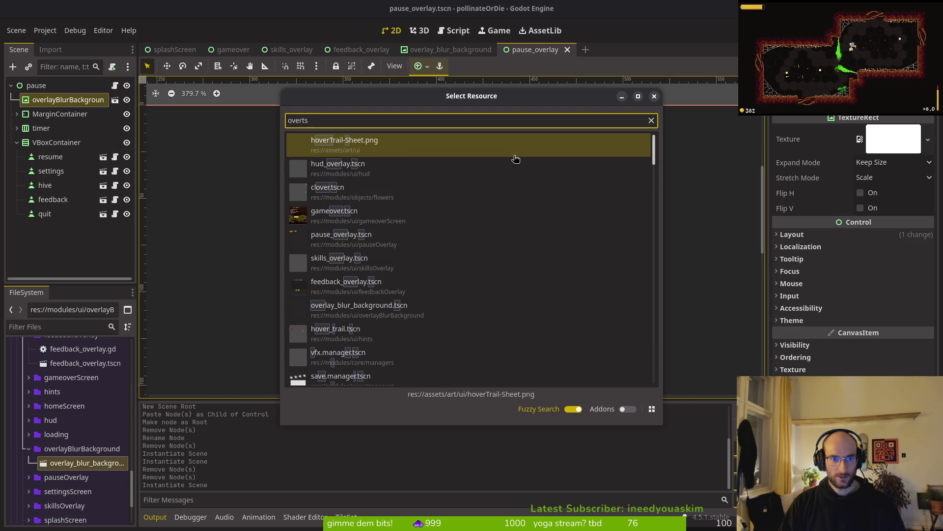
key(Down)
key(Down)
key(Down)
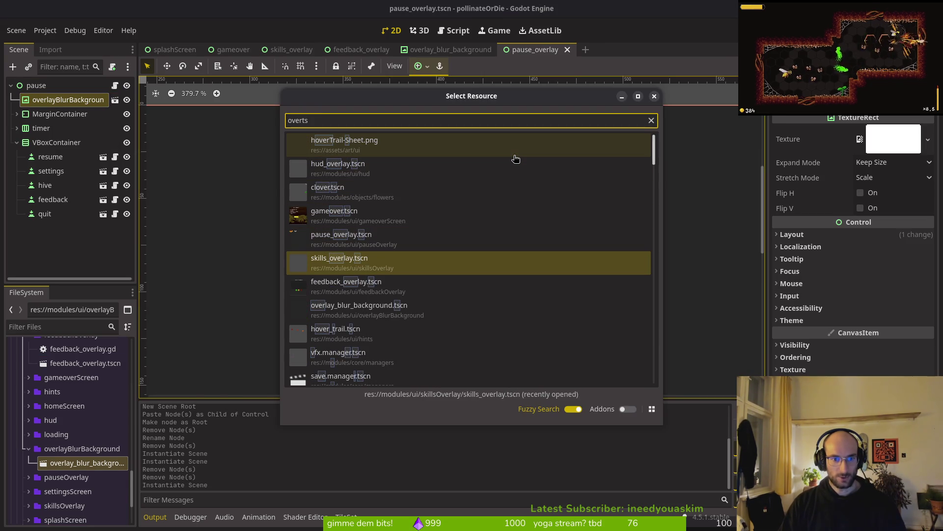
key(Down)
key(Up)
key(Up)
key(Up)
key(Down)
key(Down)
key(Down)
key(ctrl+a)
text(settgs)
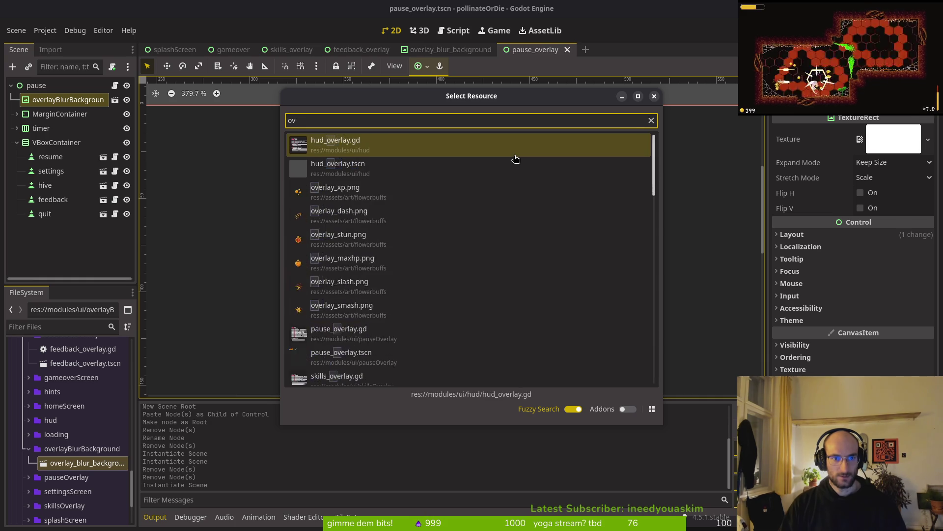
key(Down)
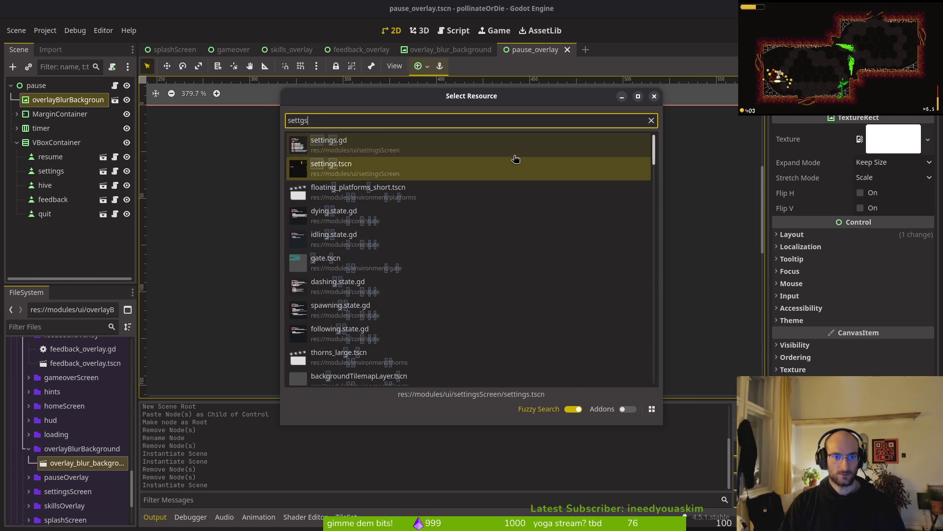
key(Return)
Locate settings.tscn in FileSystem and rename the settingsScreen folder to settingsOverlay
double_click(66, 86)
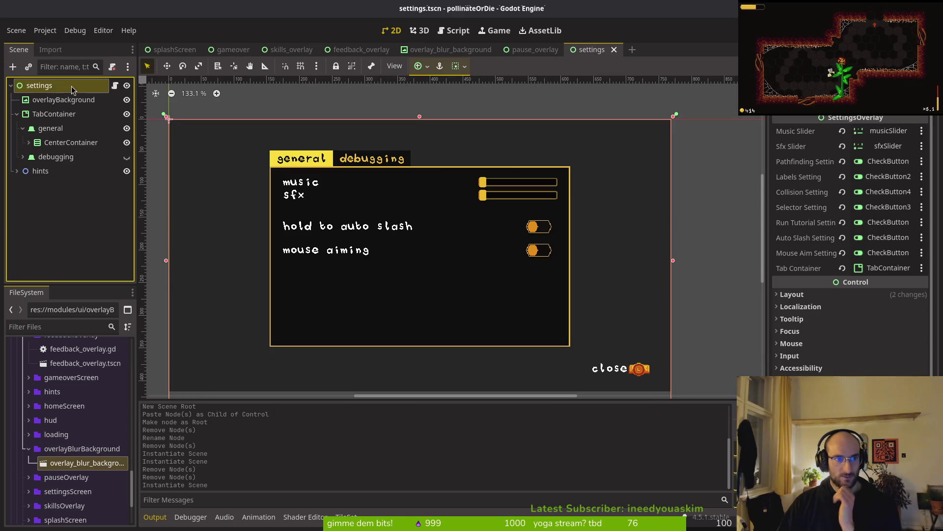
click(90, 221)
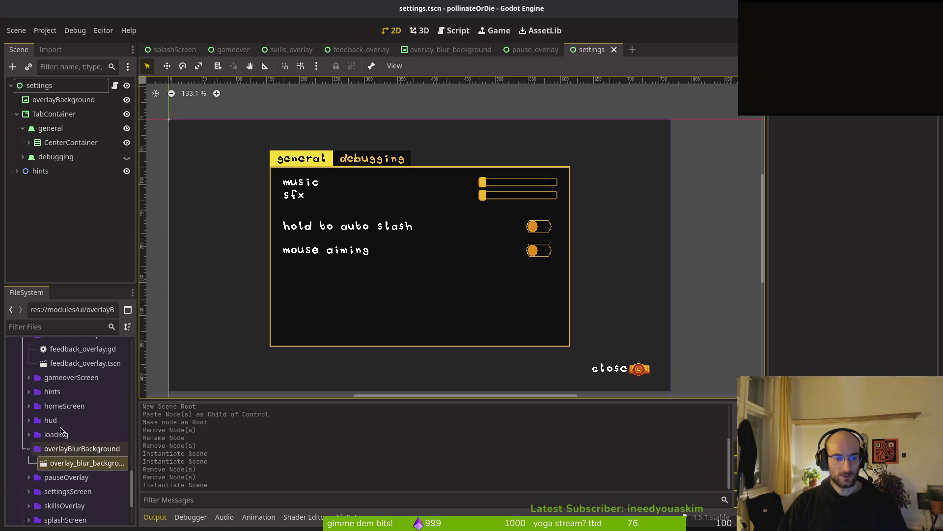
right_click(583, 52)
click(638, 113)
click(74, 487)
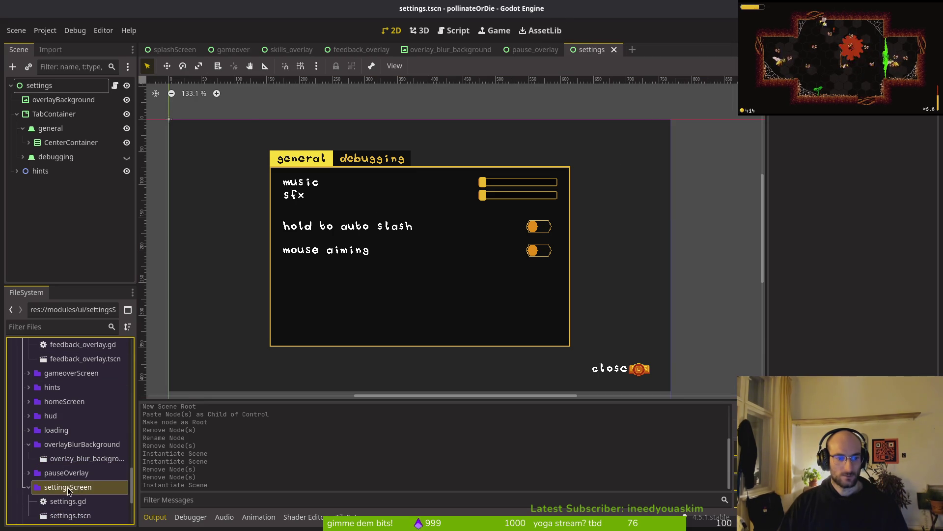
right_click(72, 489)
click(118, 429)
text(Overl)
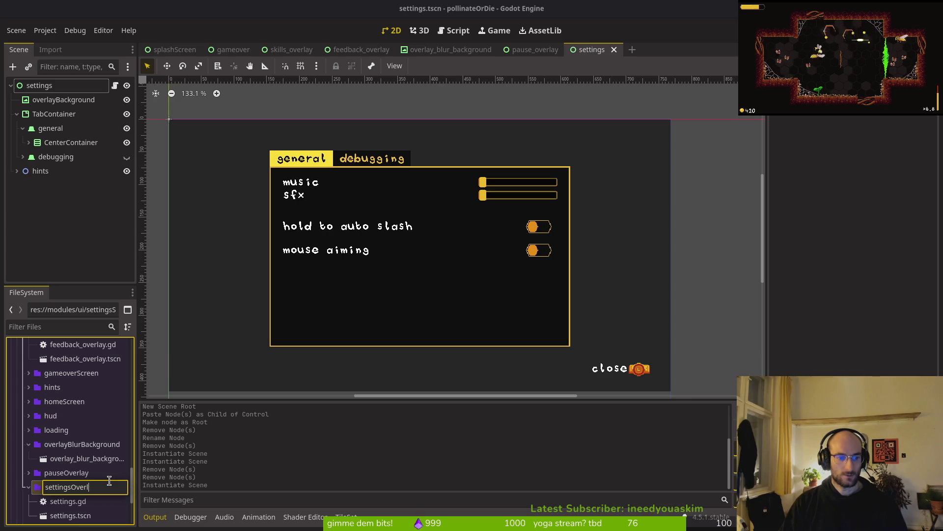
text(ay)
key(Return)
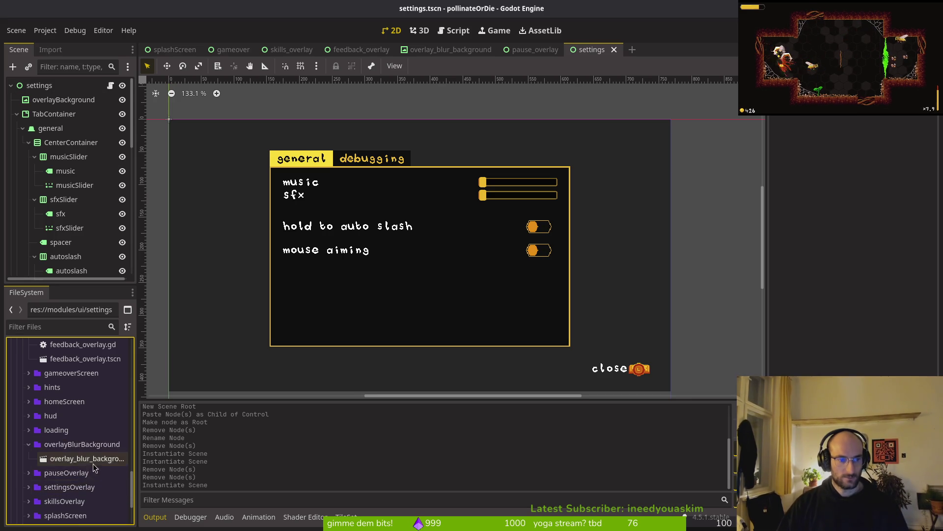
Rename the settings.gd script to settingsOverlay.gd
scroll(81, 462, down, 3)
scroll(54, 418, up, 2)
click(29, 445)
right_click(57, 465)
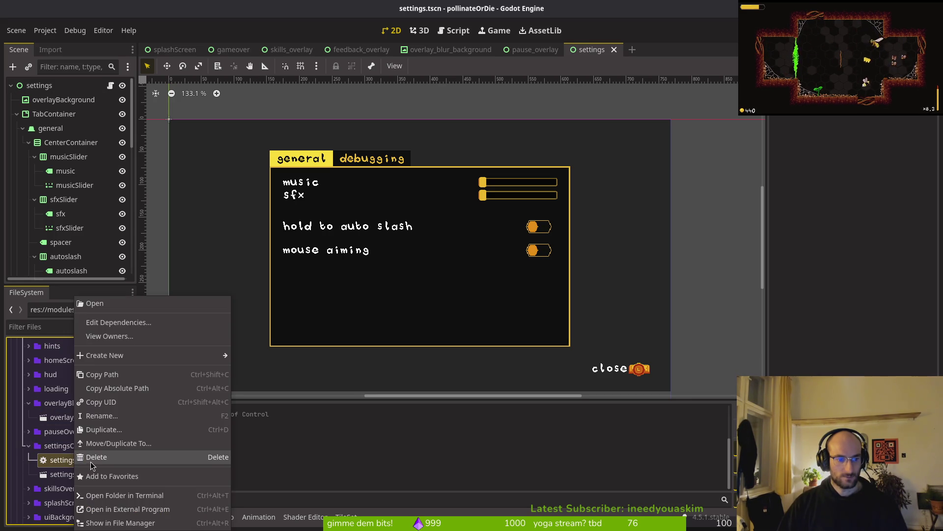
click(121, 415)
key(Left)
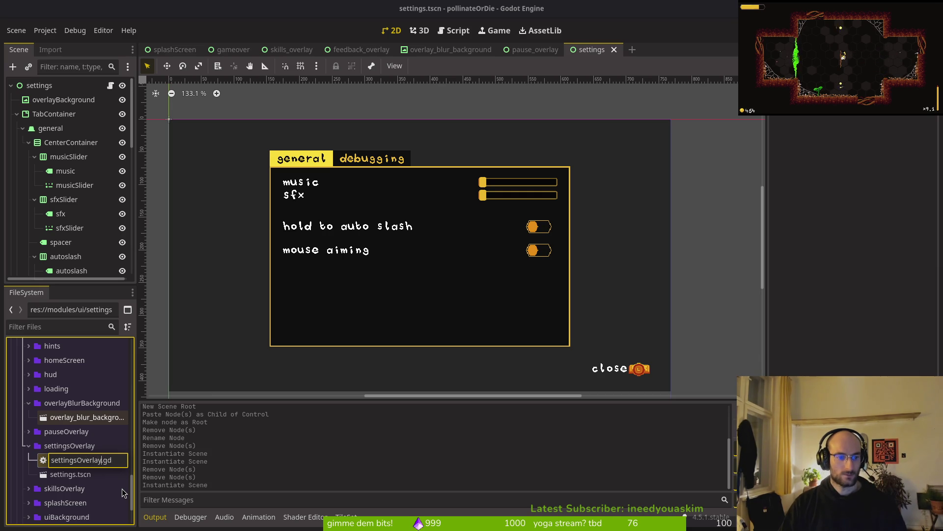
key(Return)
Rename settings.tscn to settingsOverlay.tscn and select the overlayBackground node
click(59, 461)
key(Right)
text(ay)
key(Return)
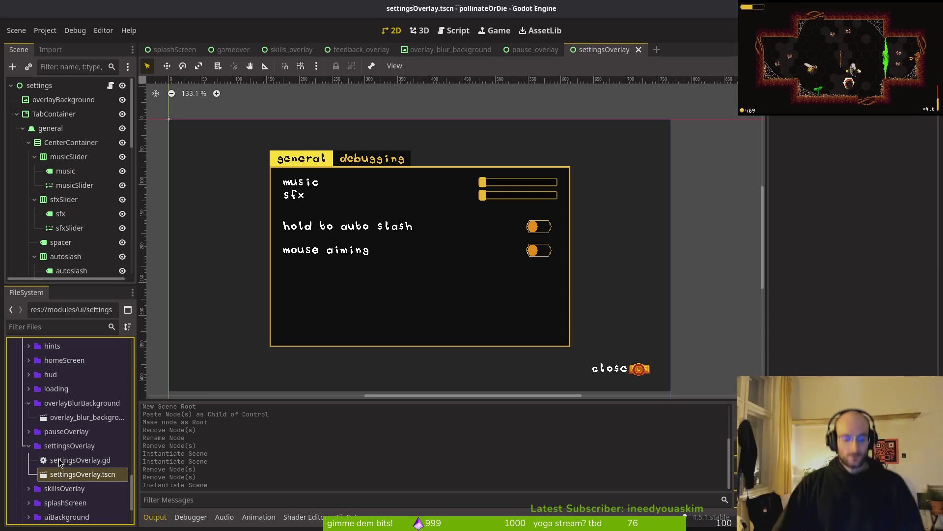
click(69, 100)
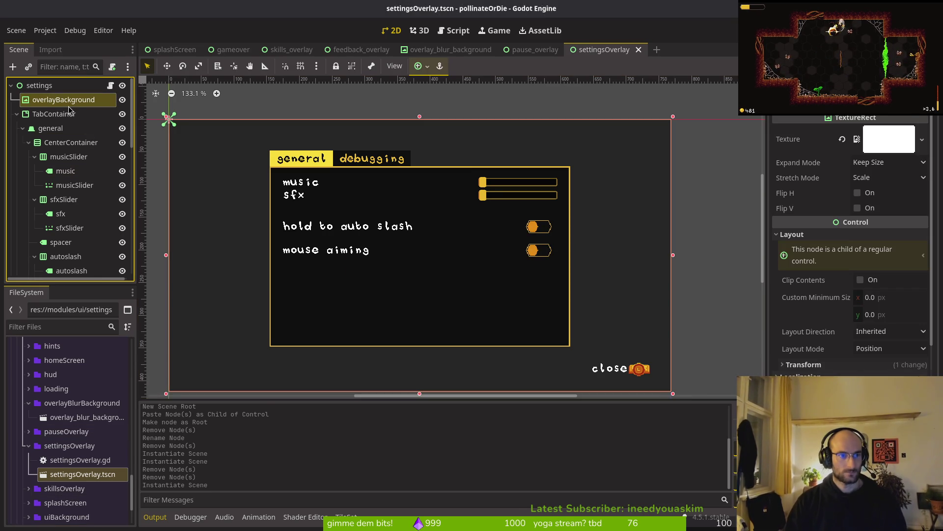
Replace the settings overlayBackground node with an overlay_blur_background.tscn instance
key(Delete)
key(ctrl+s)
click(86, 418)
drag(86, 418, 104, 94)
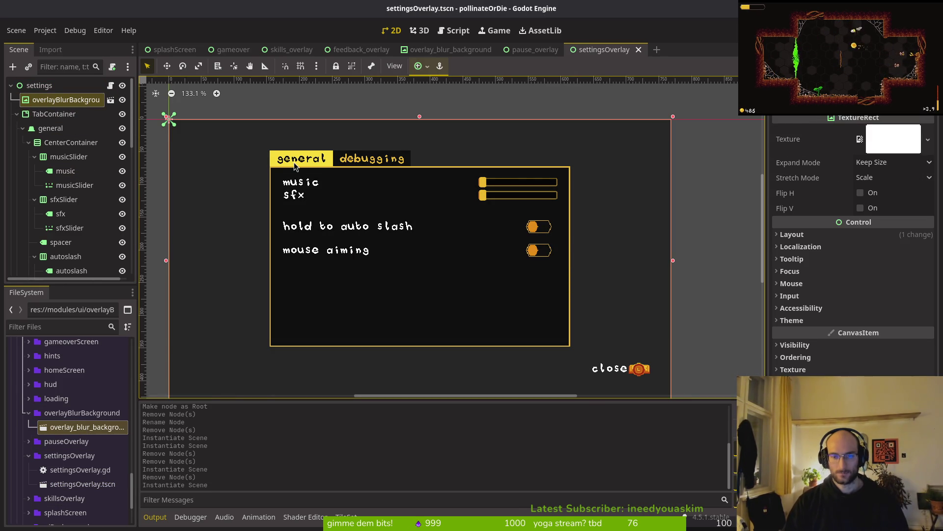
Run the game, open the settings overlay from the menu, then stop the game
key(F5)
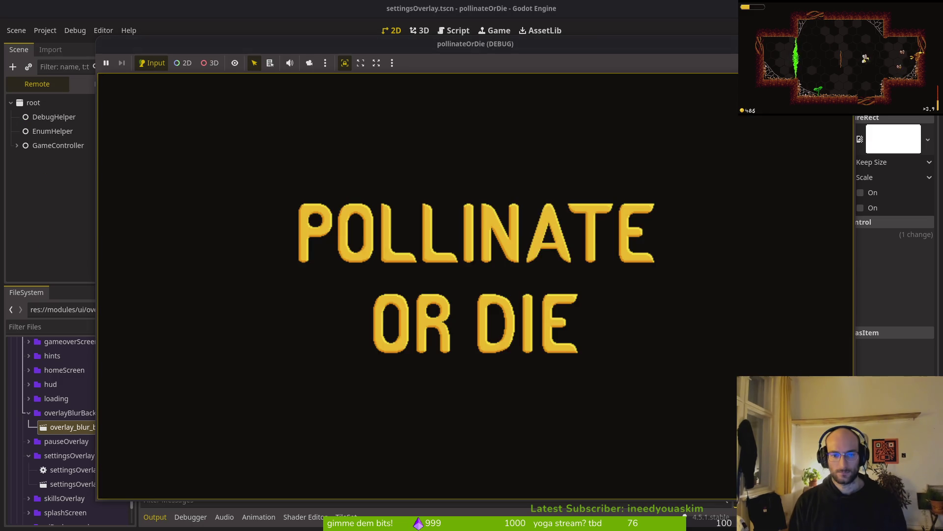
key(Down)
key(Down)
key(Return)
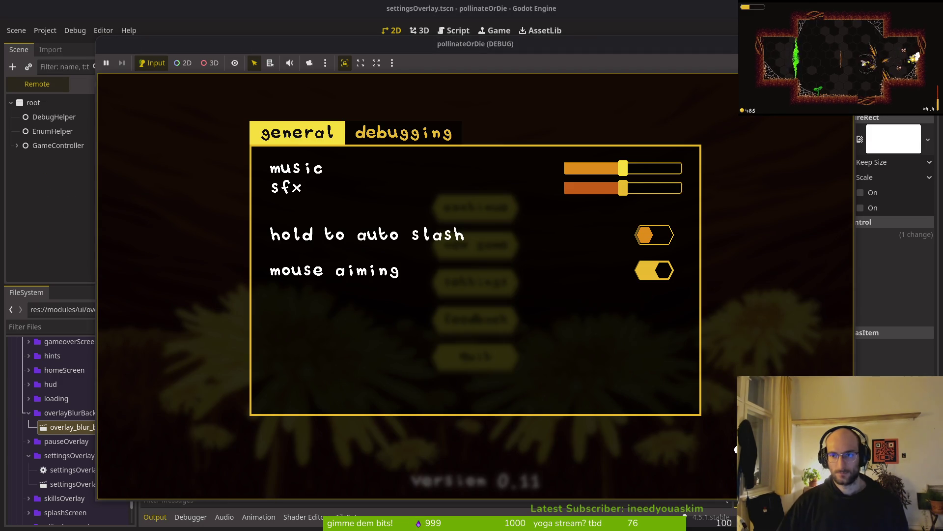
key(F8)
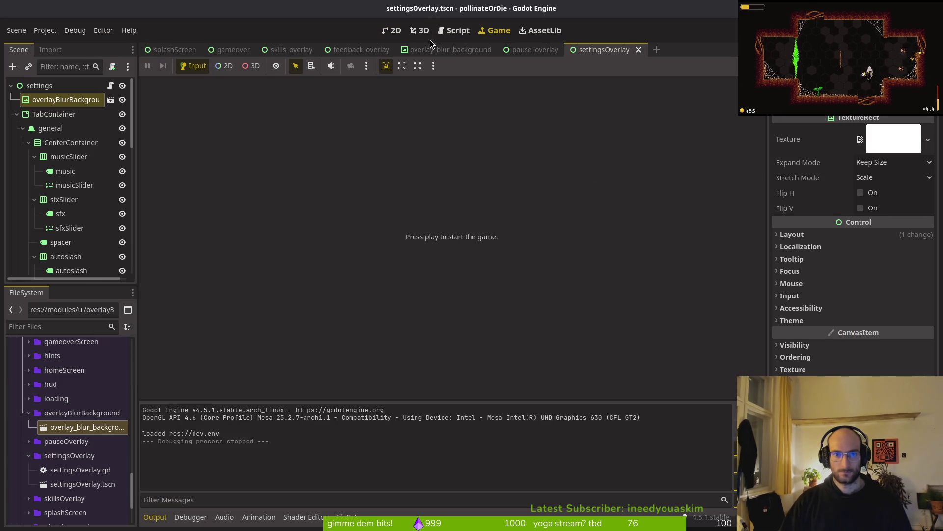
click(585, 54)
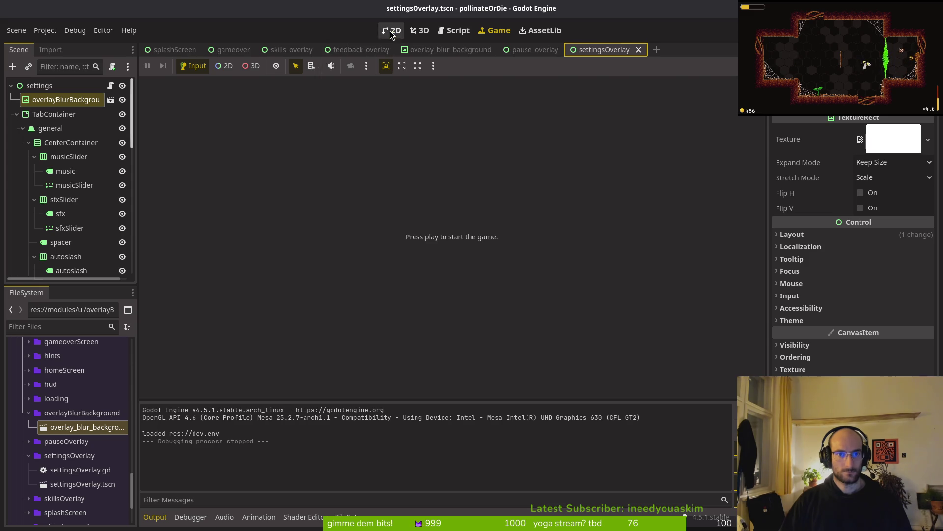
In settingsOverlay's 2D view, select the hints node and expand its Transform properties
click(392, 33)
scroll(72, 244, down, 5)
scroll(72, 197, up, 5)
click(23, 129)
click(23, 142)
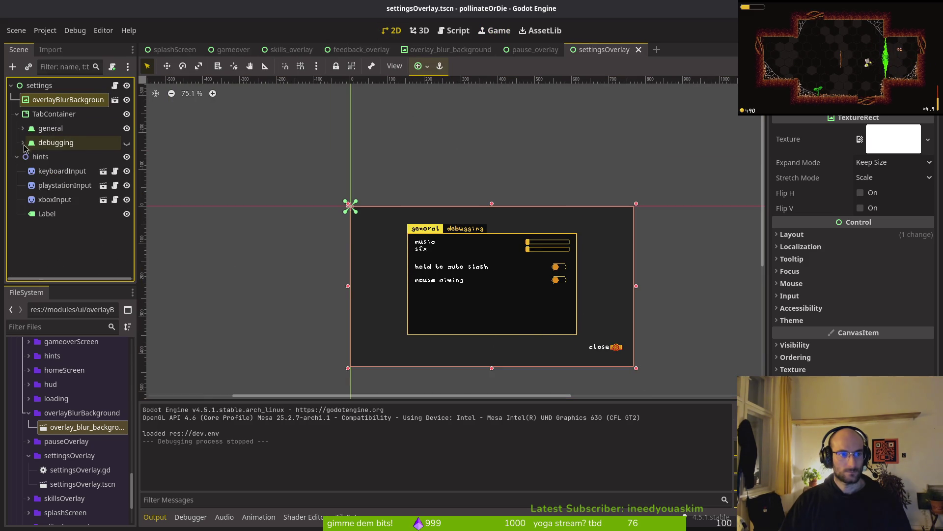
click(43, 215)
click(30, 157)
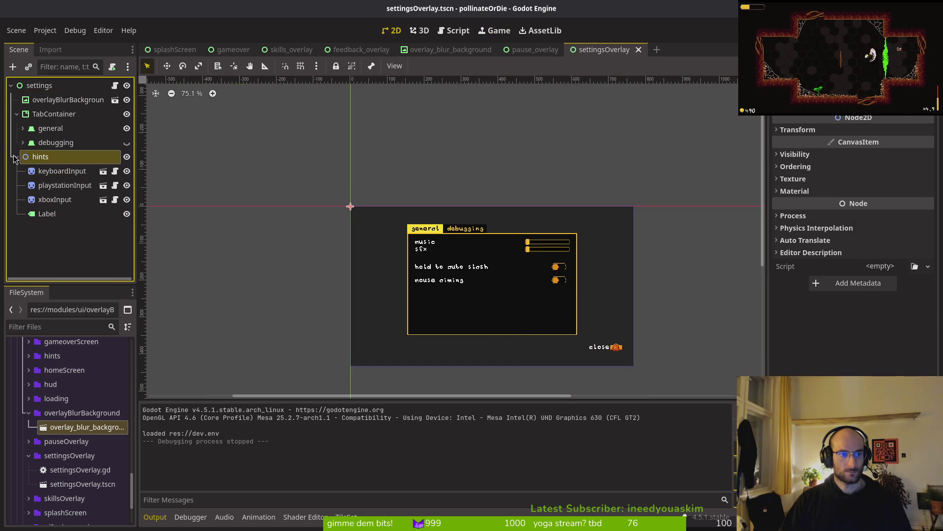
click(16, 157)
click(41, 157)
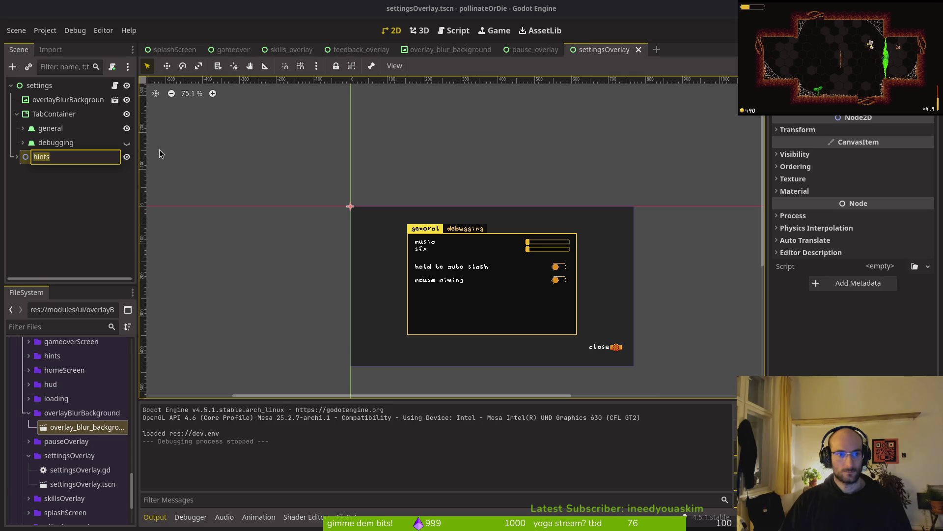
key(Return)
click(48, 166)
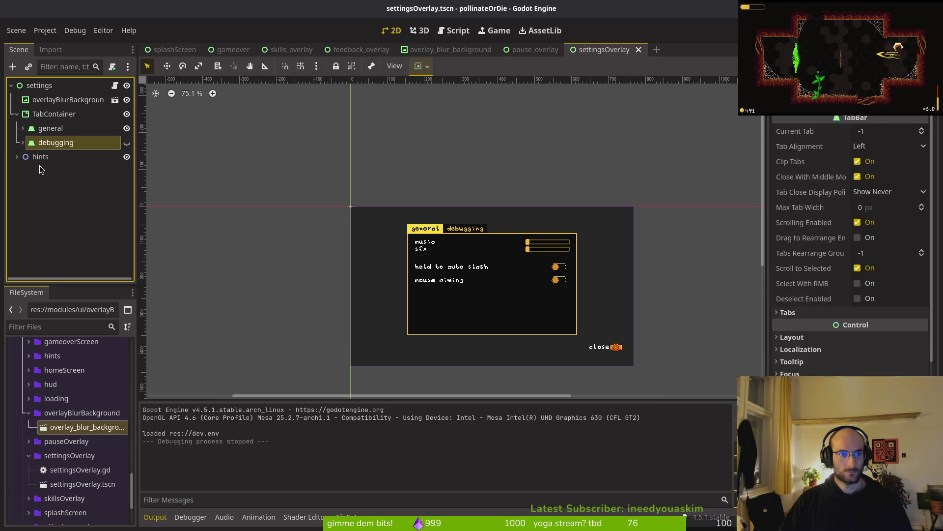
click(48, 159)
click(830, 130)
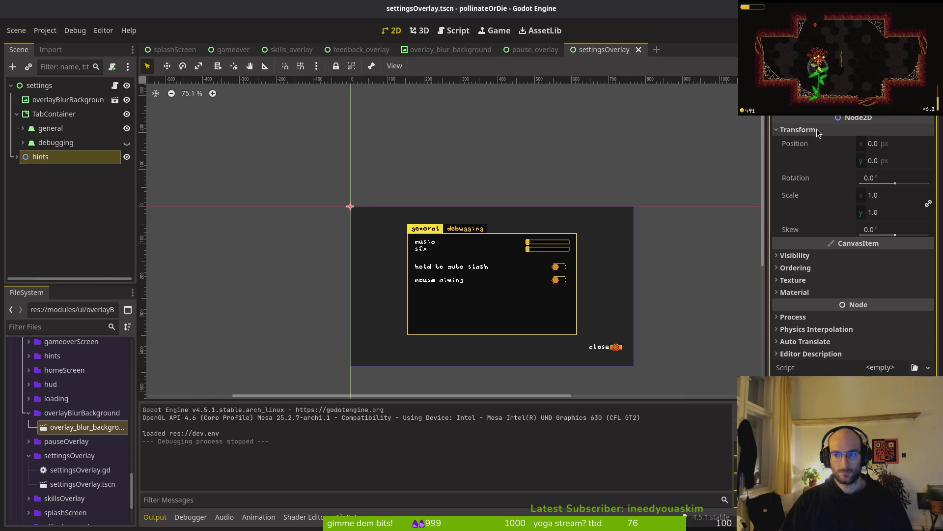
Move the settings hints node down to y 12 and save the scene
click(35, 87)
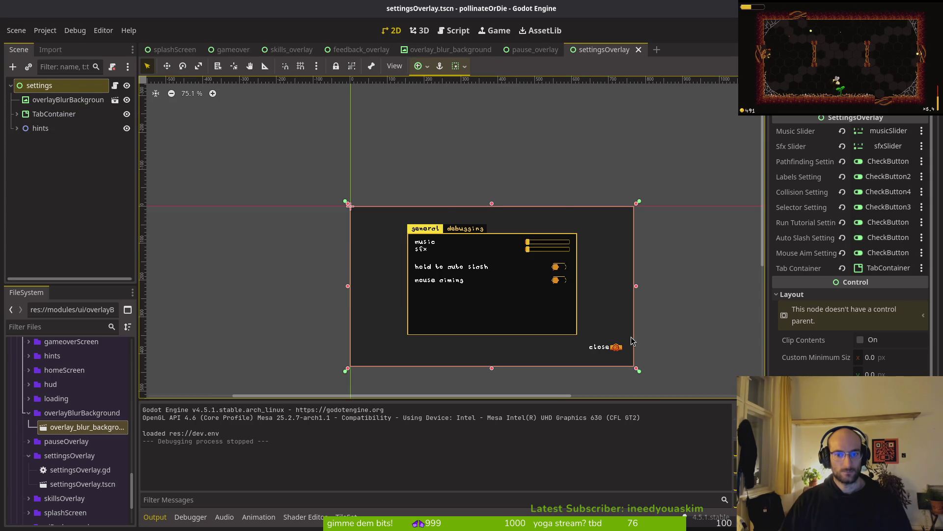
click(40, 128)
scroll(402, 134, down, 2)
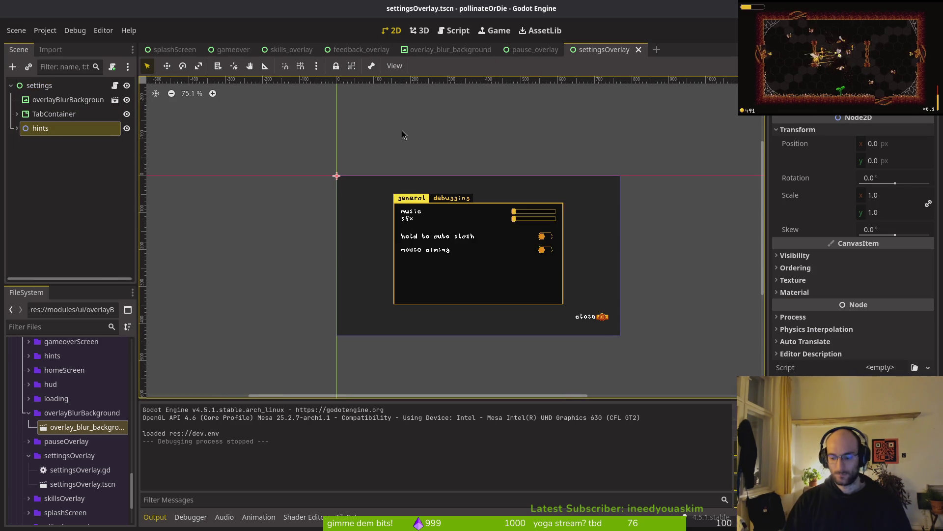
key(Down)
key(Down)
key(Down)
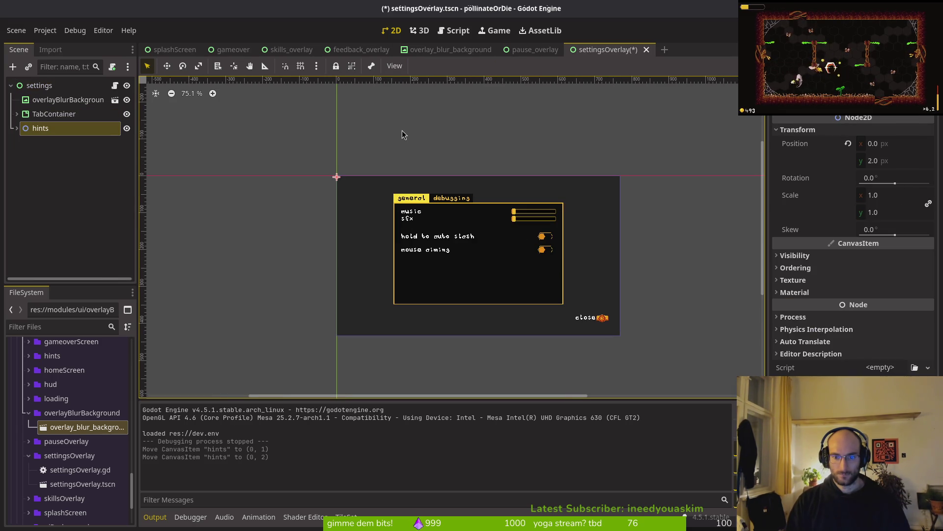
key(Down)
key(Down)
key(Down)
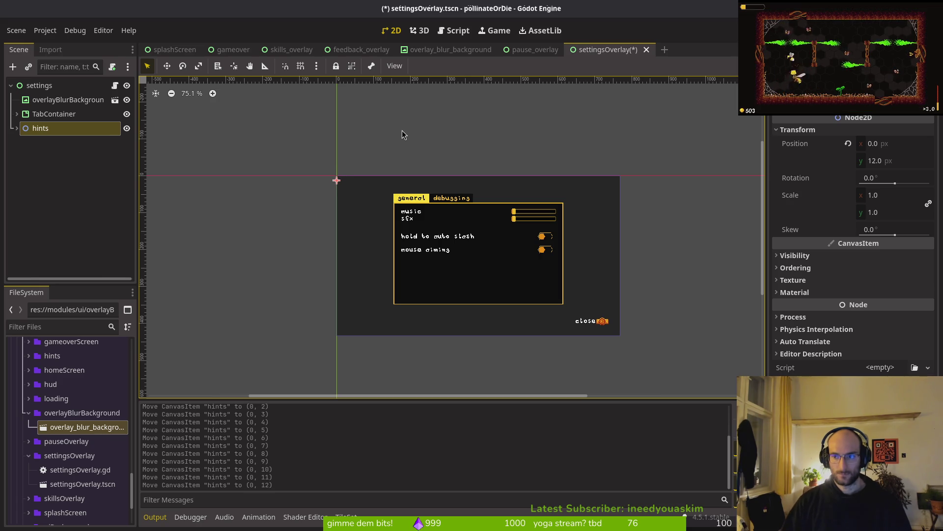
key(ctrl+s)
Quick-open pause_overlay.tscn and feedback_overlay.tscn
key(ctrl+shift+o)
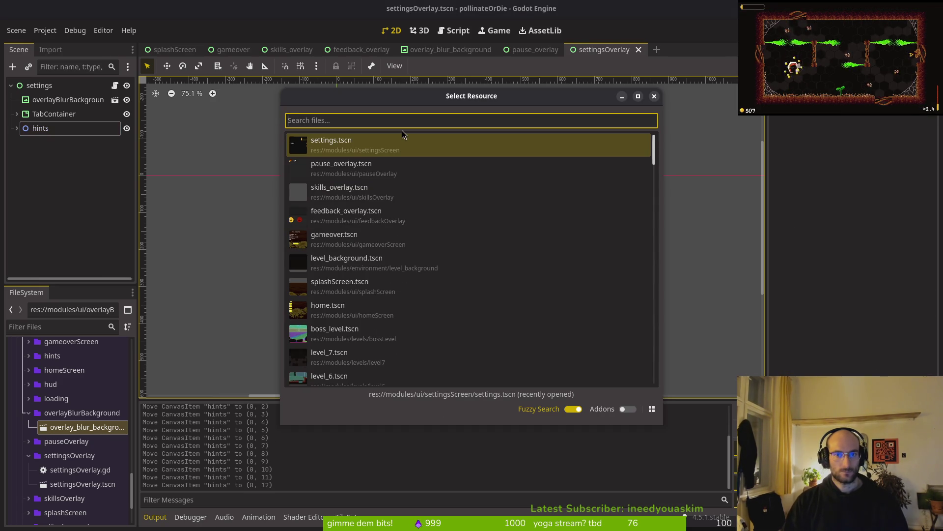
text(pauseoverlay)
key(Return)
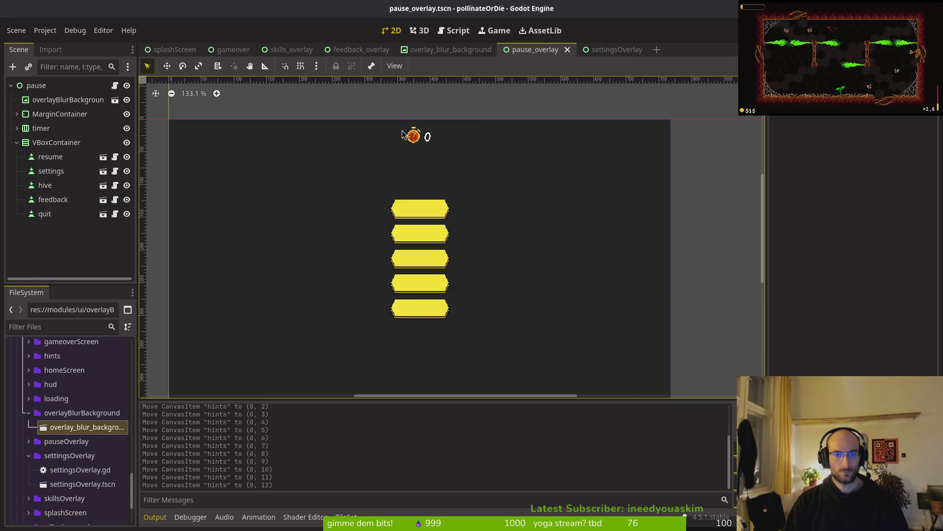
key(ctrl+shift+o)
text(feedove)
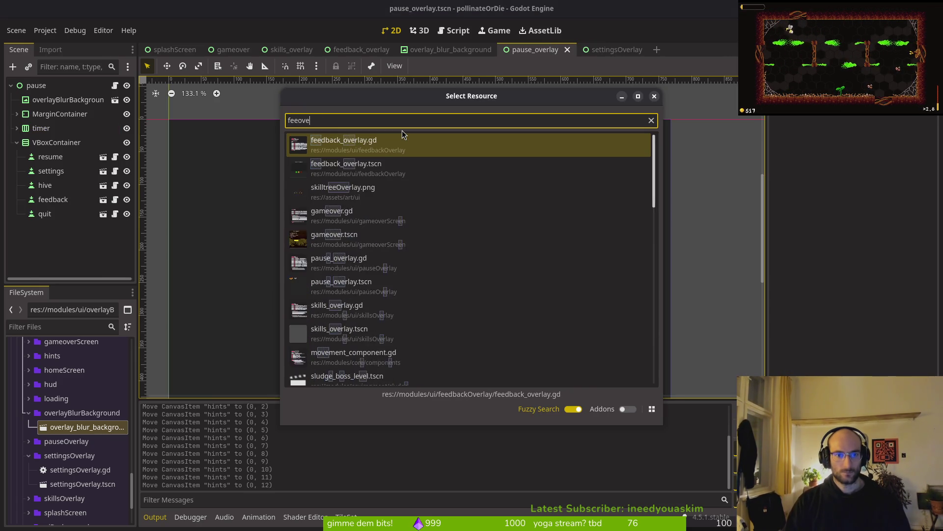
key(Return)
Move feedback_overlay's hints node down to y 12 and save
click(43, 214)
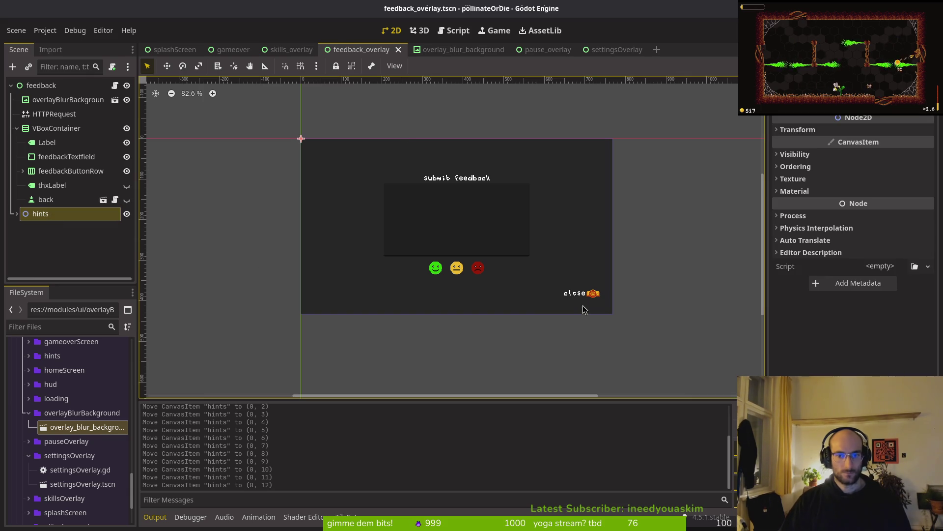
click(806, 130)
key(Down)
key(Down)
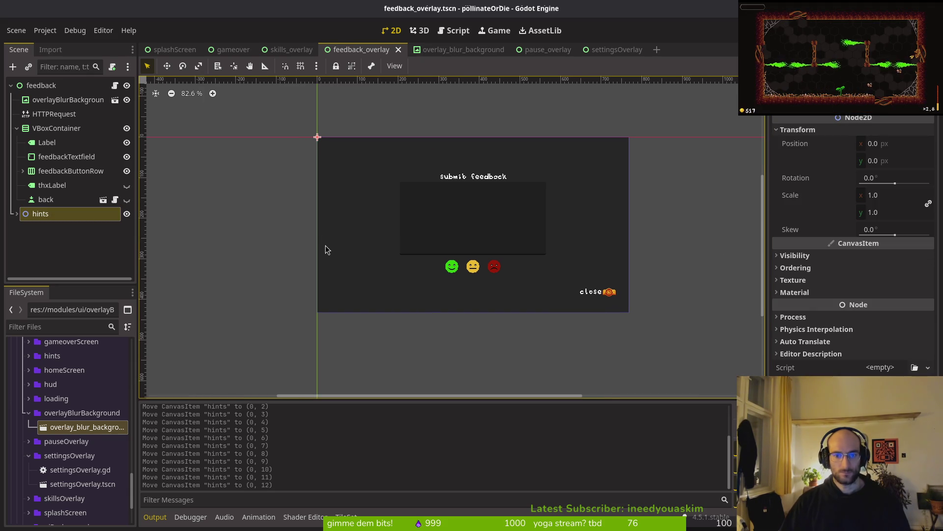
key(Down)
key(Down)
key(Down)
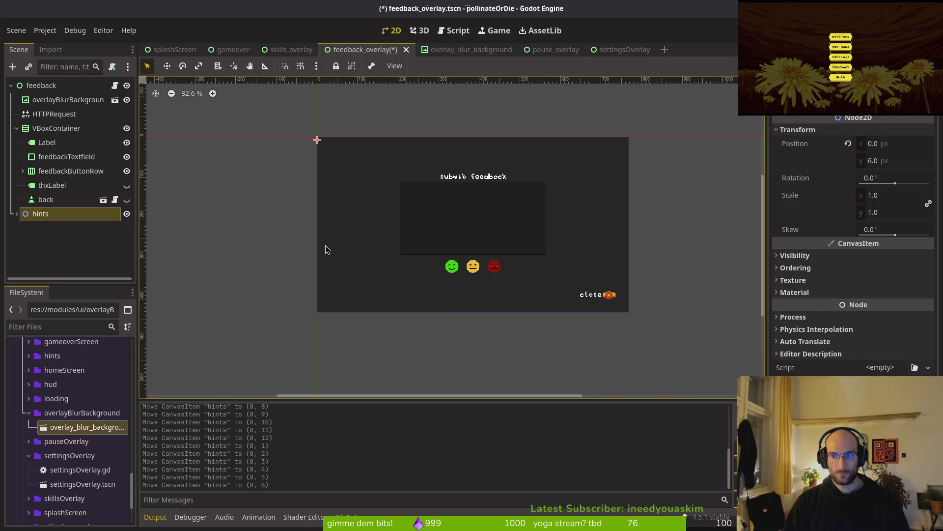
key(Down)
key(Down)
key(Down)
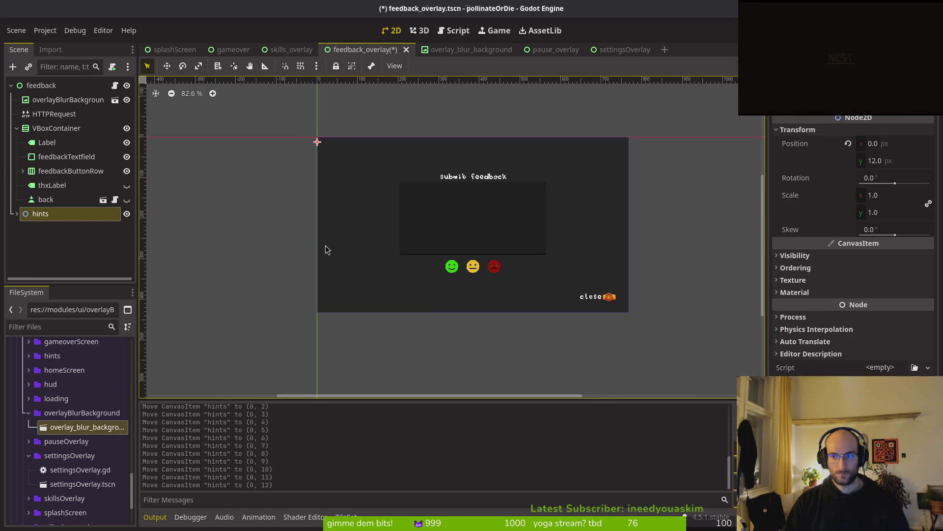
key(ctrl+s)
Search the quick finder for the settings, skills and feedback scenes without opening any
key(ctrl+shift+o)
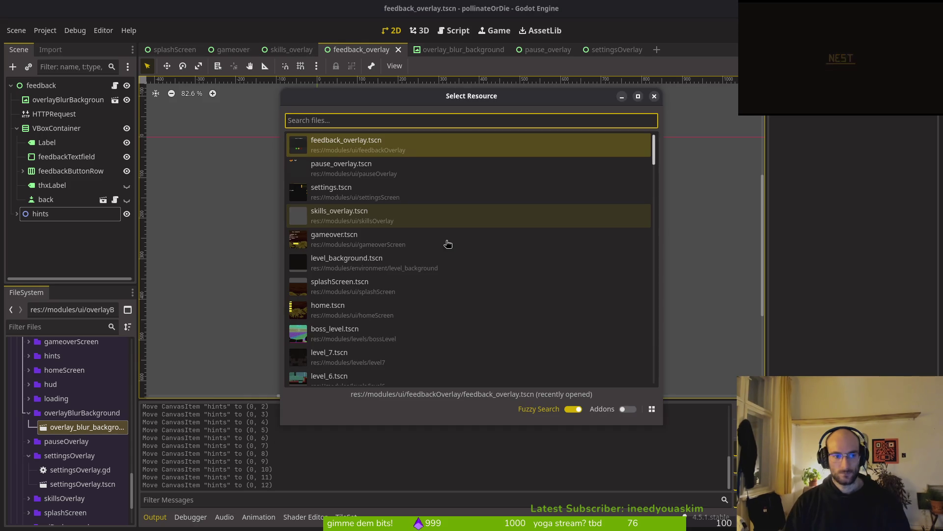
text(sett)
key(Escape)
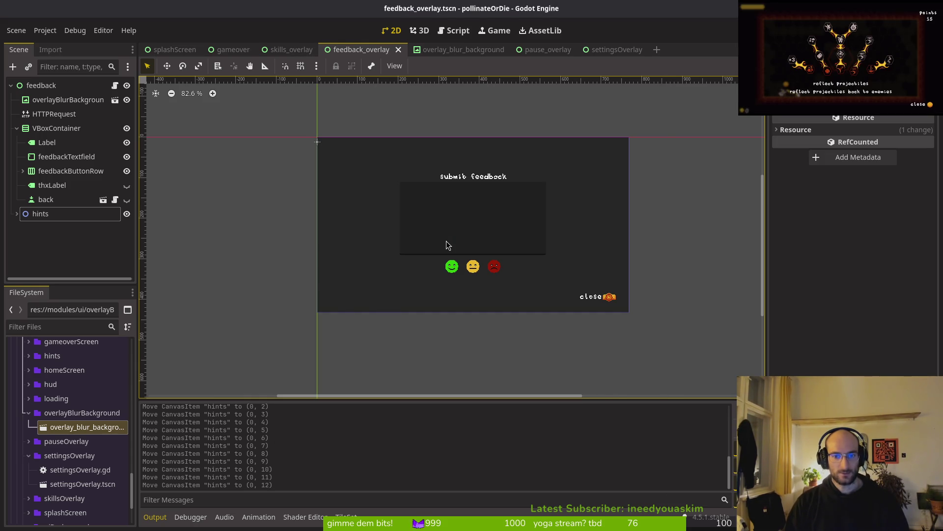
key(alt+shift+o)
text(skills)
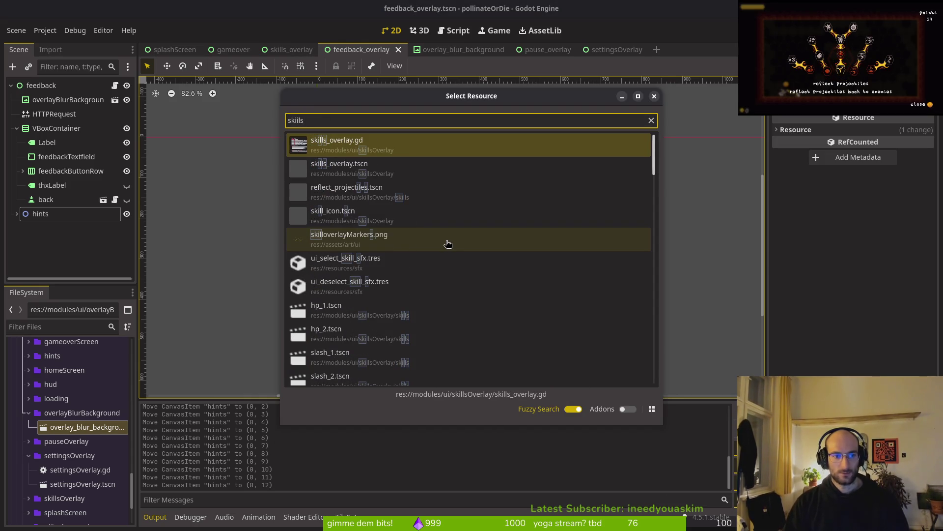
key(Escape)
key(alt+shift+o)
text(feedba)
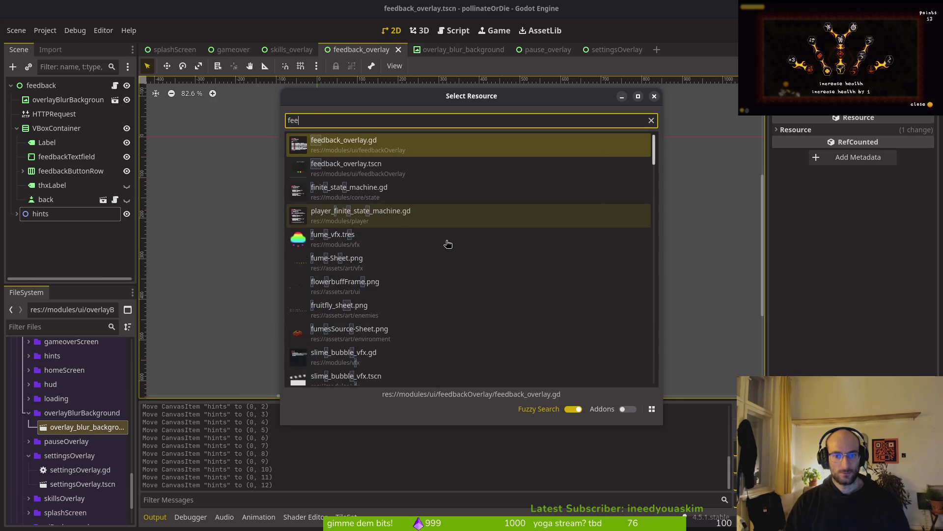
key(Escape)
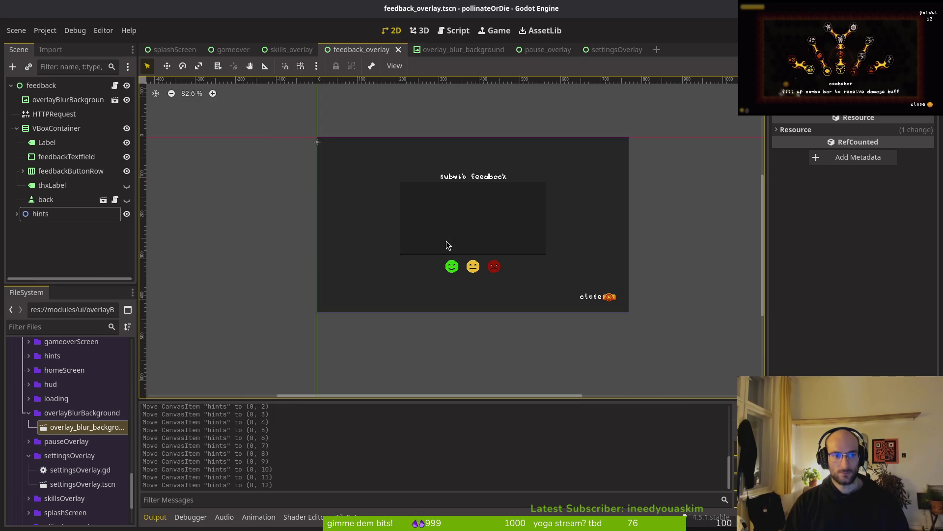
key(Return)
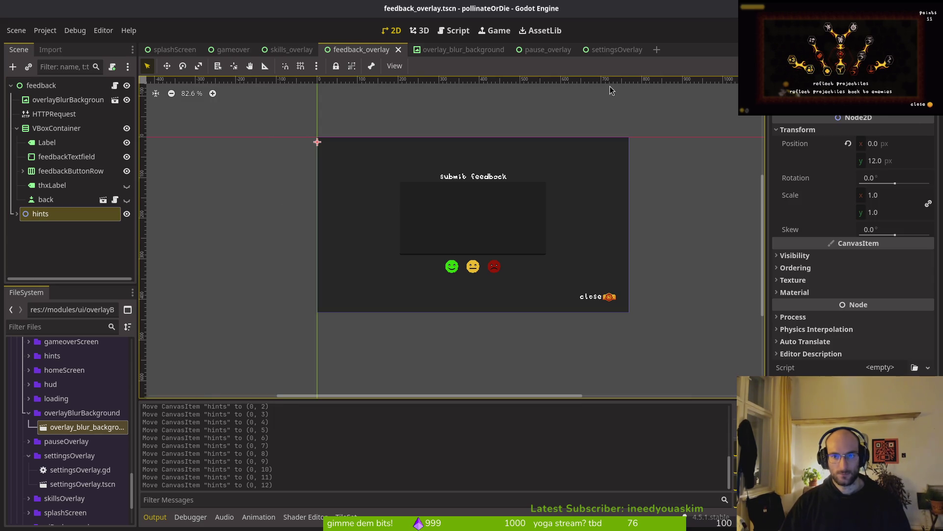
Review the settings overlay, pause overlay and overlay_blur_background scene tabs
click(615, 51)
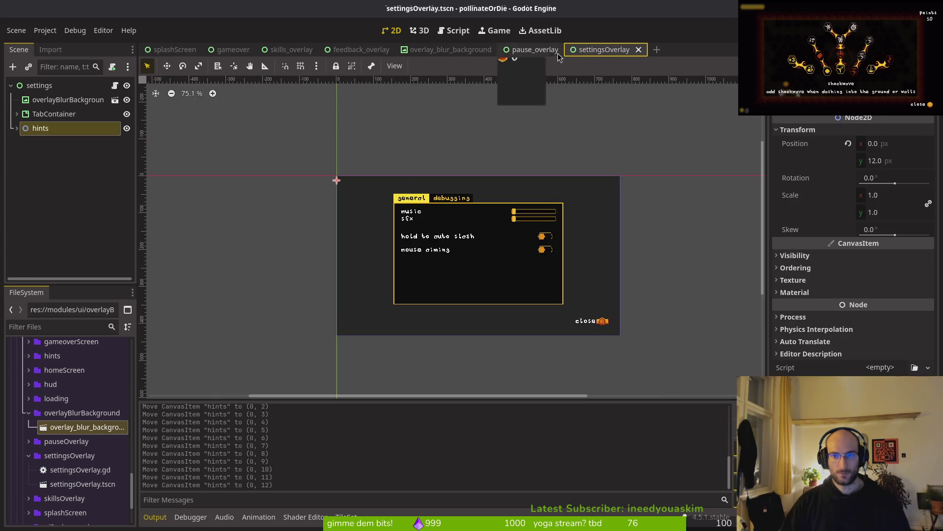
click(545, 52)
click(459, 52)
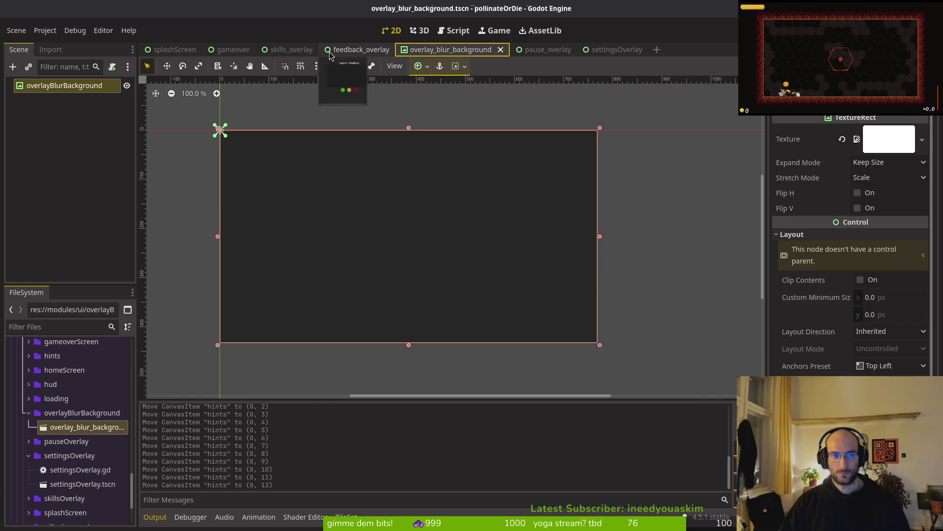
Close the overlay scene tabs and save the current scene
click(358, 50)
middle_click(259, 51)
middle_click(259, 50)
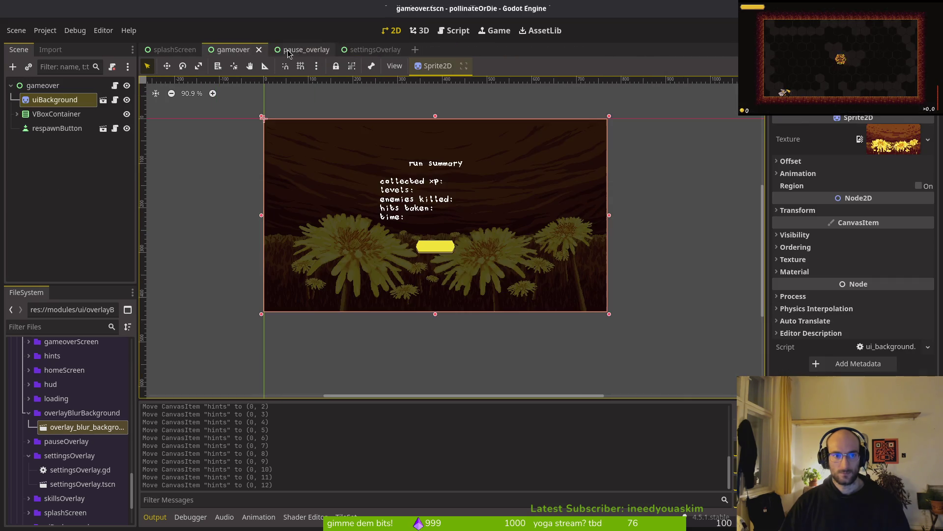
middle_click(255, 50)
middle_click(256, 50)
middle_click(236, 51)
key(ctrl+s)
Open gameover.tscn, inspect its uiBackground and VBoxContainer nodes, and run the project
key(alt+shift+o)
text(gamoets)
key(Return)
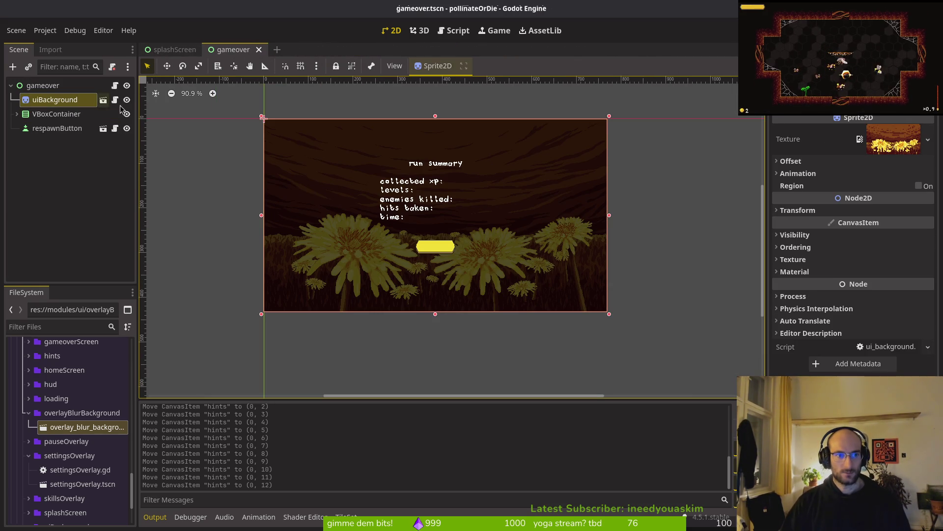
click(68, 103)
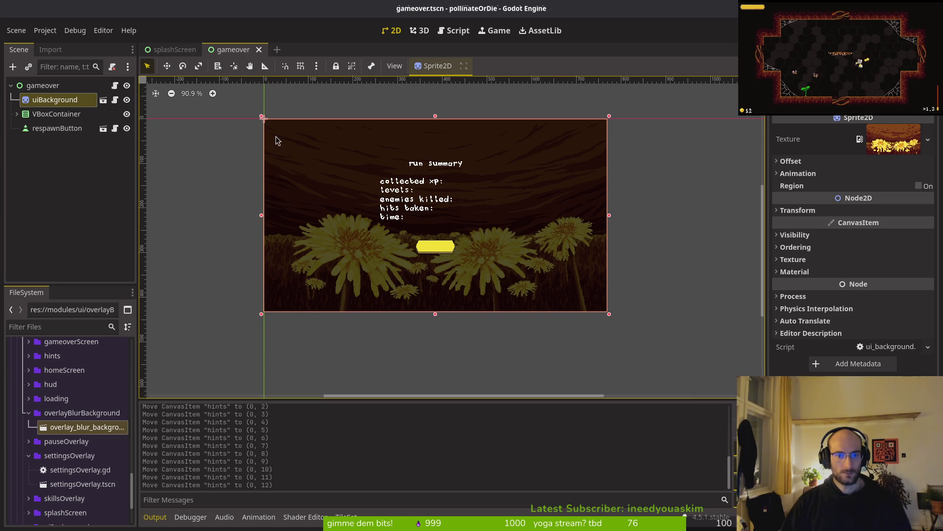
click(56, 114)
click(54, 99)
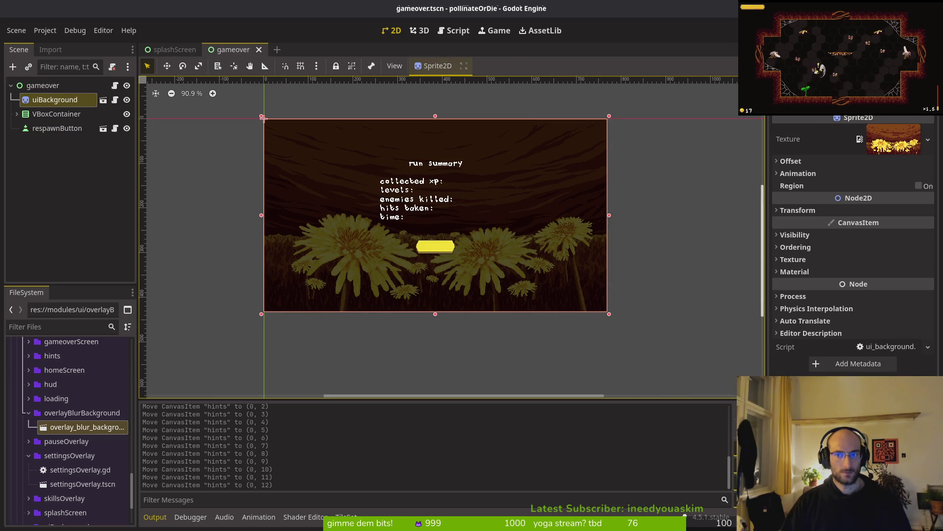
key(F5)
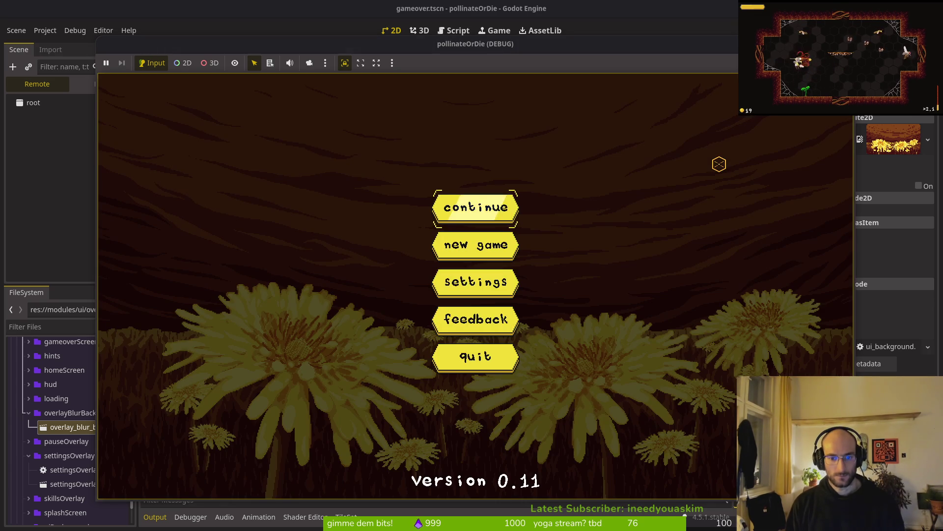
Open and close the in-game Settings and Feedback overlays to check them
key(Up)
key(Return)
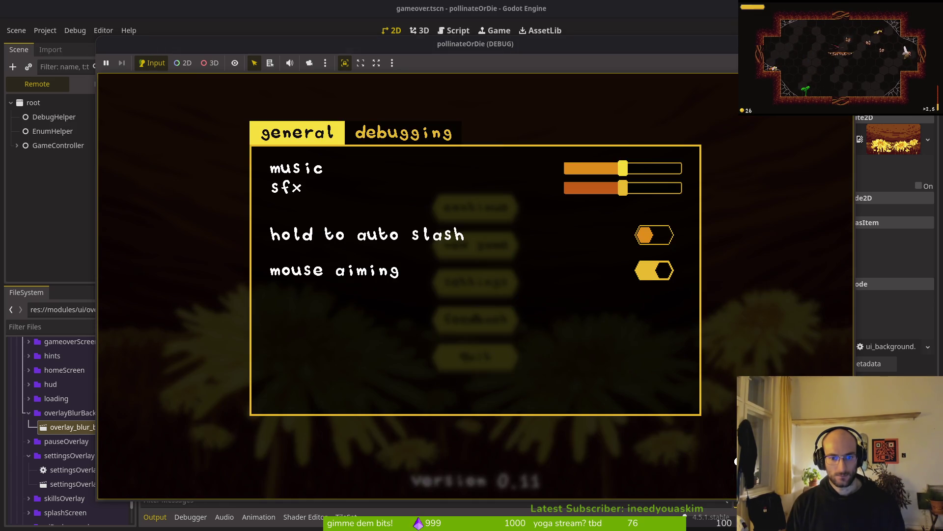
key(Escape)
key(Return)
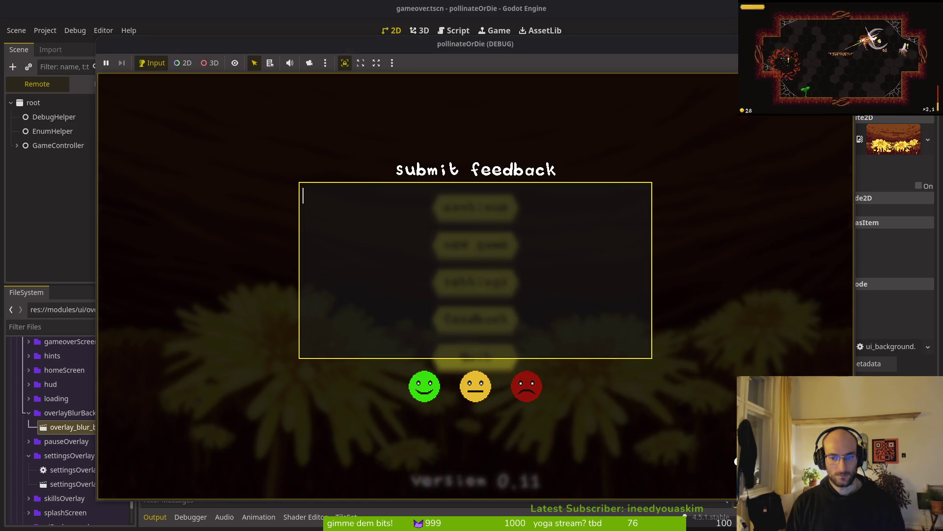
key(Escape)
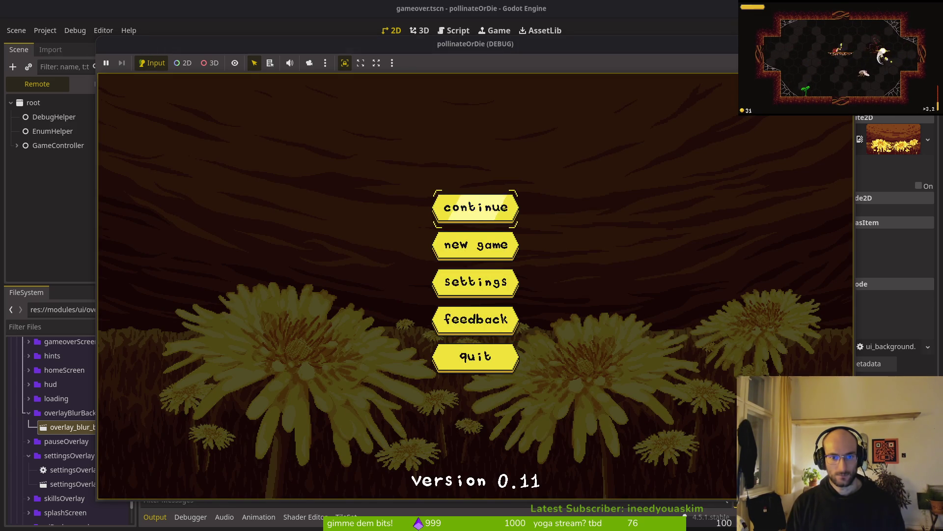
Continue into the nest, fly the bee toward the orange bee, then stop the game
key(Return)
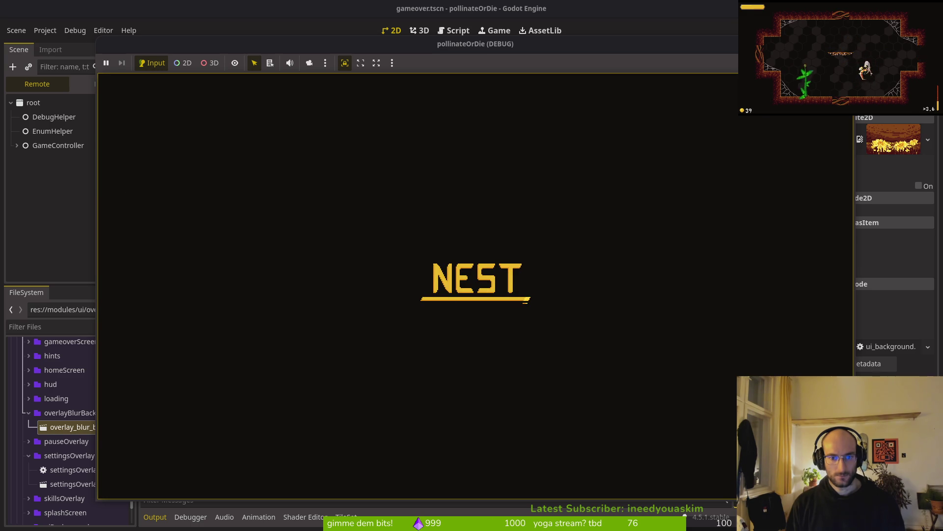
key(Left)
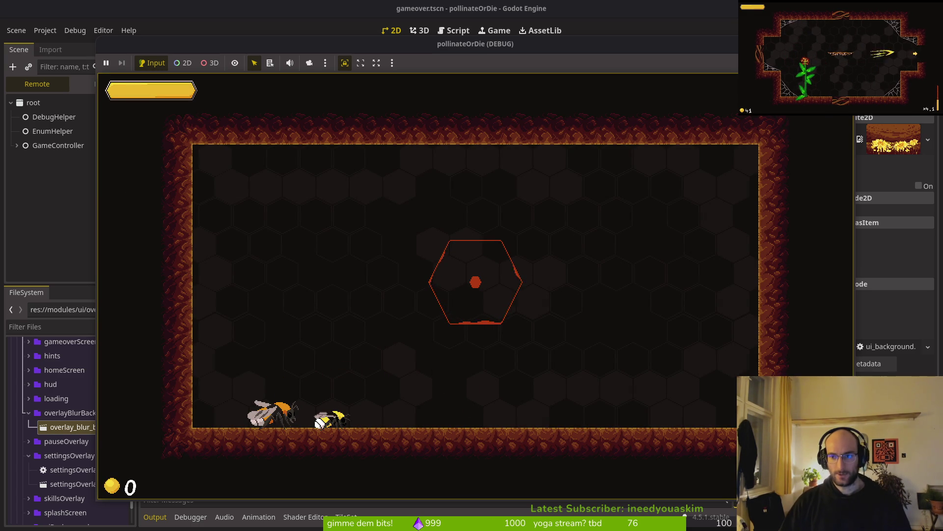
key(F8)
key(shift+alt+o)
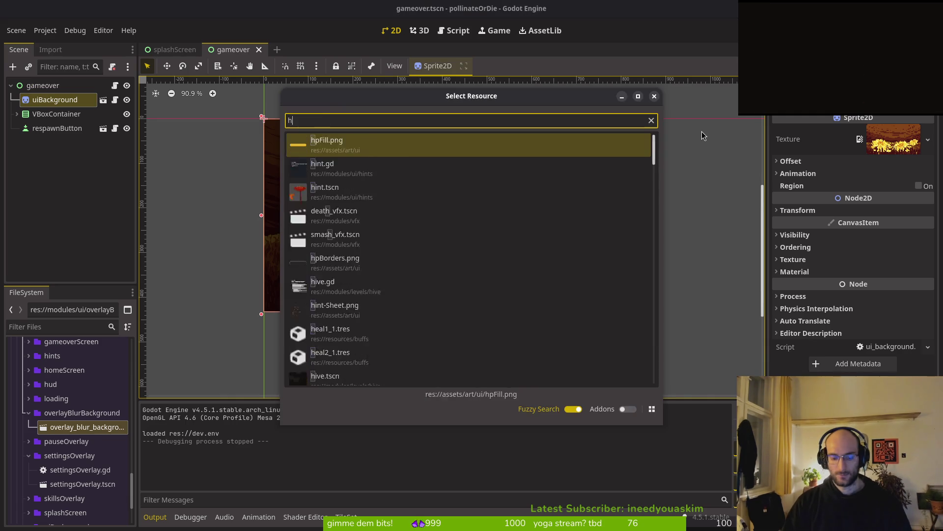
Open hive.tscn and expand the devPortal and selector nodes in the scene tree
text(hivets)
key(Return)
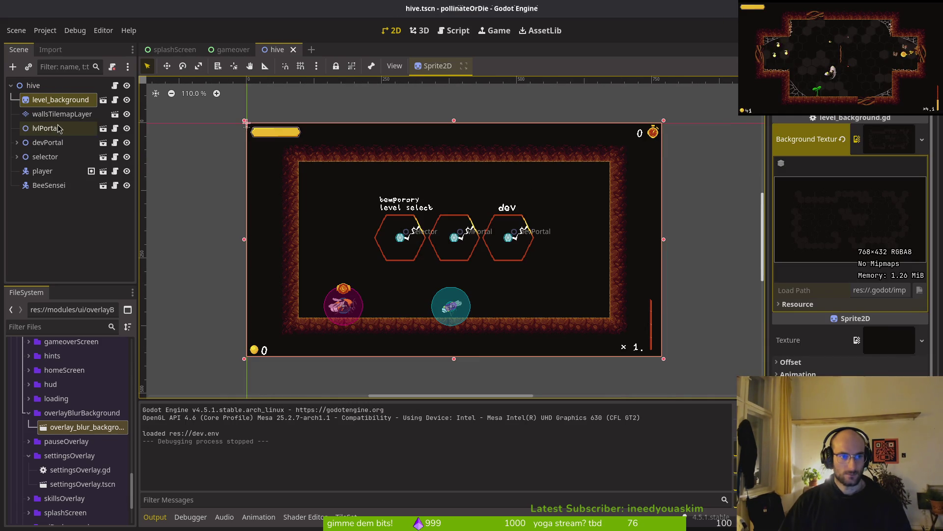
click(17, 157)
click(17, 142)
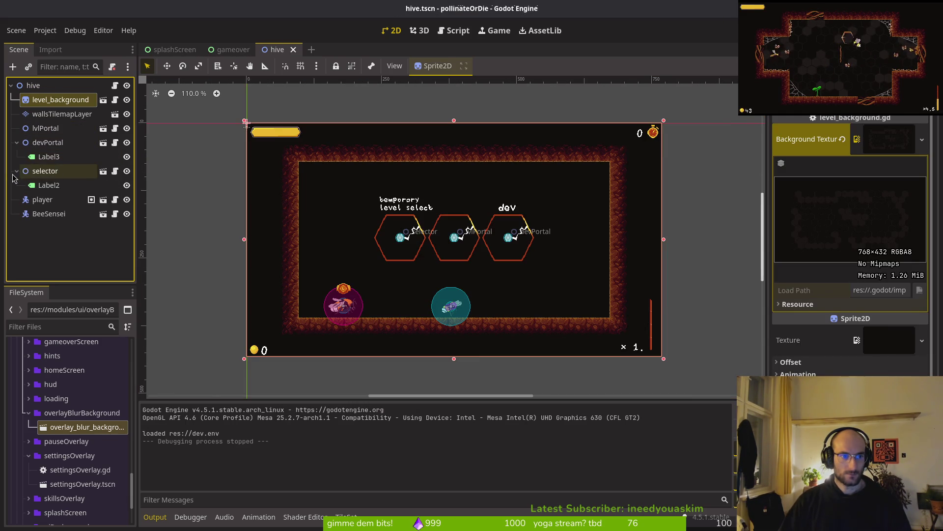
click(47, 156)
Nudge lvlPortal, devPortal, selector, player and BeeSensei slightly down, then save the hive scene
click(45, 128)
shift+click(53, 144)
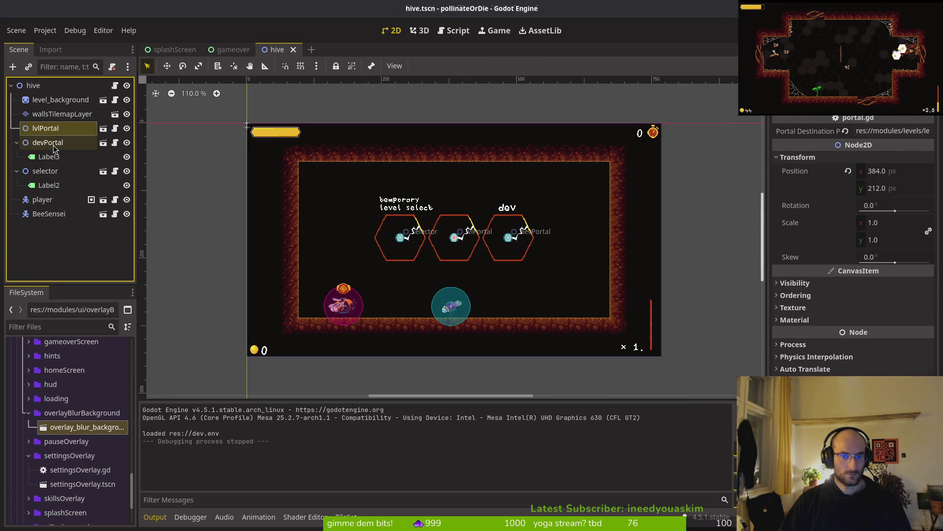
ctrl+click(45, 171)
ctrl+click(42, 199)
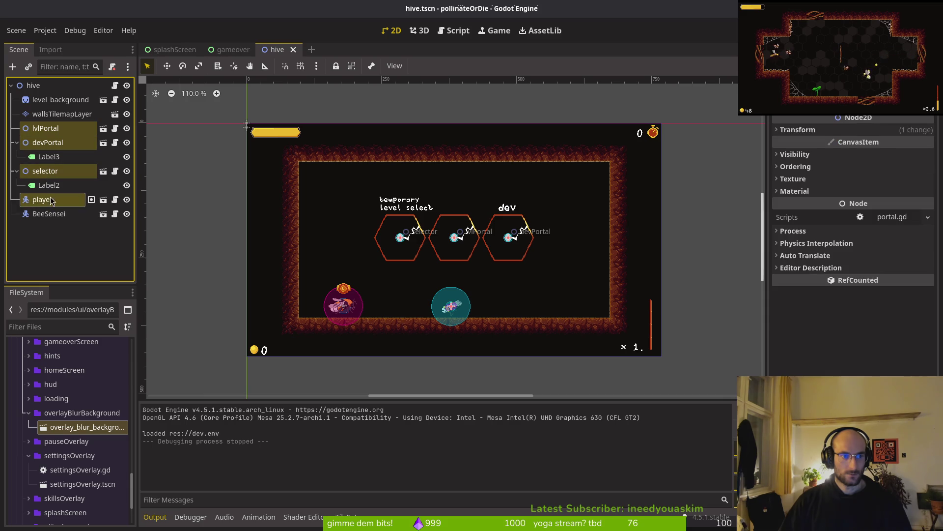
ctrl+click(48, 213)
scroll(344, 266, left, 2)
key(Down)
key(Down)
key(Down)
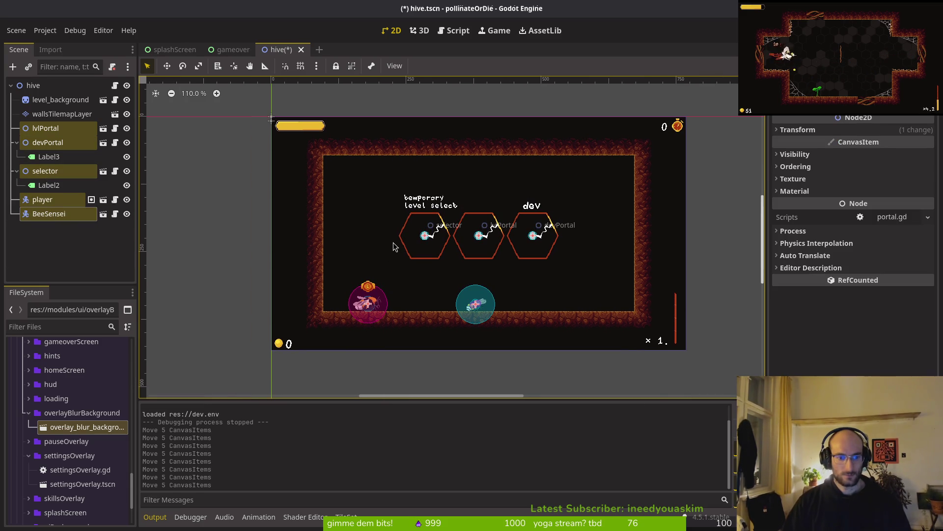
key(Escape)
key(ctrl+s)
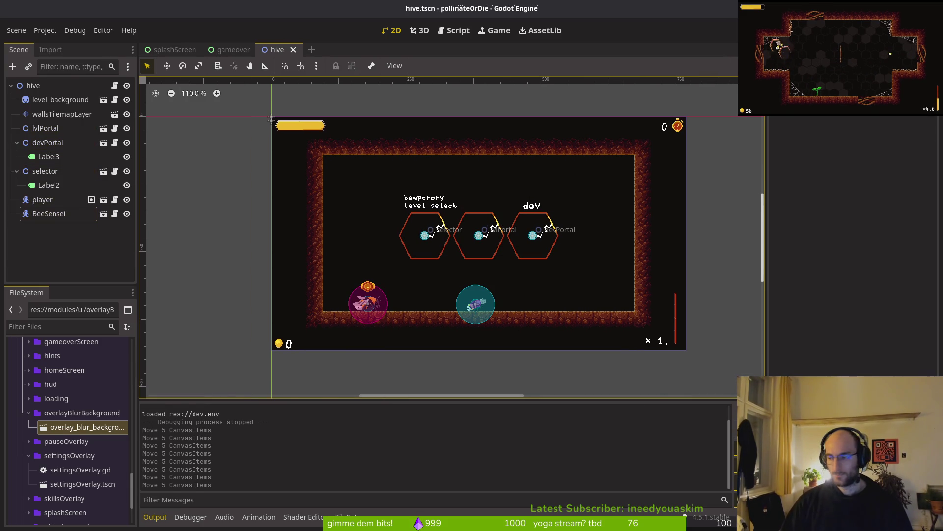
key(alt+Tab)
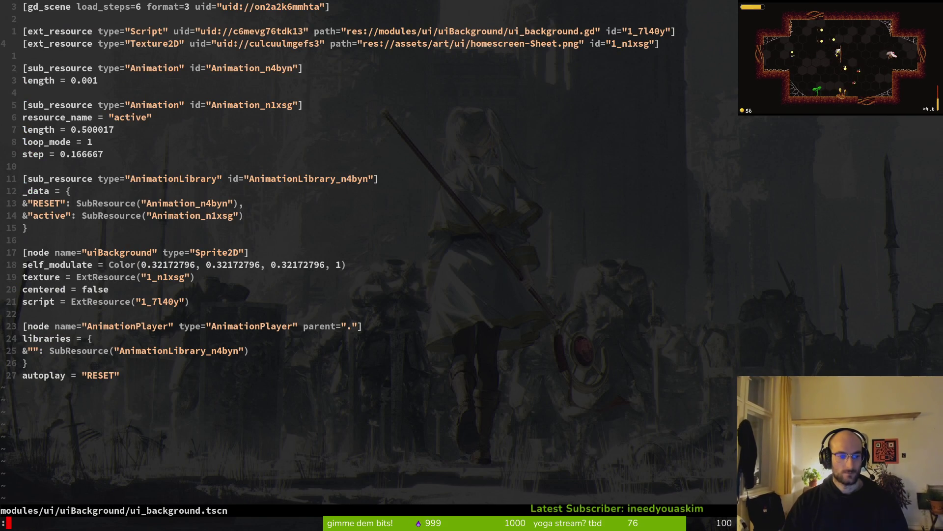
Open debug.helper.gd in Neovim with the Telescope file finder
key(alt+Tab)
key(alt+Tab)
key(space)
key(f)
key(f)
text(debughelper)
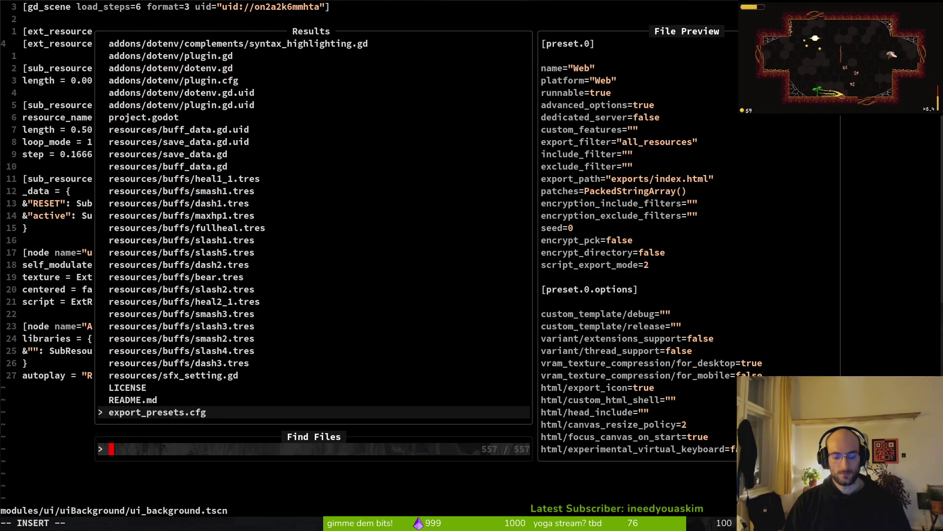
key(Return)
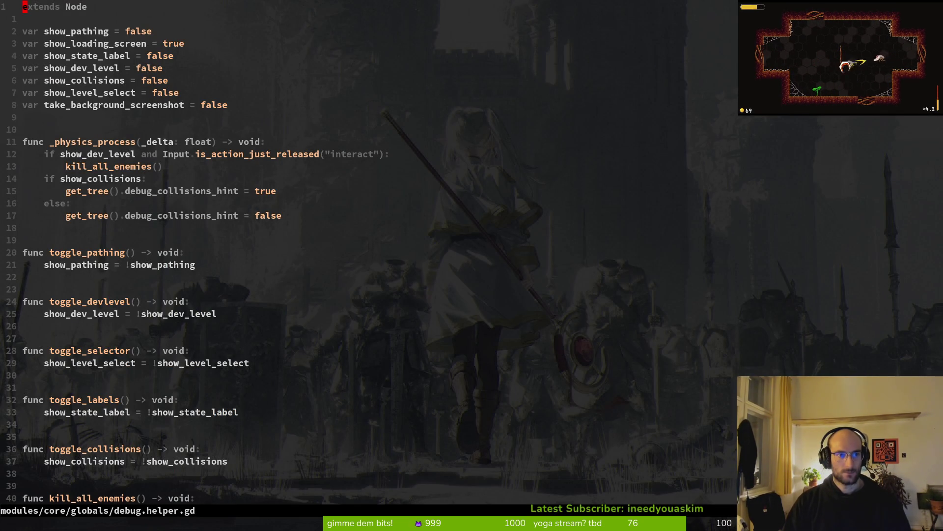
Write debug.helper.gd with :w and rerun the game in Godot with F5
text(:w)
key(Return)
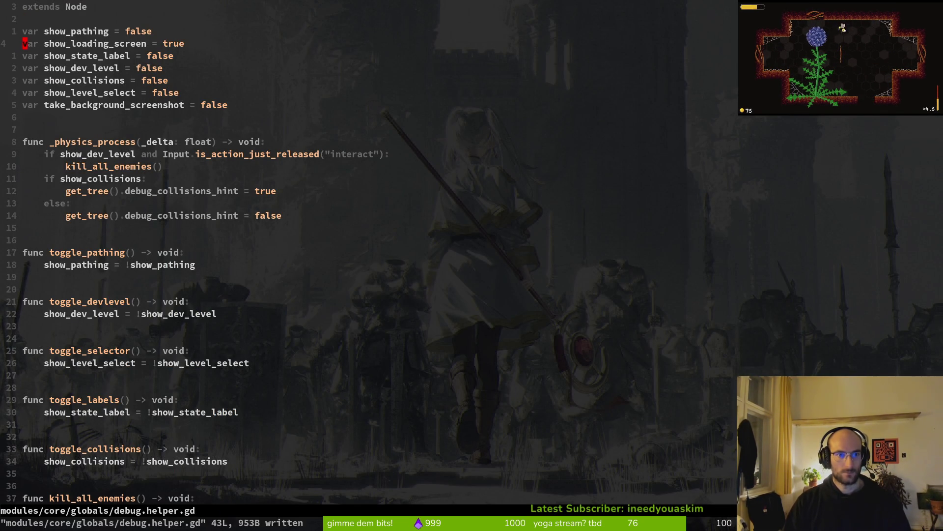
key(alt+Tab)
key(F5)
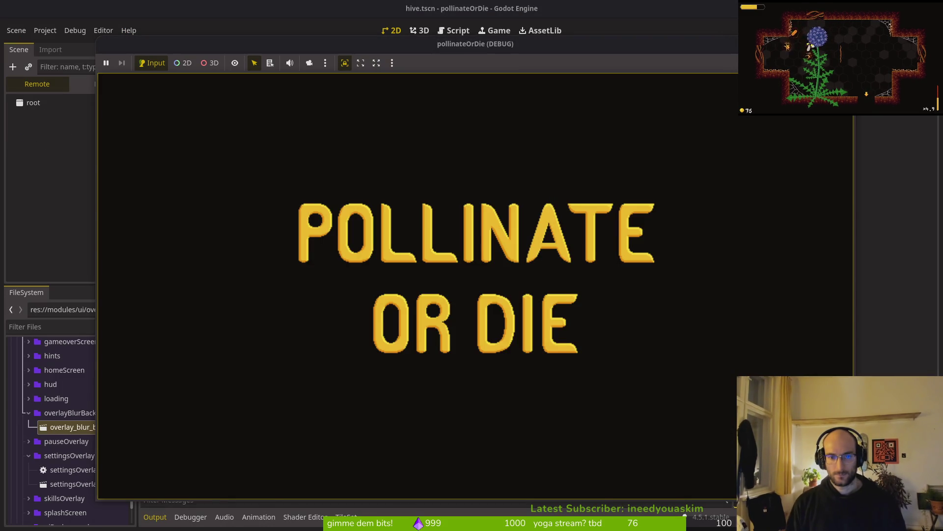
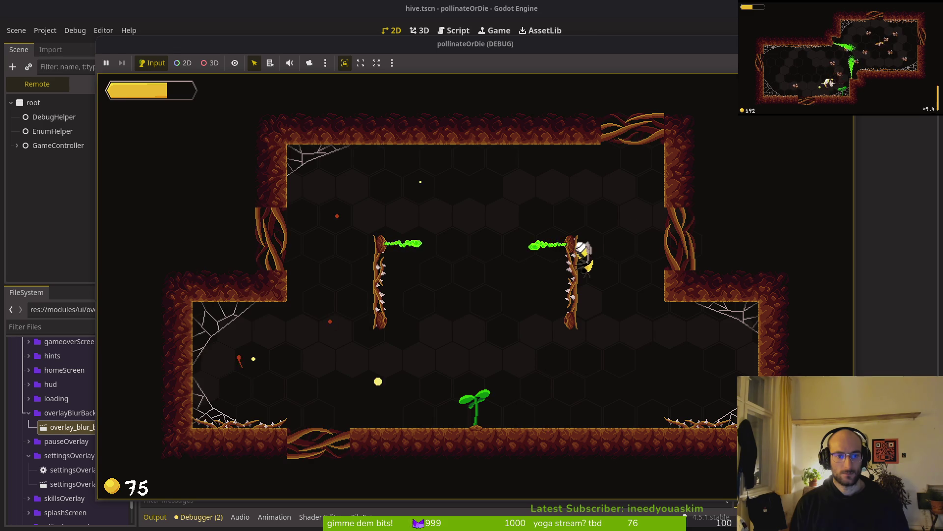
Pause the game, return to the hive, and stop the debug run with F8
key(Escape)
key(Down)
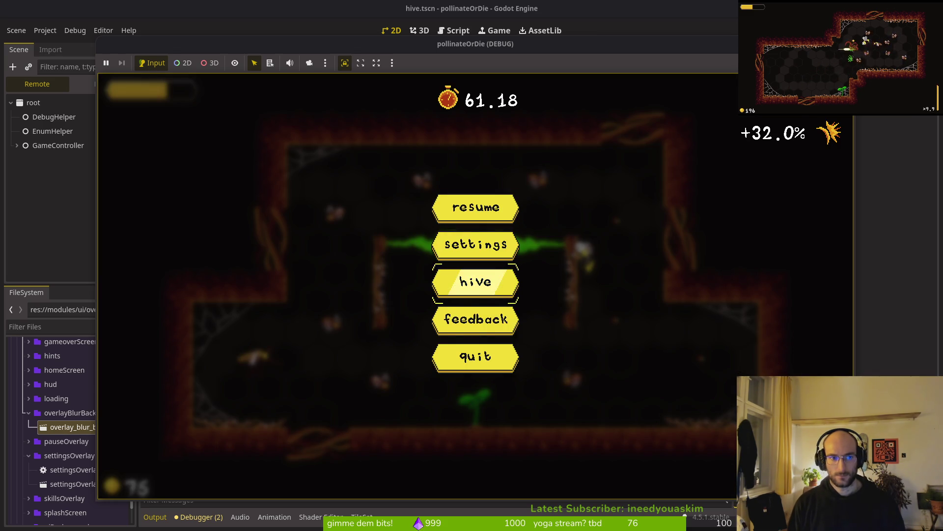
key(Return)
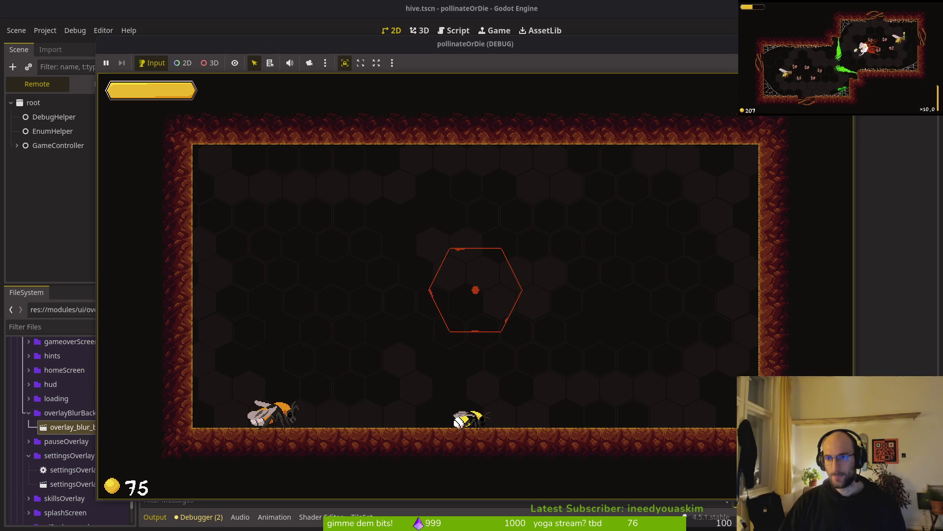
key(F8)
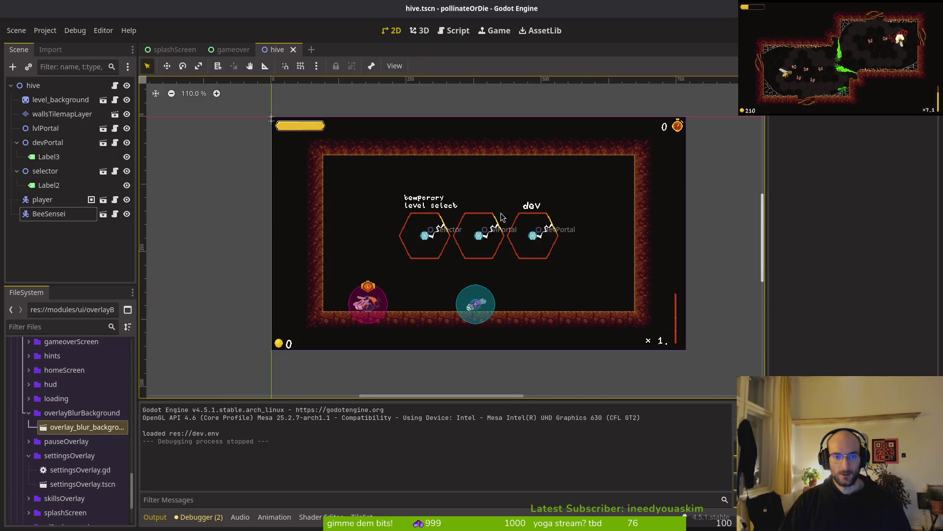
Save the hive scene and close the hive, gameover and splashScreen tabs
key(ctrl+s)
click(293, 50)
click(259, 49)
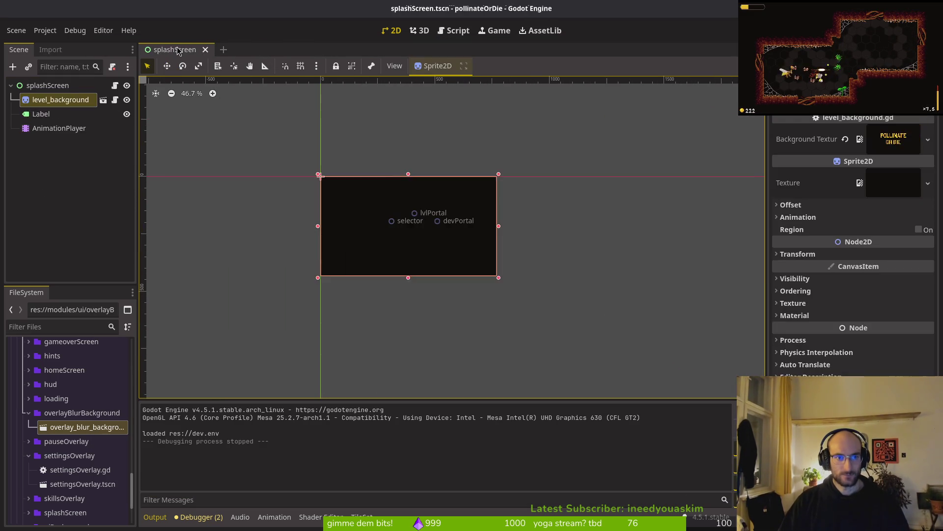
click(206, 49)
key(alt+Tab)
Quit vim and launch tig to review pending changes
text(:q)
key(Return)
text(ig)
key(Return)
text(s)
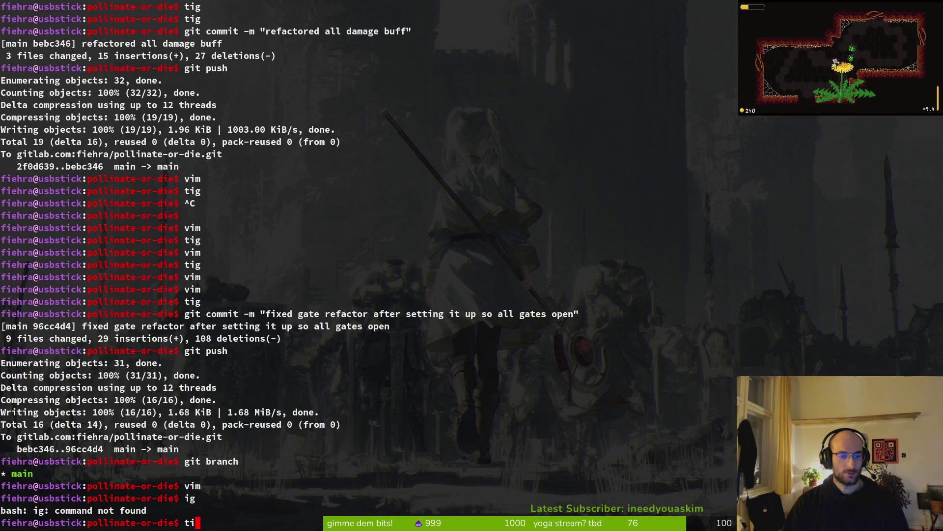
text(g)
key(Return)
Stage all modified files, project.godot and the new settingsOverlay files in tig
key(s)
key(Down)
key(Down)
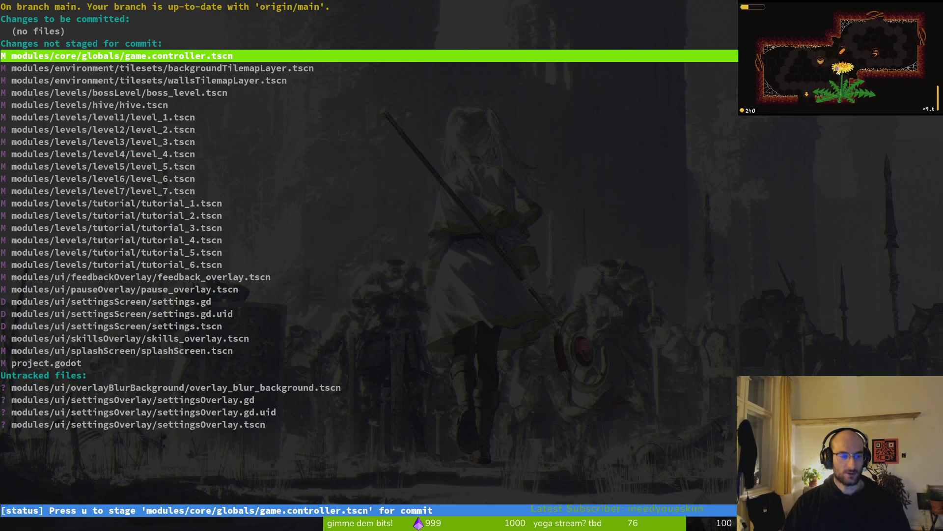
key(u)
key(u)
key(u)
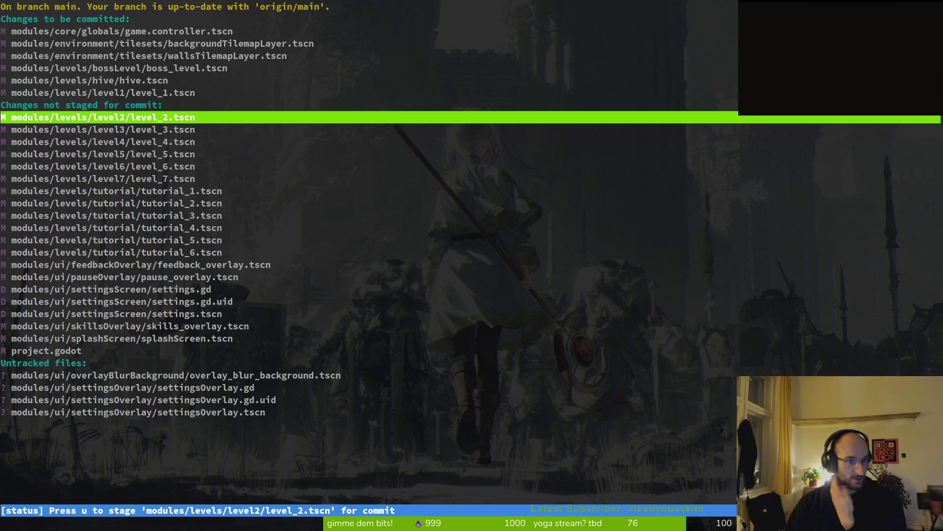
key(u)
key(u)
key(u)
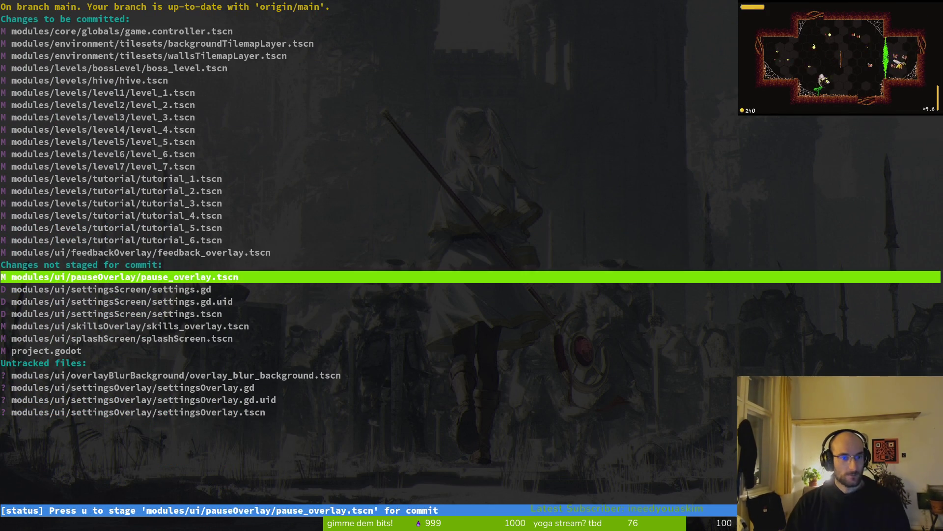
key(Return)
key(u)
key(u)
key(u)
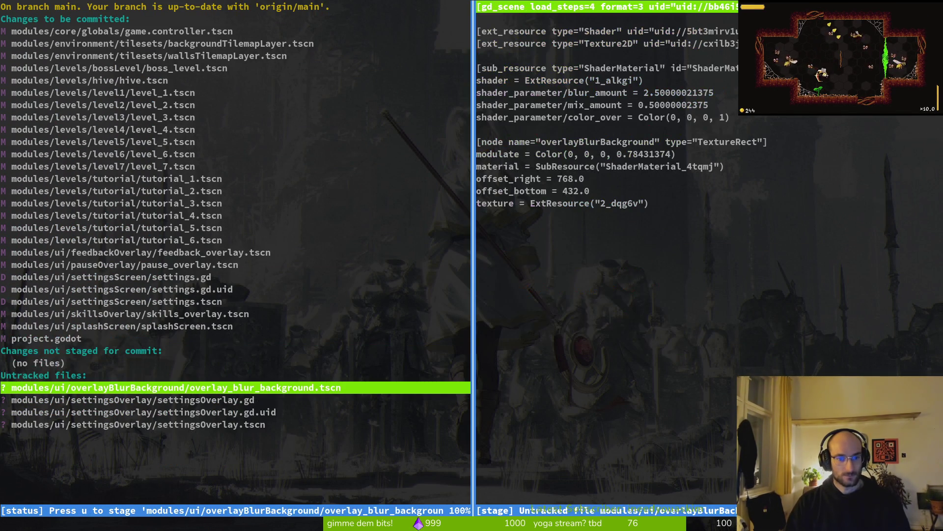
key(u)
key(u)
key(q)
key(q)
Commit as 'updated levels to work with 768x432 viewport size' and push to main
text(git commit -m "updated lev)
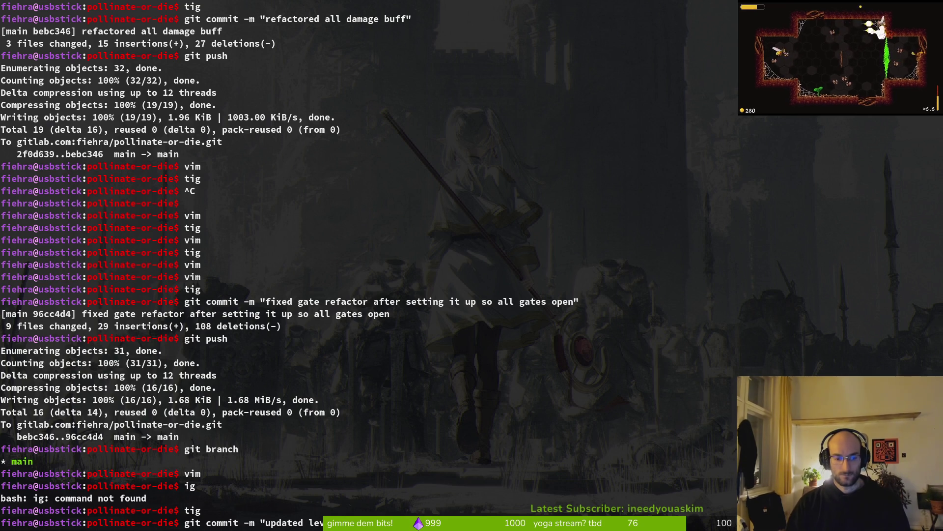
key(Return)
text(g)
key(BackSpace)
text(h)
key(Return)
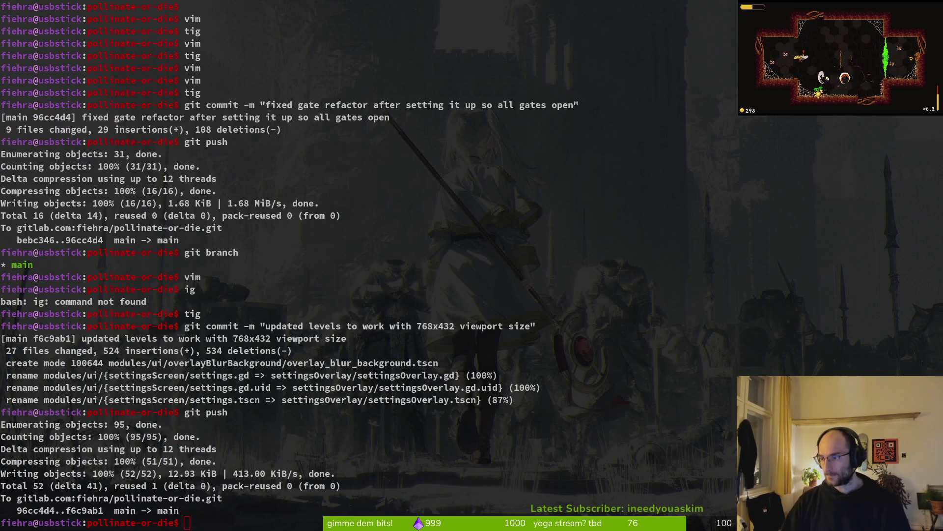
key(alt+Tab)
key(alt+Tab)
key(alt+Tab)
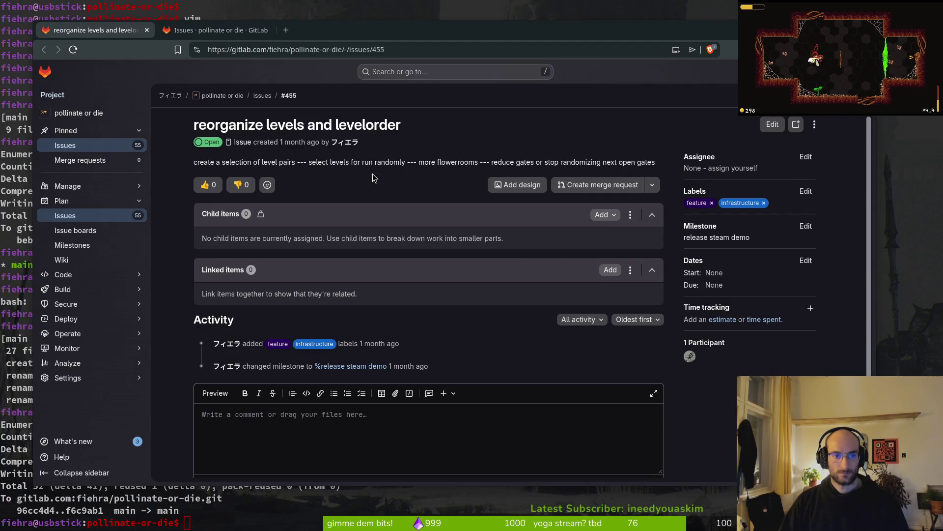
Close issue #580 from the Issues list drawer, then close the tab and hide the browser
click(221, 30)
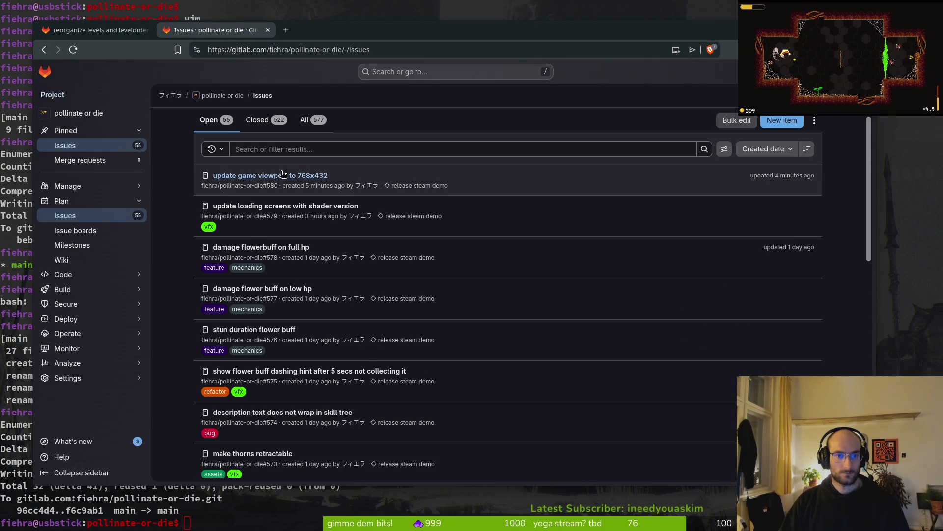
click(291, 175)
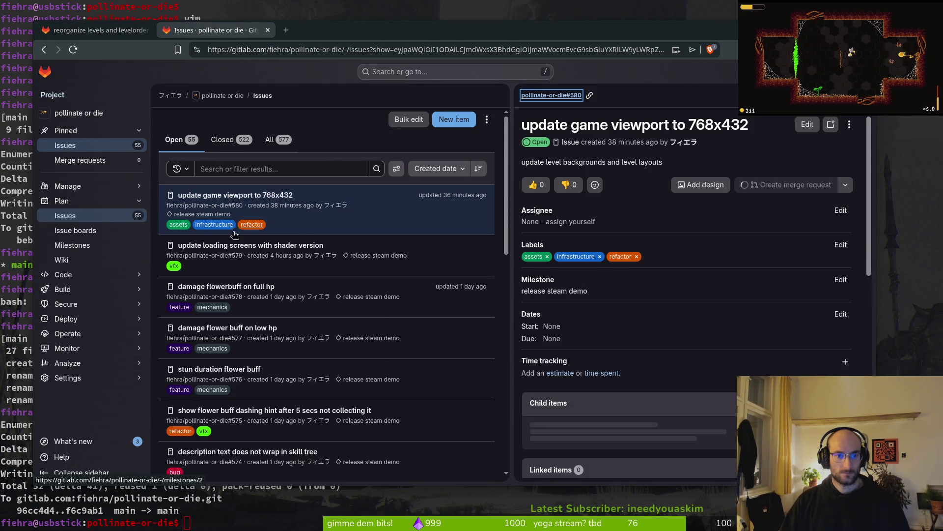
scroll(621, 442, down, 5)
click(594, 461)
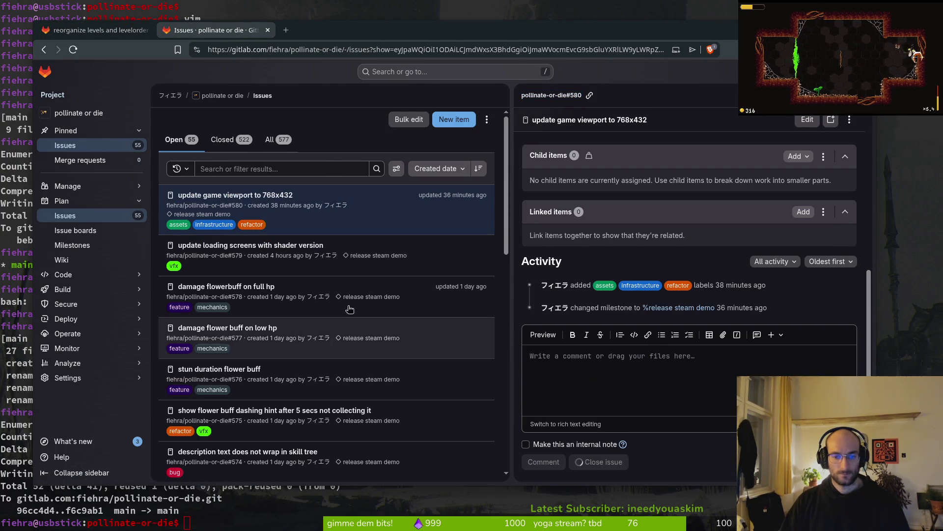
key(Escape)
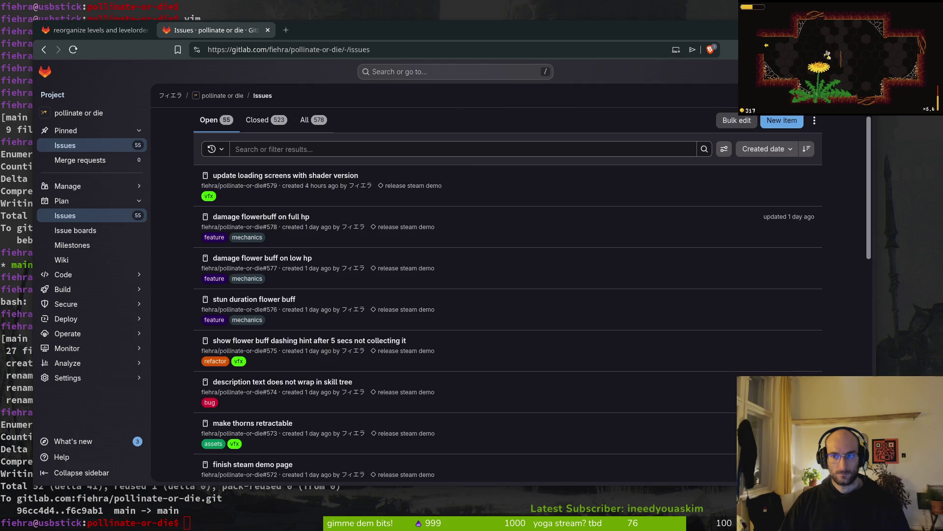
click(268, 31)
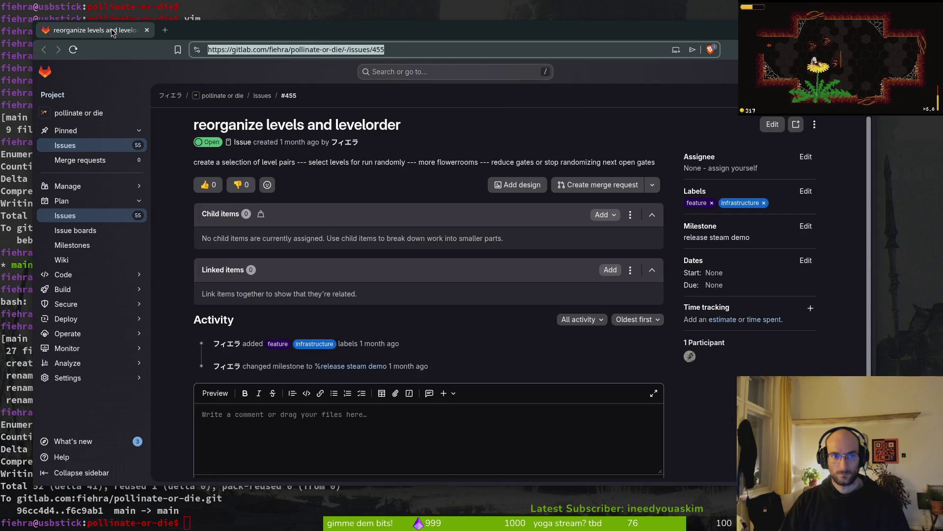
key(ctrl+w)
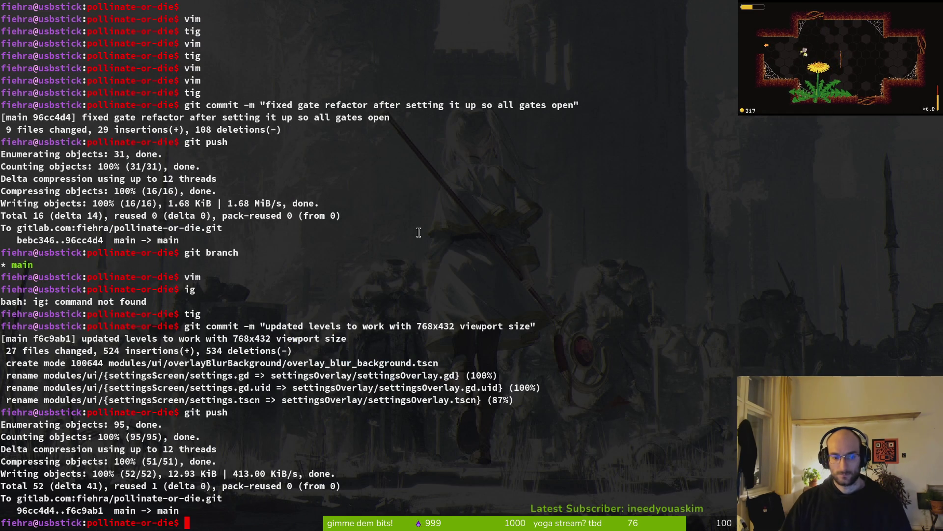
Set the project version to 0.12 in Project Settings
key(alt+Tab)
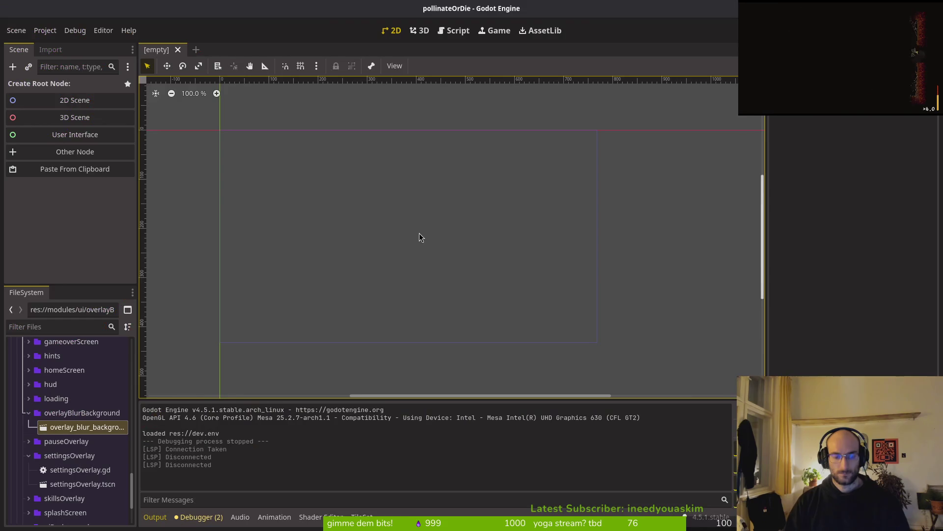
key(alt+Tab)
key(alt+Tab)
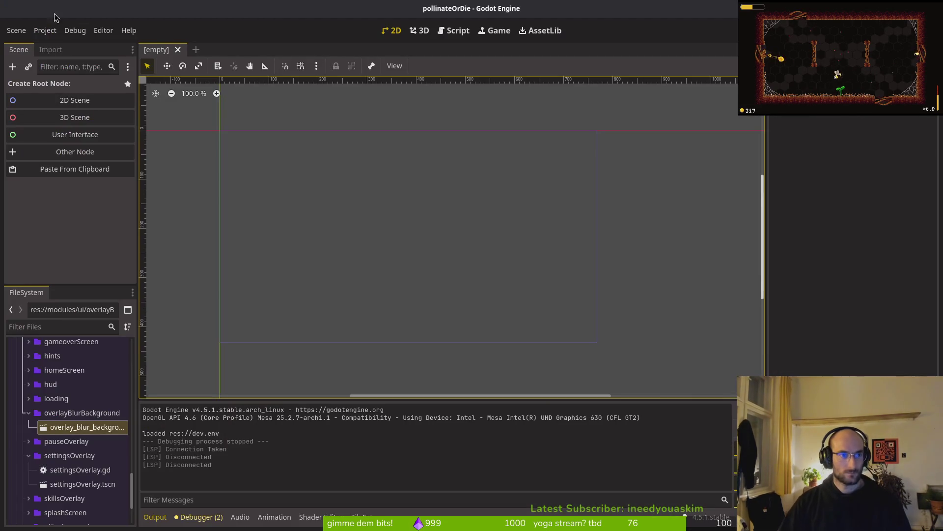
click(44, 31)
click(64, 46)
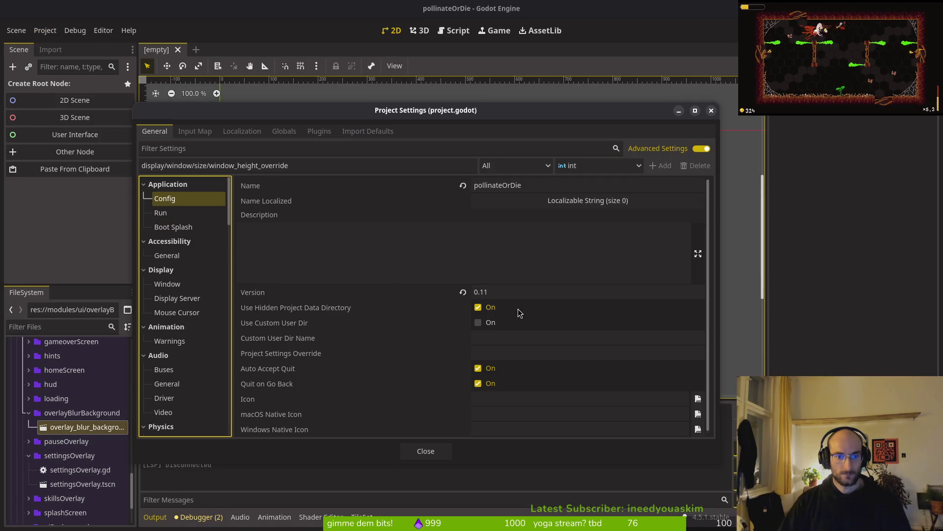
click(507, 292)
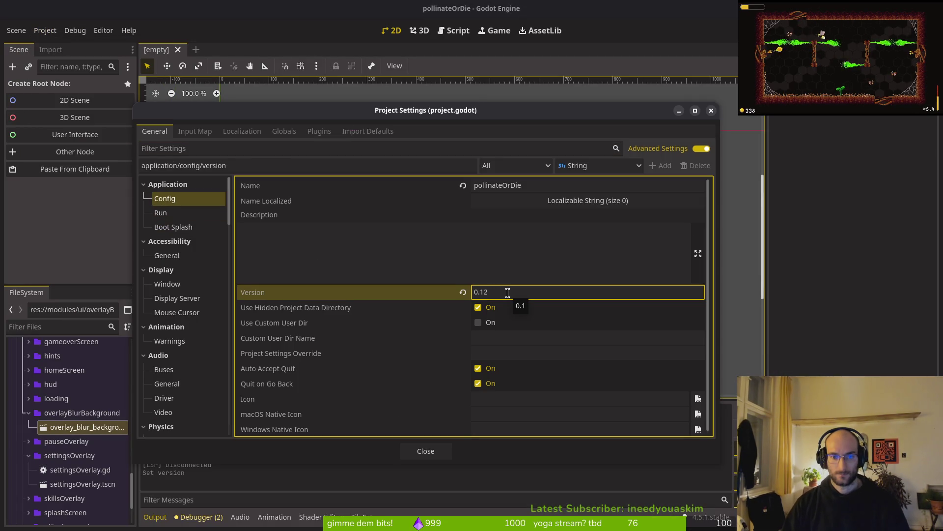
click(417, 454)
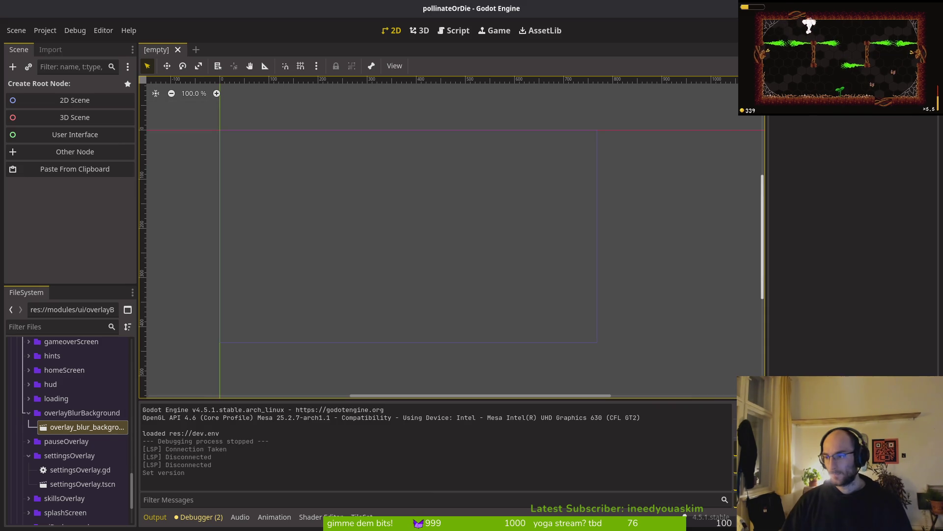
Export the Linux (Runnable) build and run the game with F5
click(57, 30)
click(49, 77)
click(147, 136)
click(454, 354)
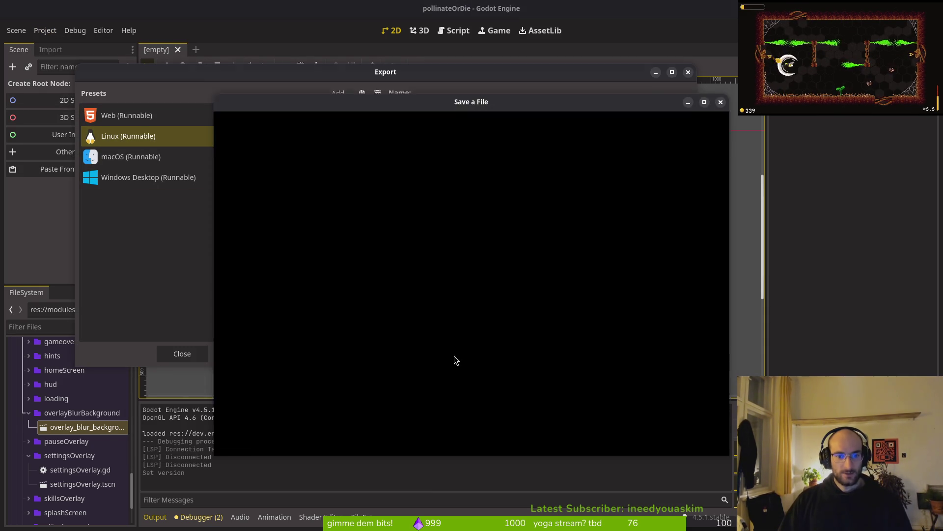
click(582, 425)
key(F5)
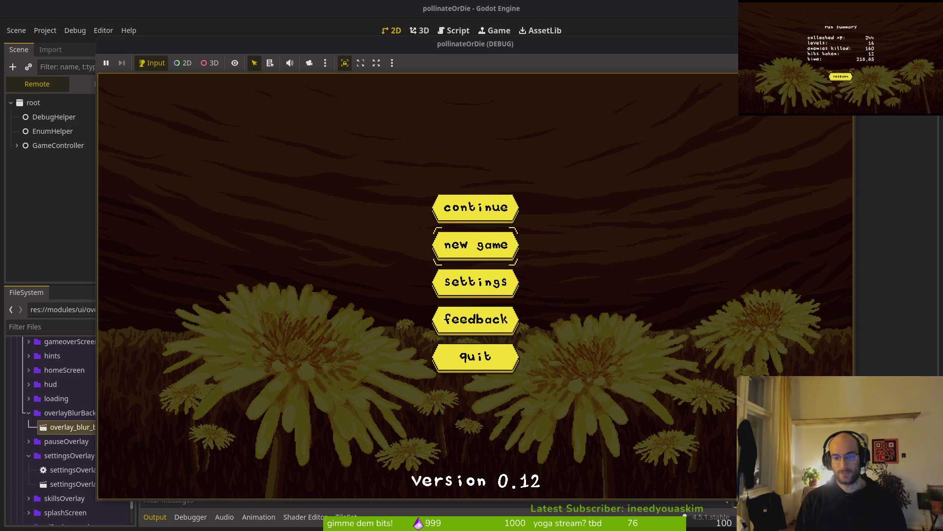
Check the hold to auto slash setting in game settings, quit, and relaunch
key(Down)
key(Return)
key(Down)
key(Down)
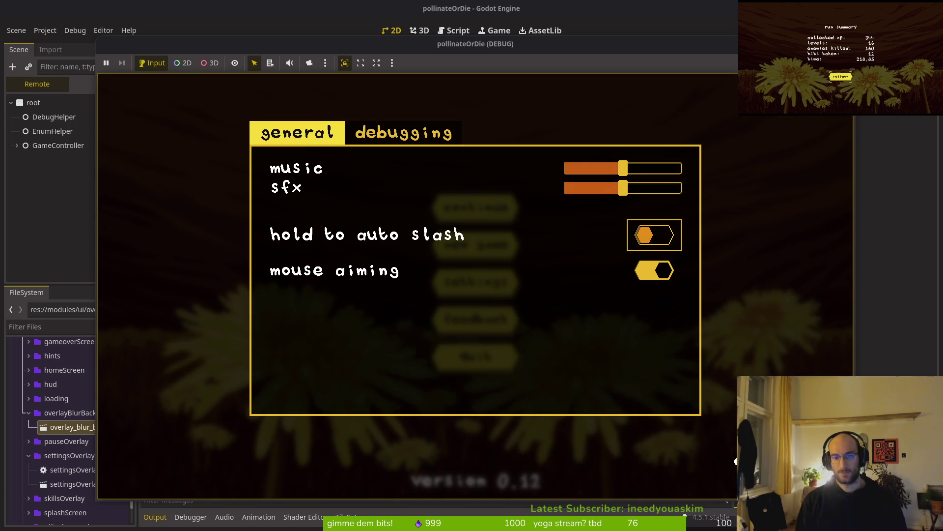
key(Escape)
key(Down)
key(Down)
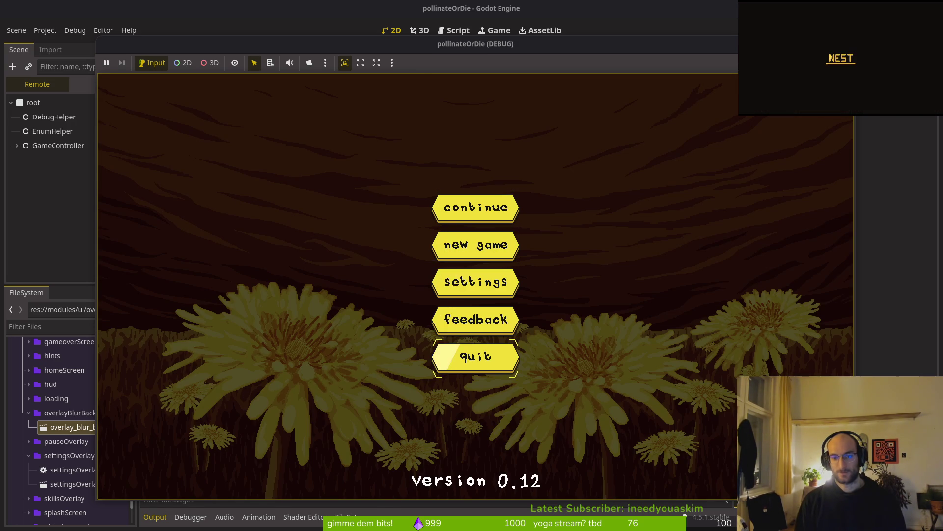
key(Return)
key(F5)
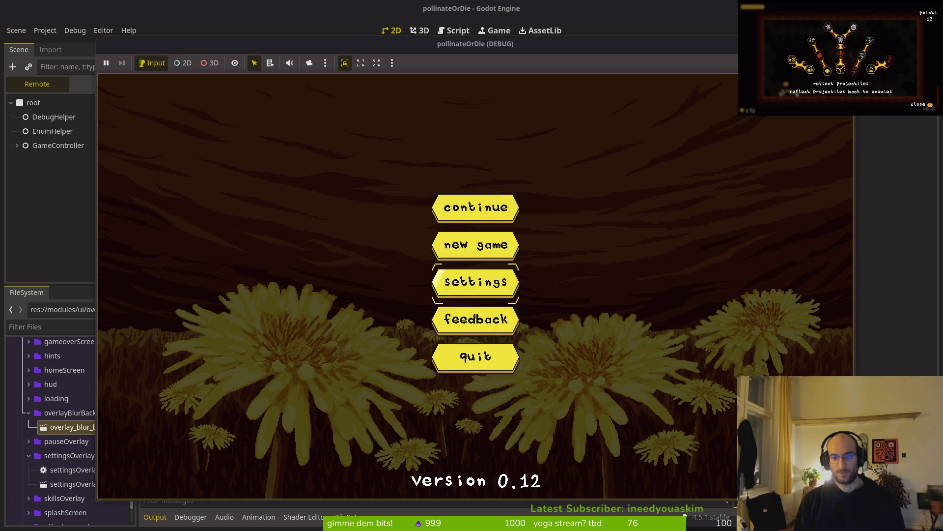
Recheck the hold to auto slash setting after relaunch, then stop the game
key(Down)
key(Return)
key(Down)
key(Down)
key(Down)
key(Up)
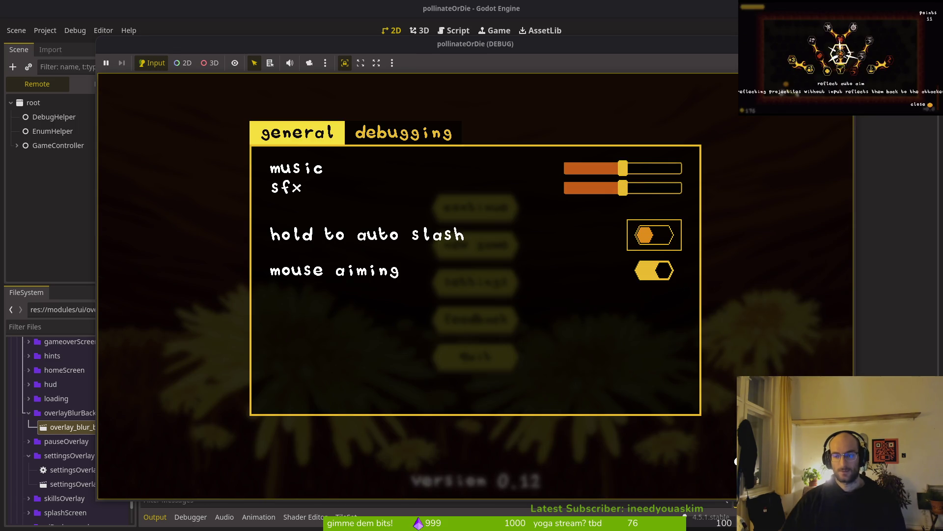
key(F8)
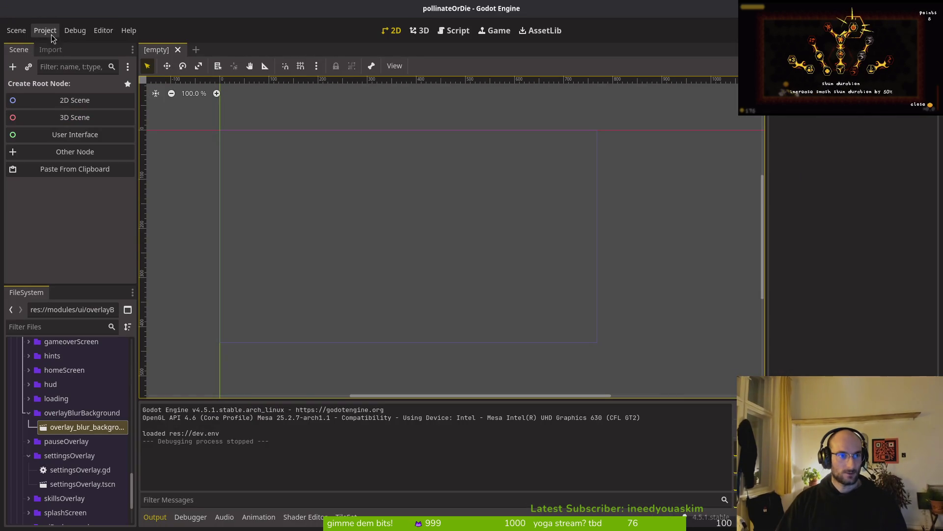
Trash savefile.tres from the user data folder and relaunch the game fresh
click(44, 30)
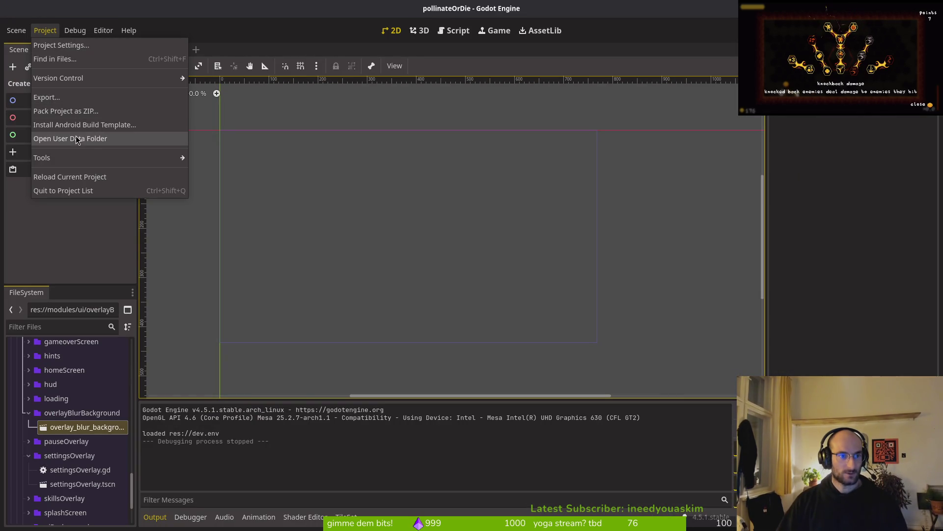
click(105, 139)
click(435, 161)
key(Delete)
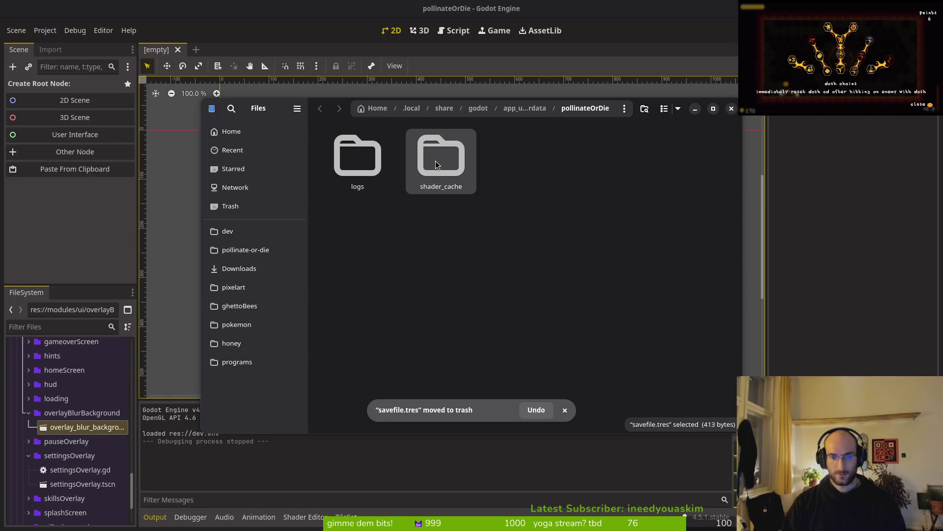
click(436, 161)
click(731, 108)
key(F5)
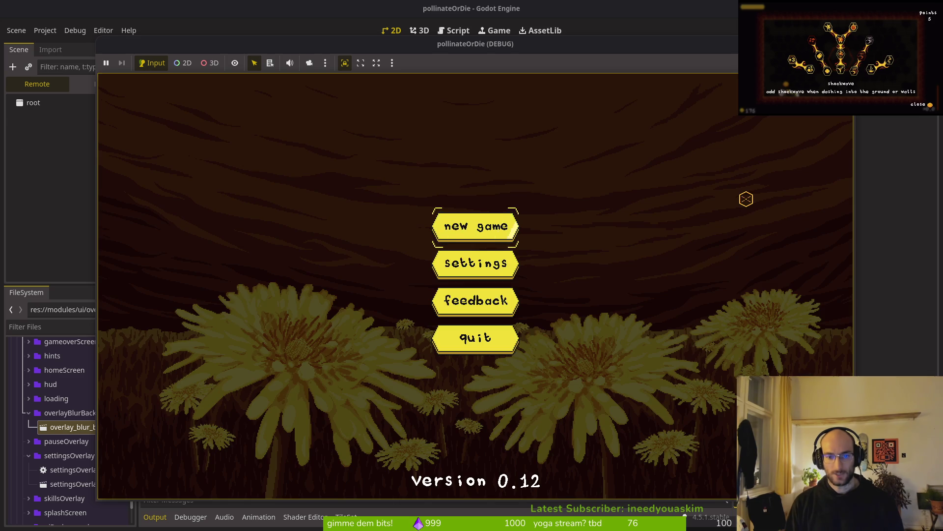
Toggle hold to auto slash in settings and start a new game
key(Return)
key(Down)
key(Return)
key(Escape)
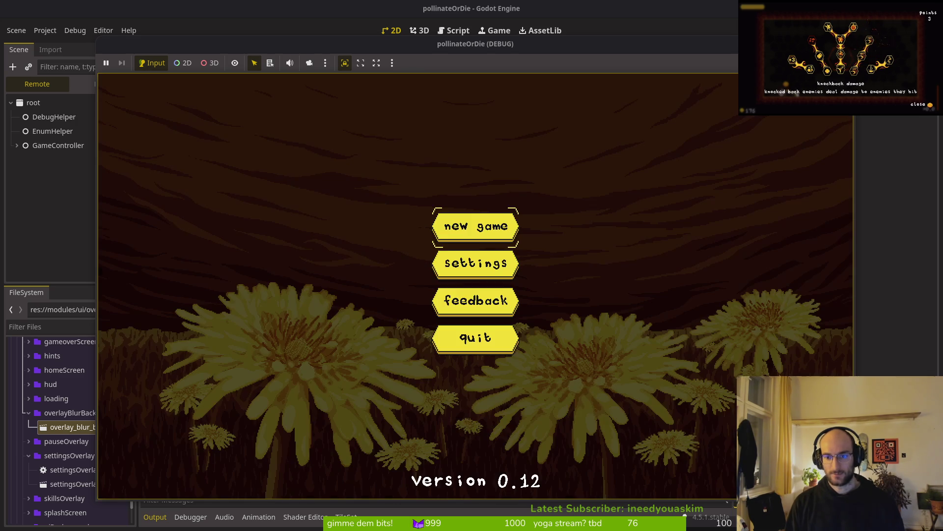
key(Return)
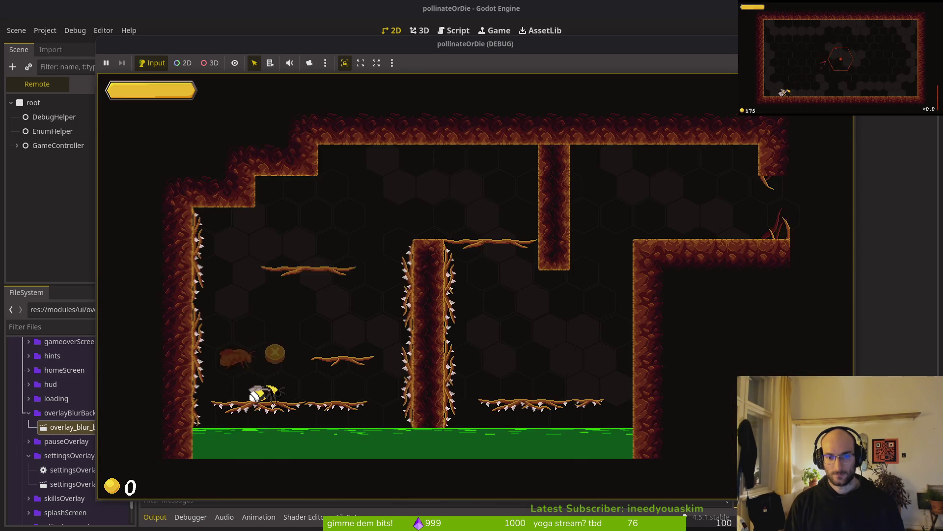
Travel to the hive, quit to the main menu, and check the saved settings
key(Escape)
key(Down)
key(Down)
key(Return)
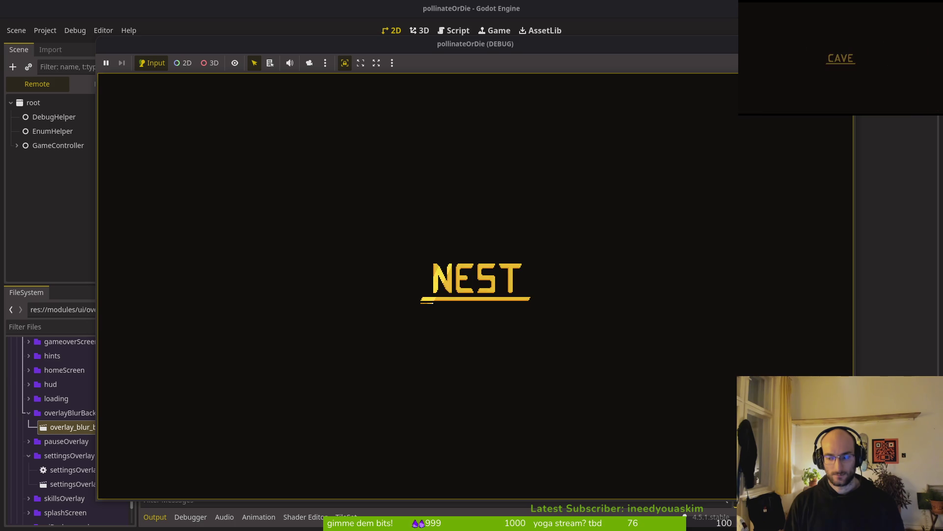
key(Escape)
key(Down)
key(Down)
key(Down)
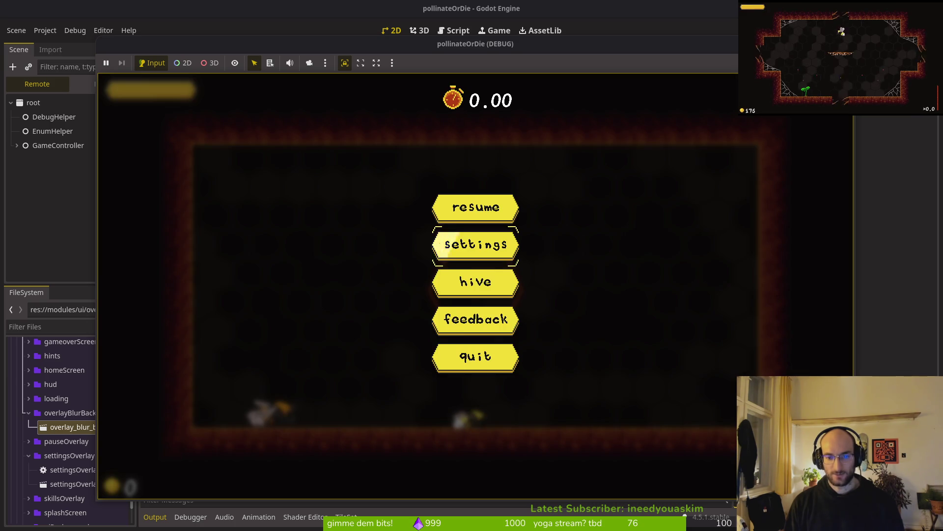
key(Return)
key(Down)
key(Down)
key(Return)
key(Escape)
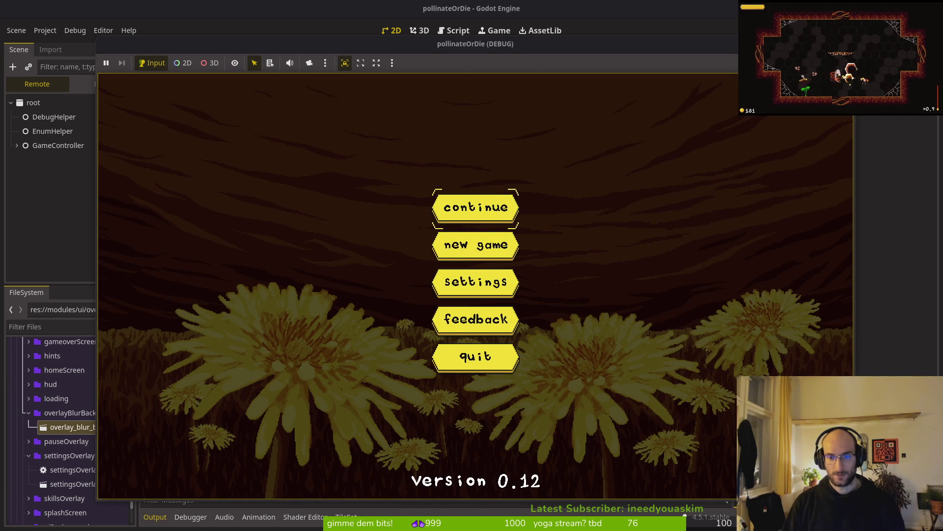
Relaunch to verify the auto-slash setting persisted, stop the game, and show the window overview
key(F8)
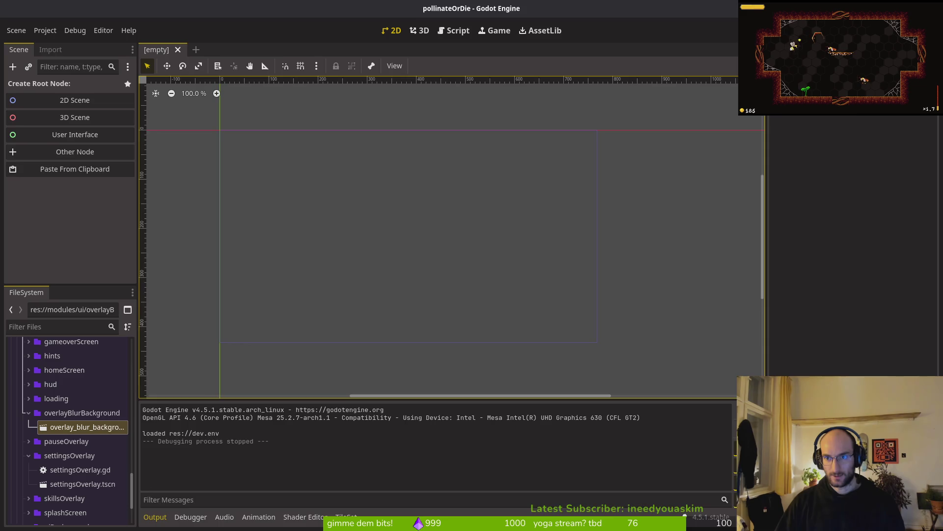
key(F5)
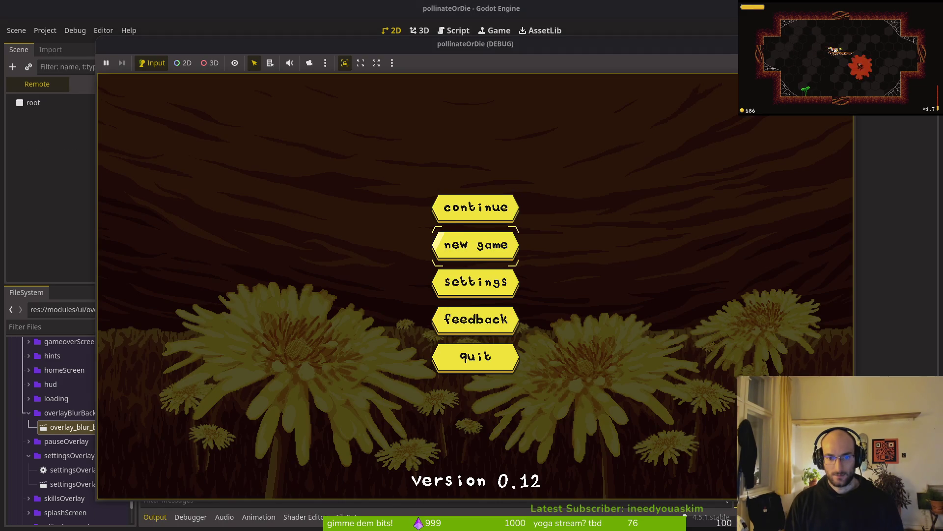
key(Down)
key(Return)
key(Down)
key(Down)
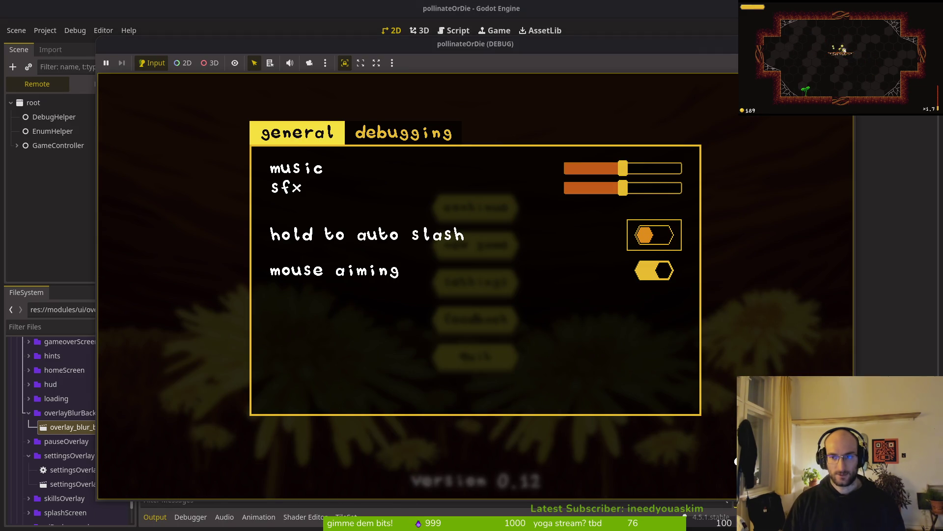
key(F8)
key(super)
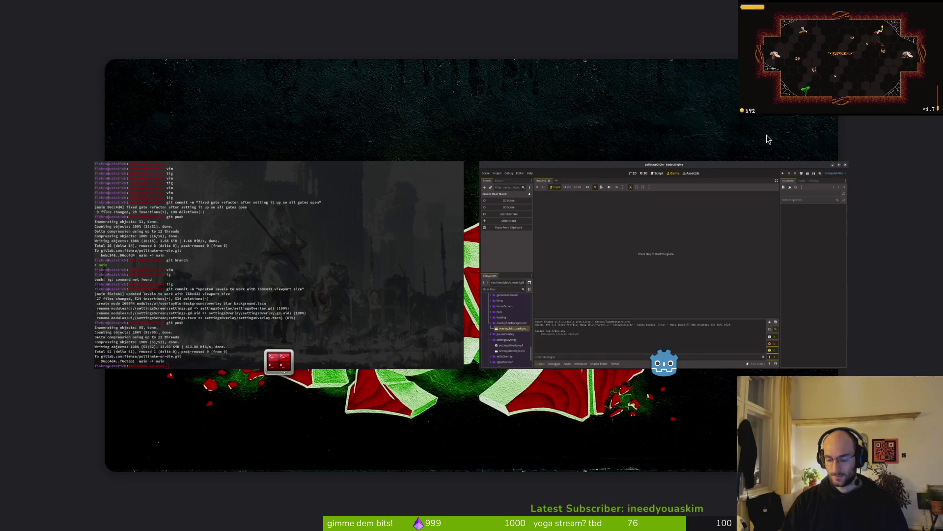
In the terminal, cd into dev/pollinate-or-die and run nvim
key(super)
key(alt+Tab)
text(cd dev/po)
key(Tab)
key(Return)
text(nvim .)
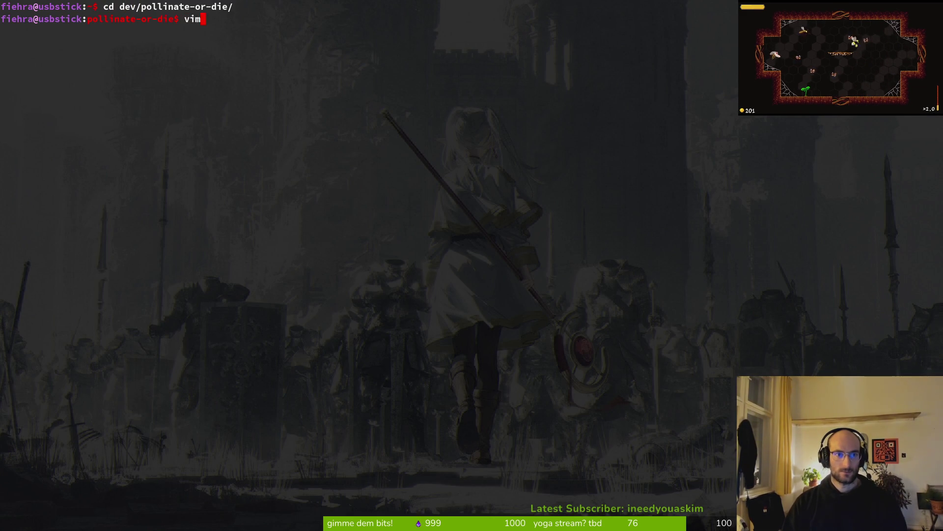
key(Return)
Live-grep the project for save_gam and open save.manager.gd at save_game
key(space)
key(f)
key(w)
key(Escape)
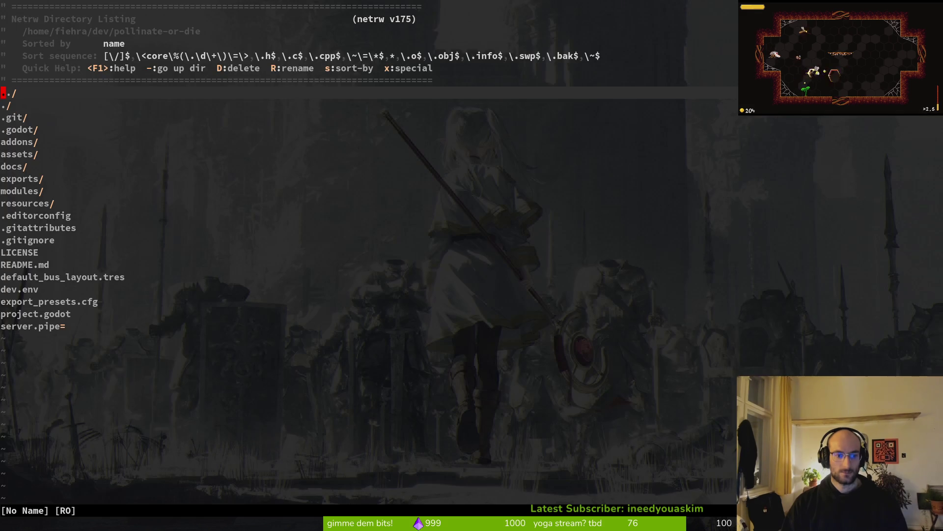
text(save_gam)
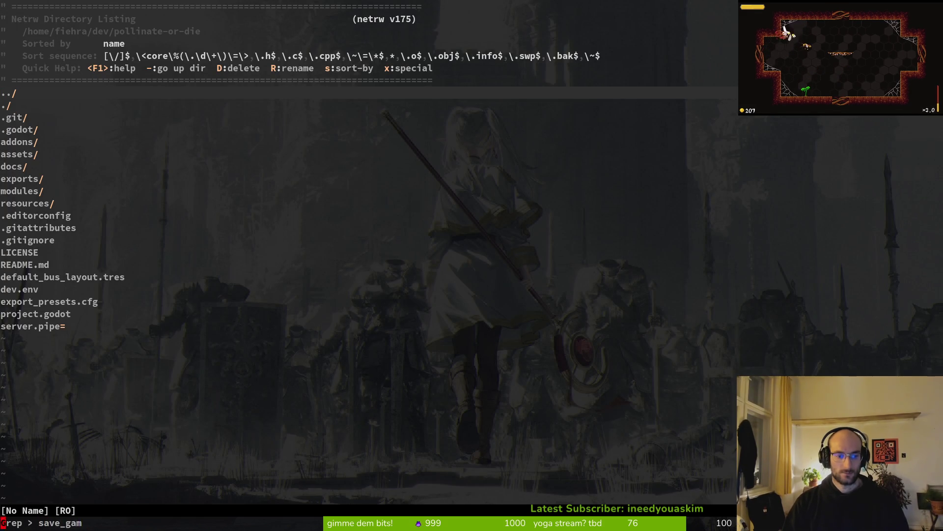
key(Return)
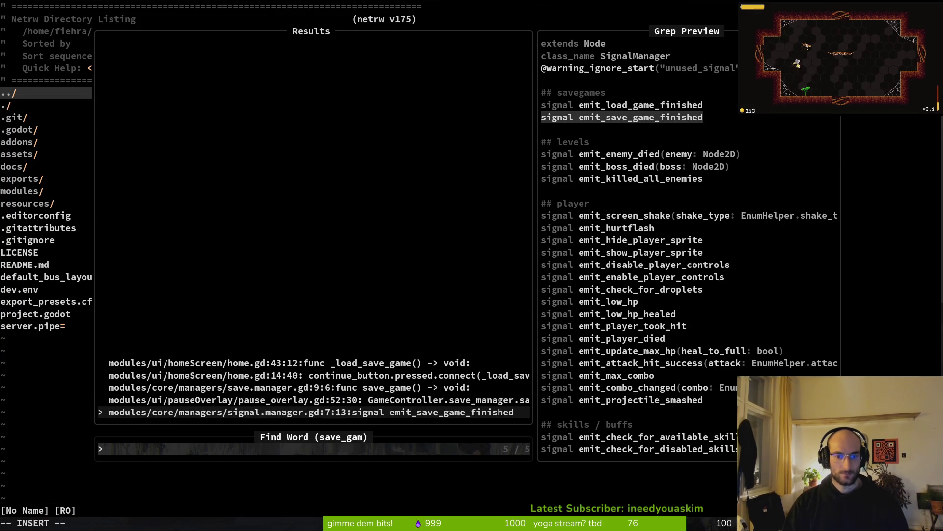
key(Up)
key(Up)
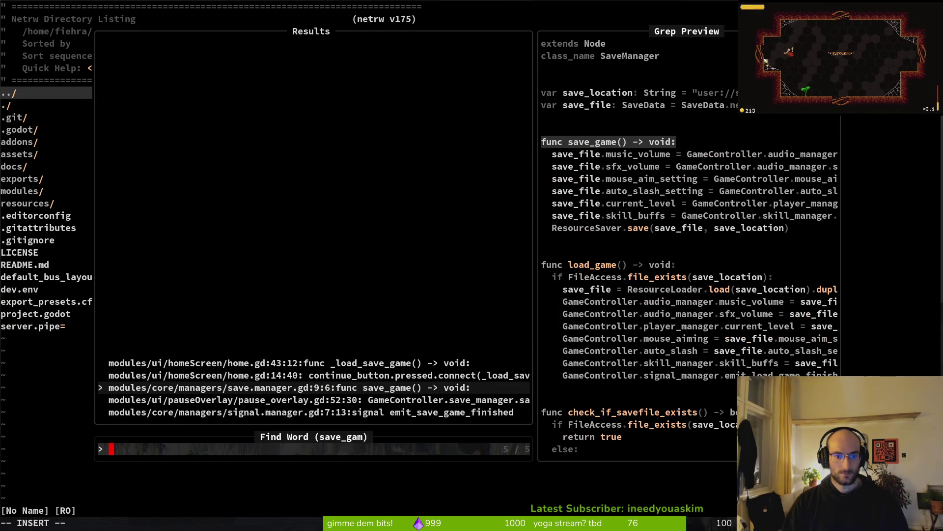
key(Return)
Write save.manager.gd to disk, after briefly searching files for 'sett'
key(j)
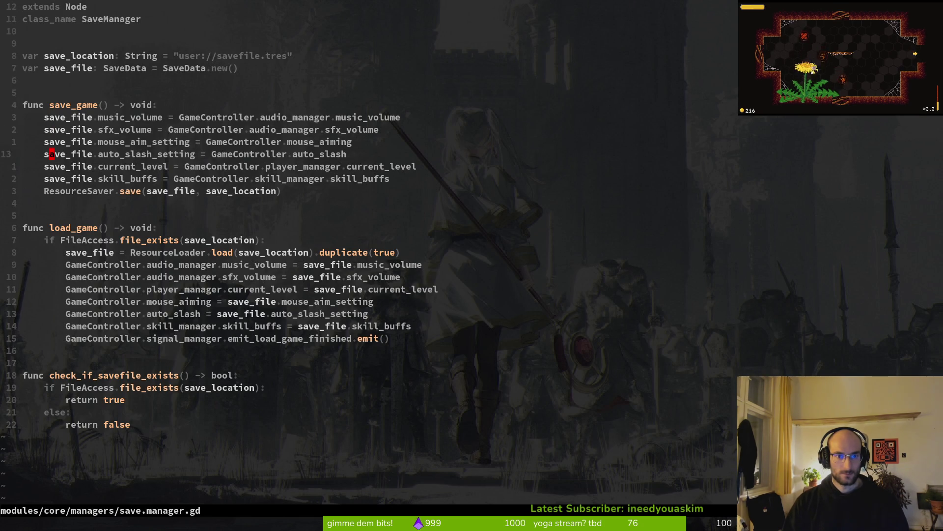
text(:w)
key(Return)
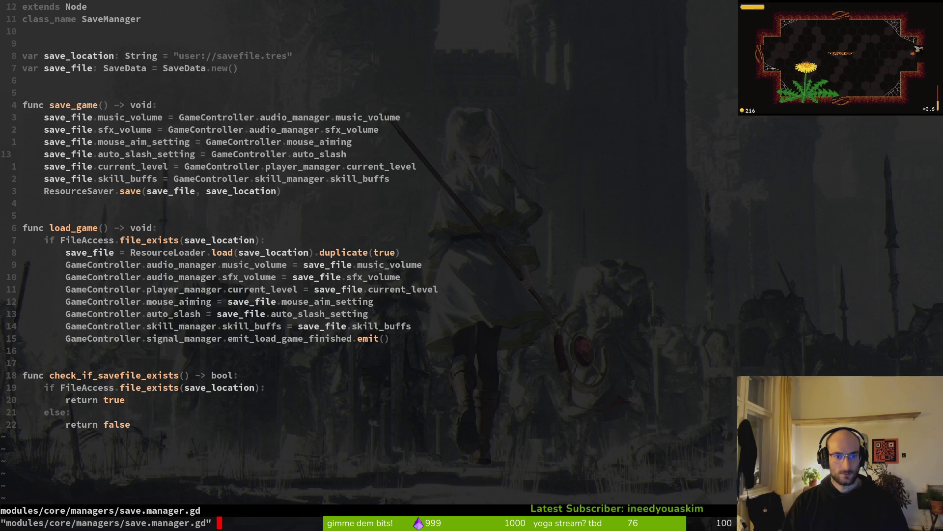
key(space)
key(f)
key(f)
text(sett)
key(Escape)
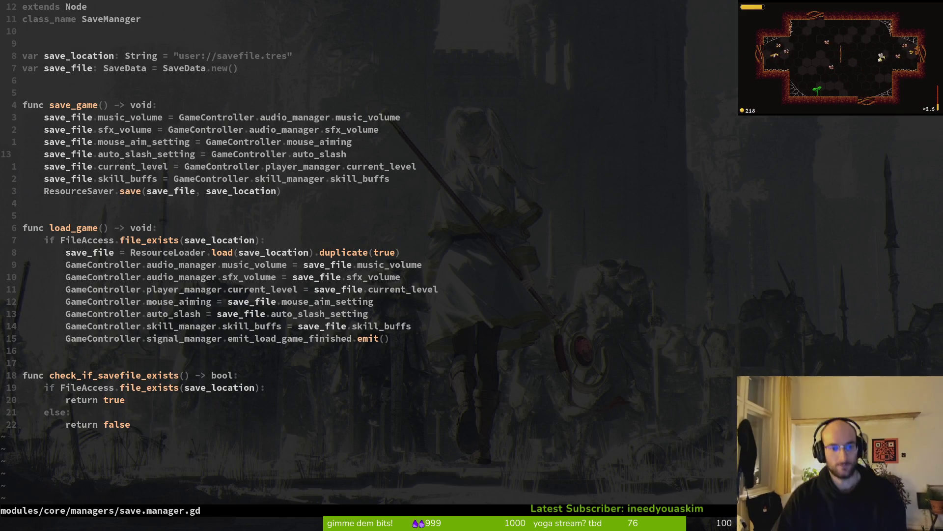
text(:write)
key(Return)
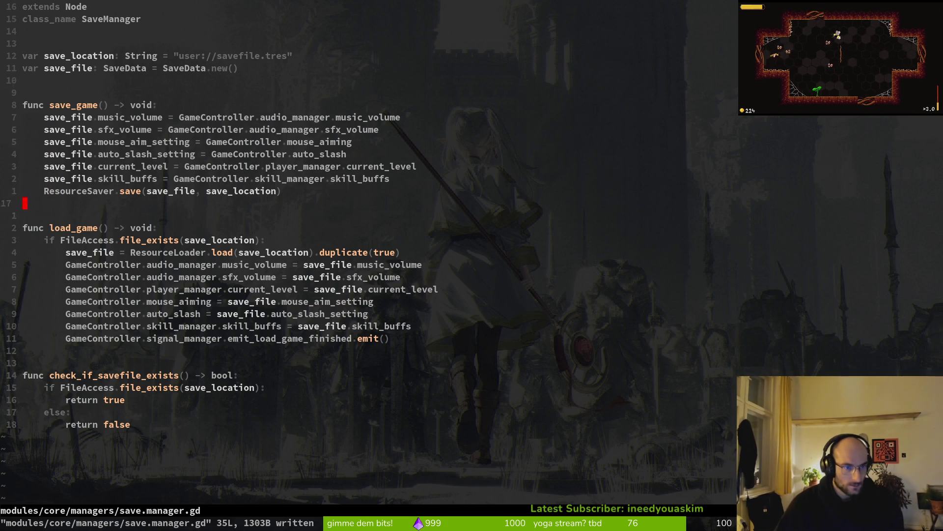
Grep the project for load_game and open home.gd where it is called
key(v)
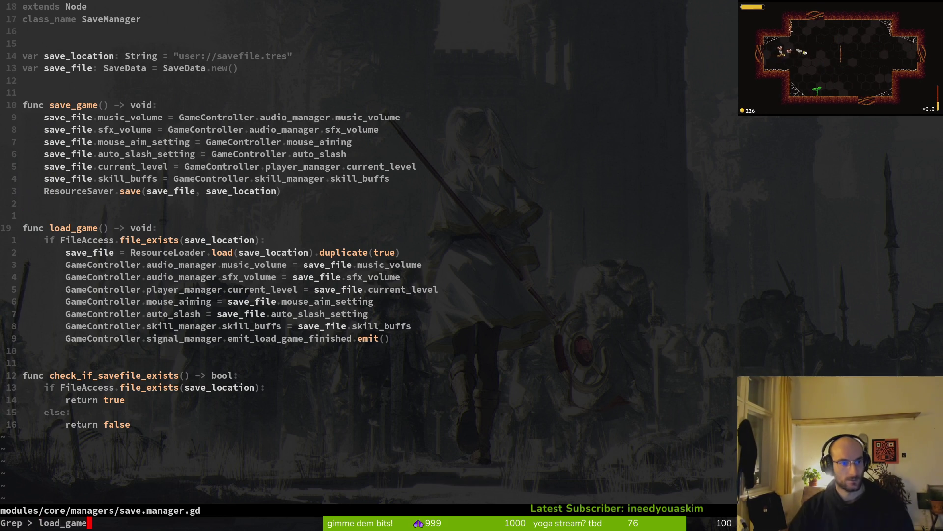
key(Return)
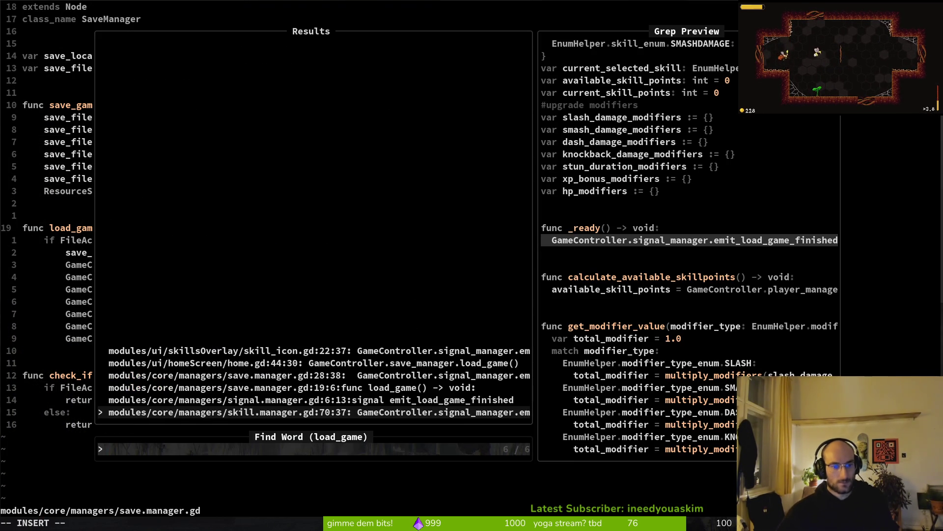
key(super)
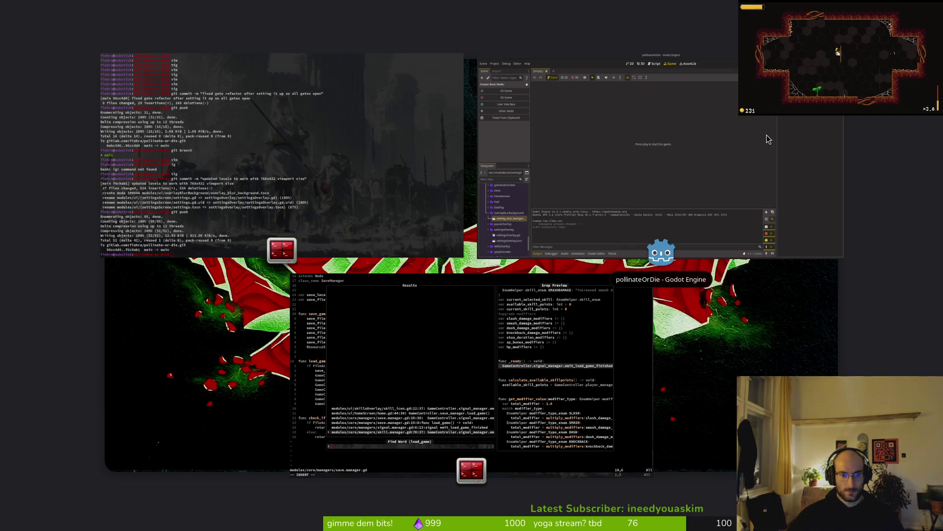
key(super)
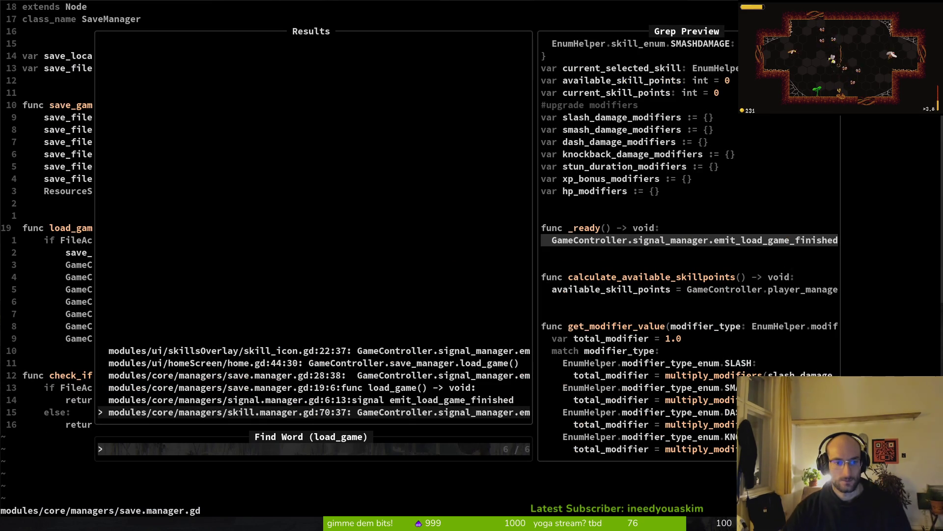
key(Up)
key(Up)
key(Up)
key(Up)
key(Return)
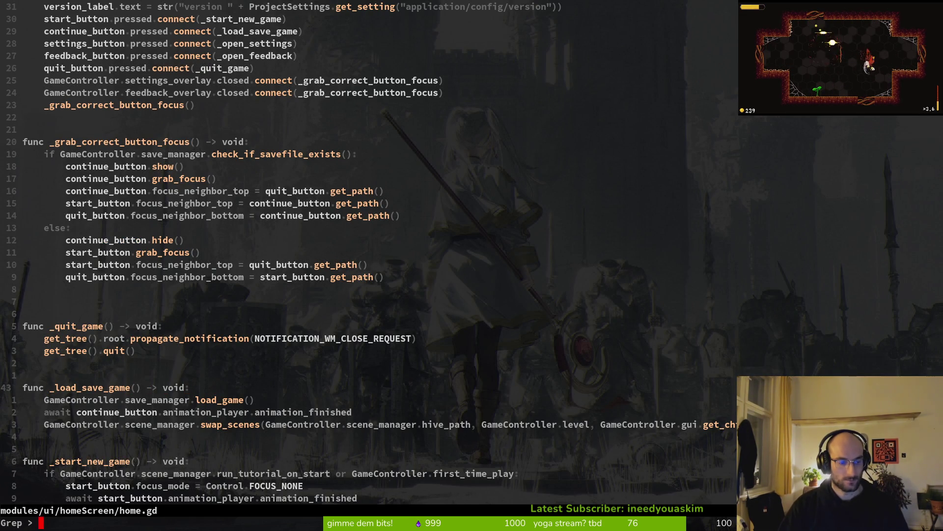
Find the _load_save_game definition and its use at the continue_button connect line
key(Return)
key(Up)
key(Return)
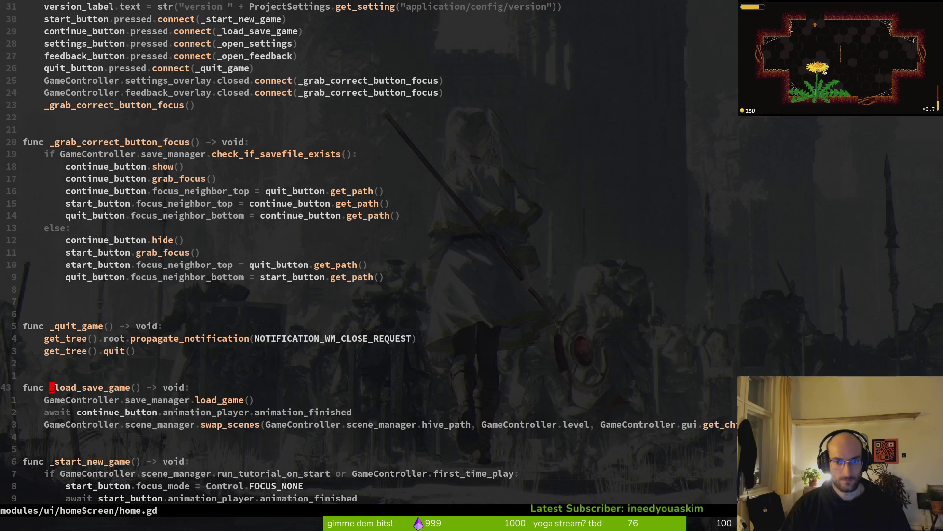
key(ctrl+r)
key(ctrl+w)
key(Return)
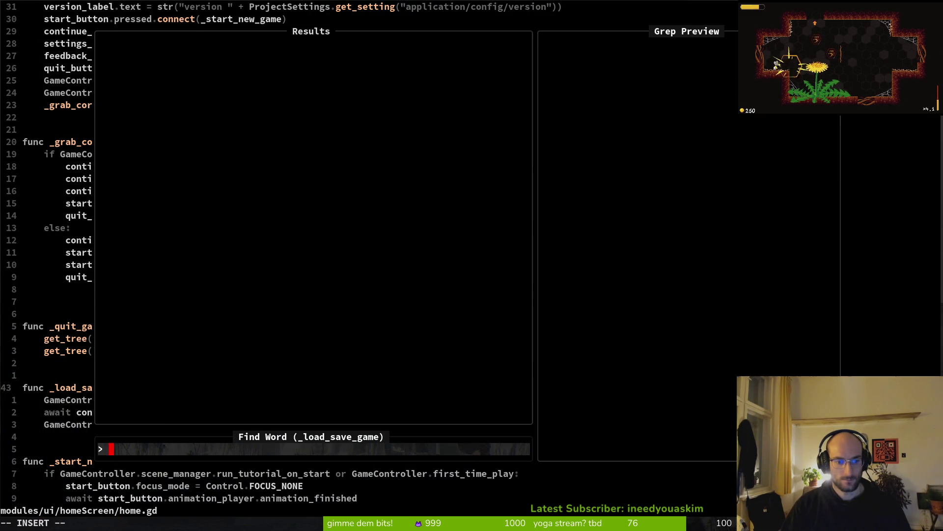
key(Return)
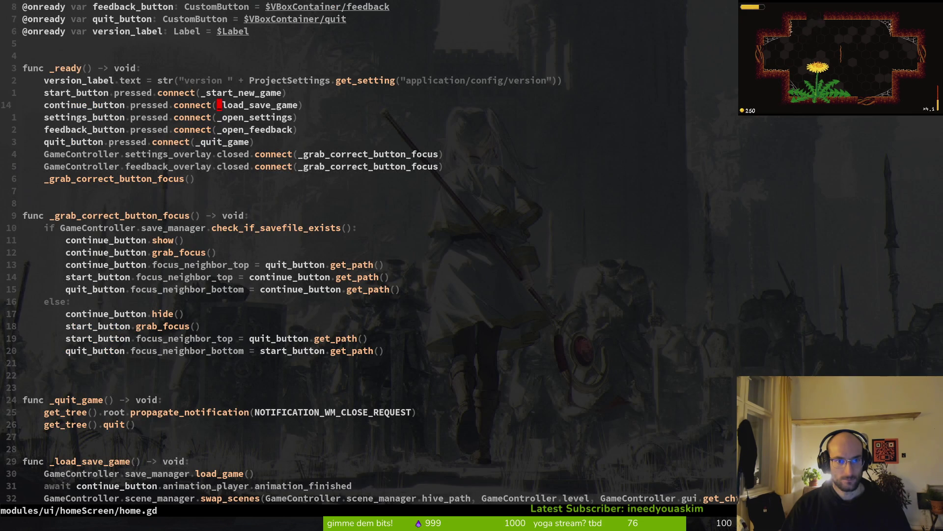
Delete the empty line in _ready and save home.gd
key(ctrl+y)
key(ctrl+y)
key(O)
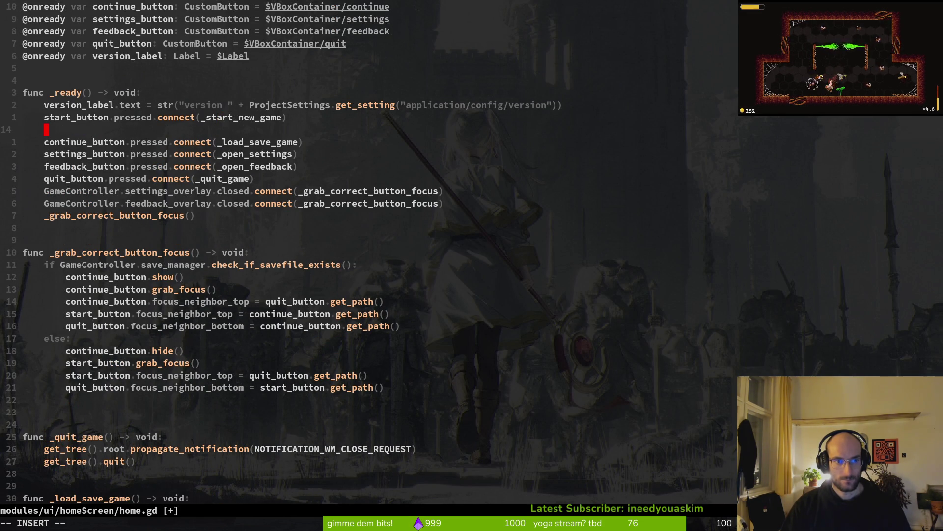
key(d)
key(d)
key(ctrl+s)
key(j)
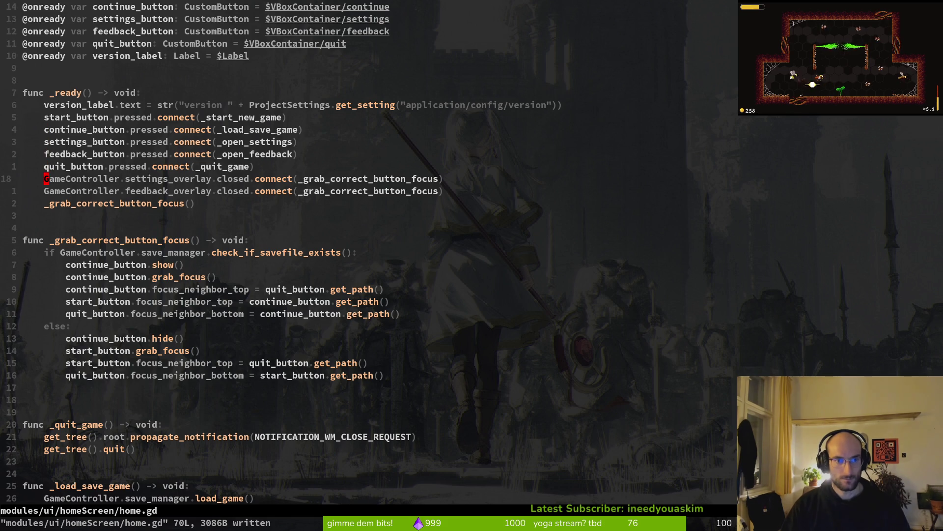
key(ctrl+d)
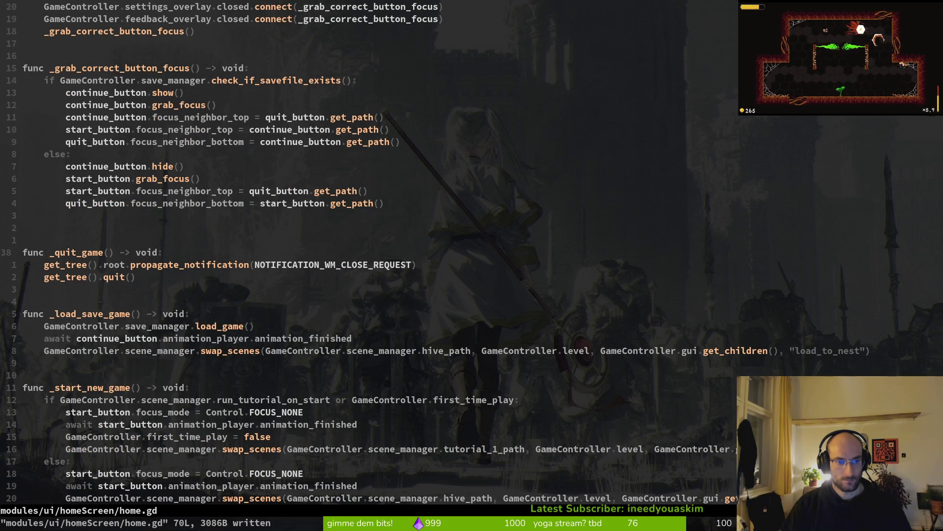
key(ctrl+u)
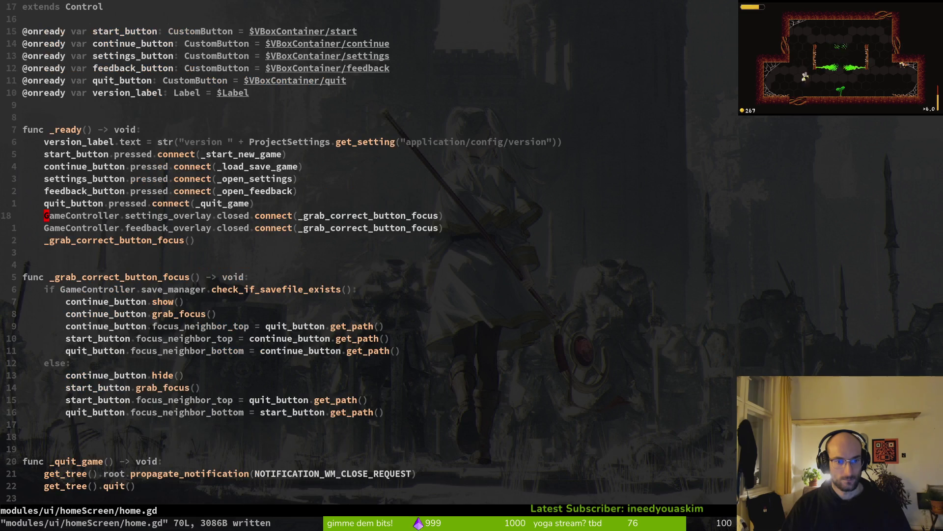
Run the game in Godot to confirm the main menu, stop it, and return to Vim
key(alt+Tab)
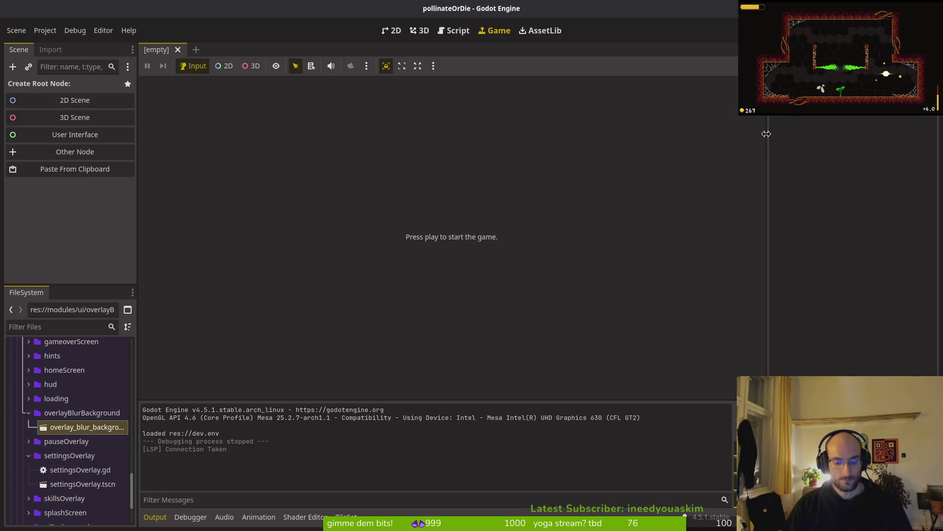
key(F5)
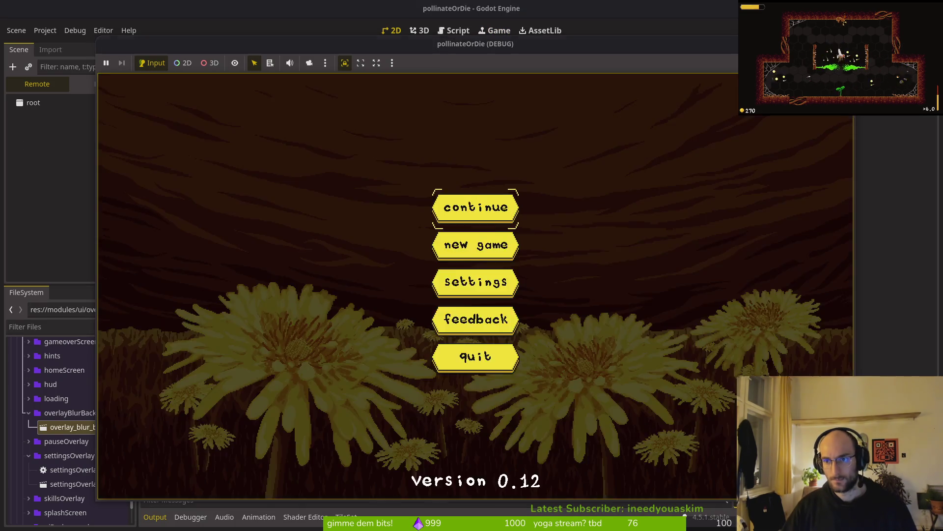
key(F8)
key(alt+Tab)
scroll(206, 275, down, 5)
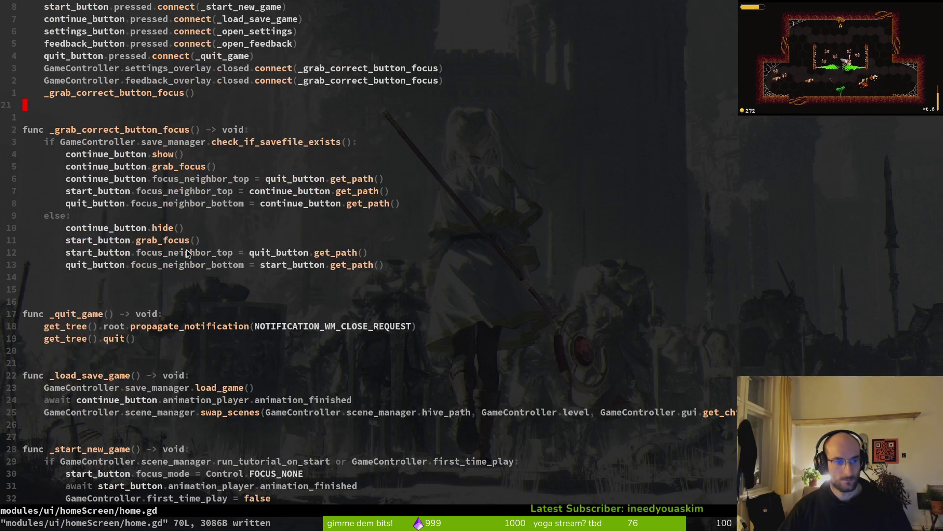
Move the load_game line out of _load_save_game and into _ready, saving home.gd
click(195, 351)
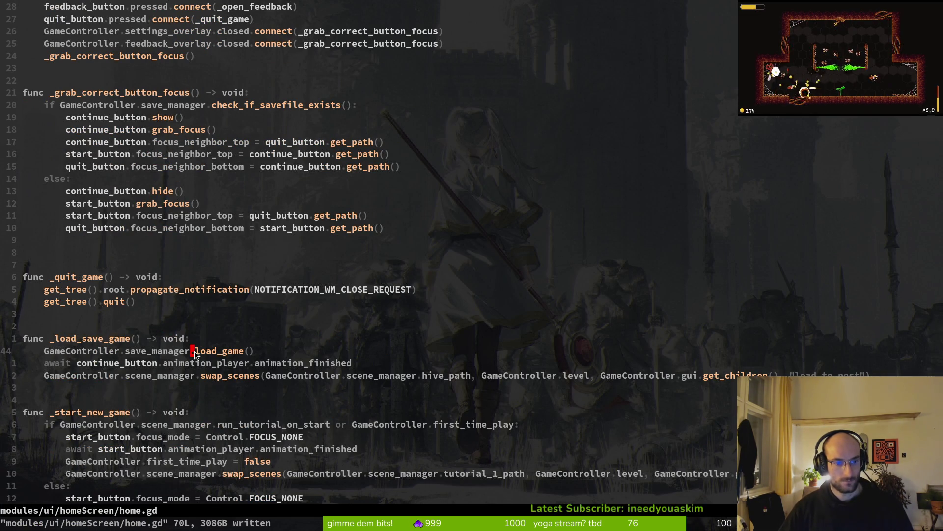
key(shift+v)
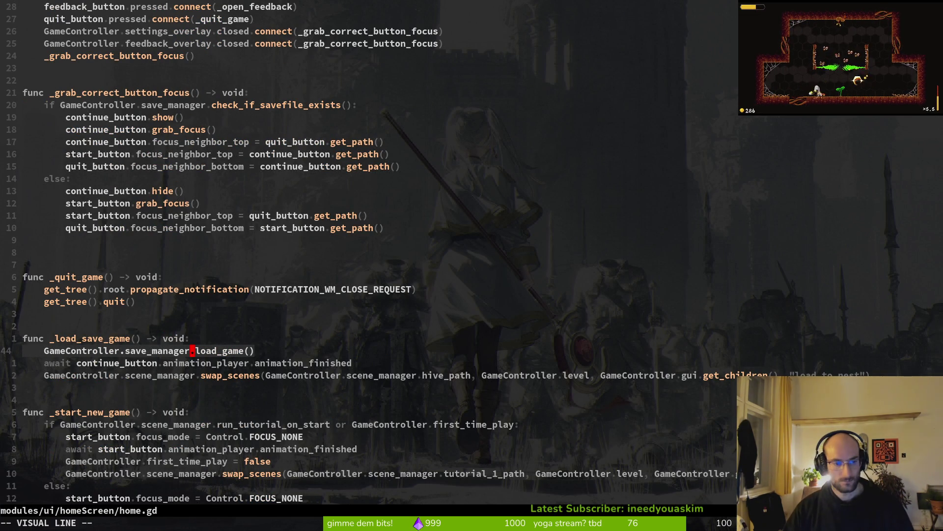
key(d)
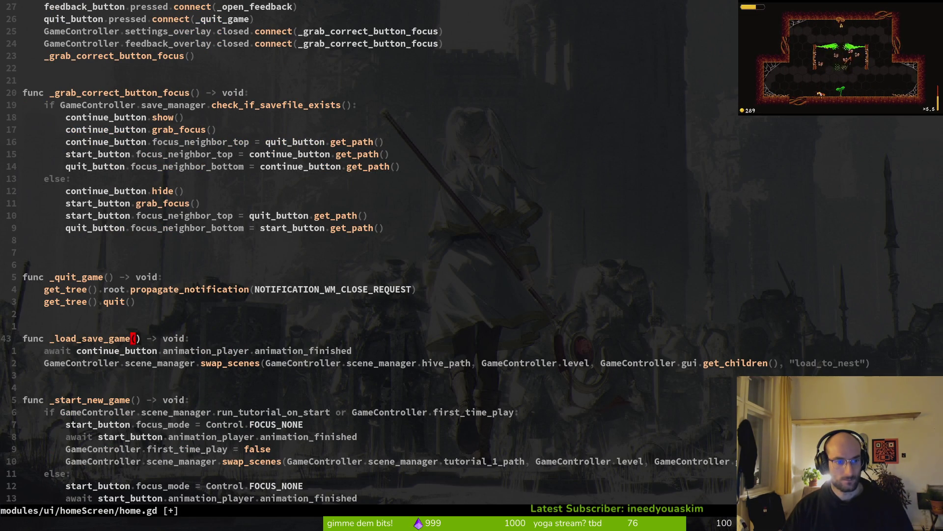
key(e)
key(u)
key(shift+v)
text(d:w)
key(Return)
scroll(368, 246, down, 1)
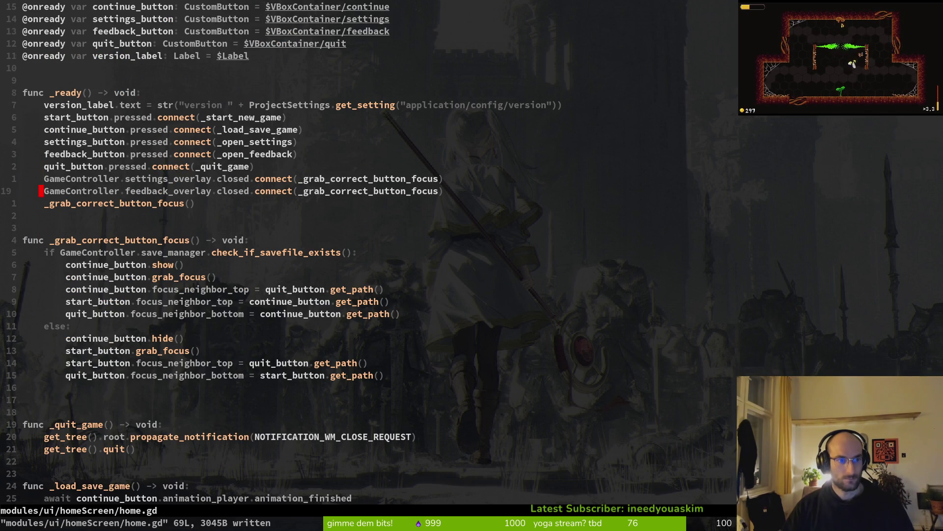
key(p)
Rename the _load_save_game function to _continue_save_game and save
key(ctrl+d)
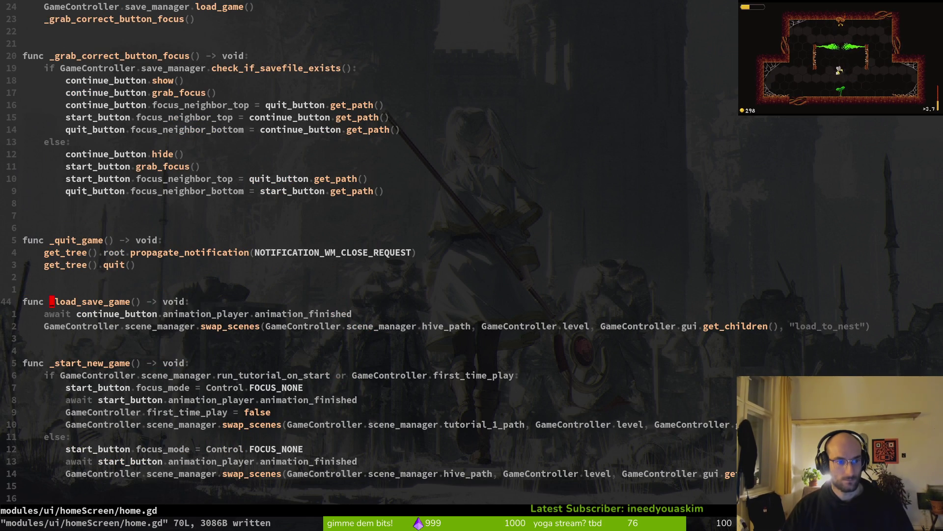
text(cw_continue_)
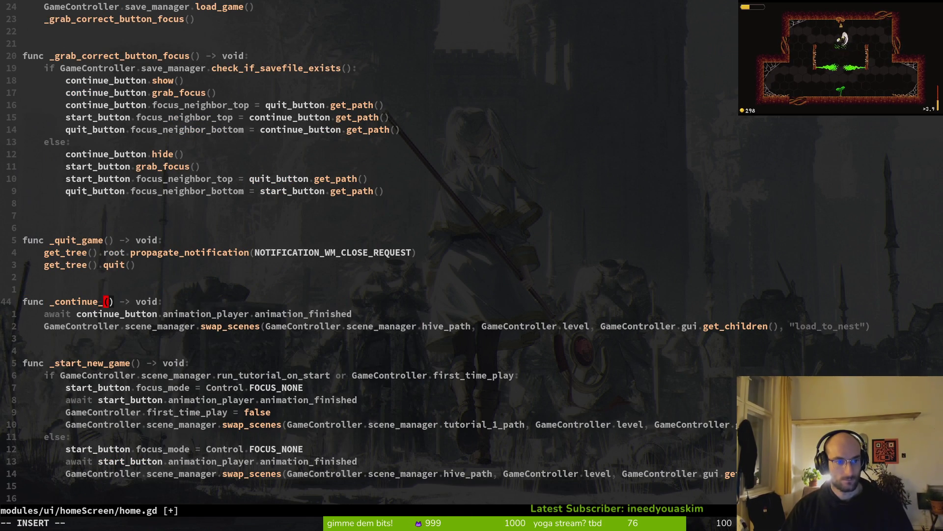
text(save_game)
key(Escape)
key(v)
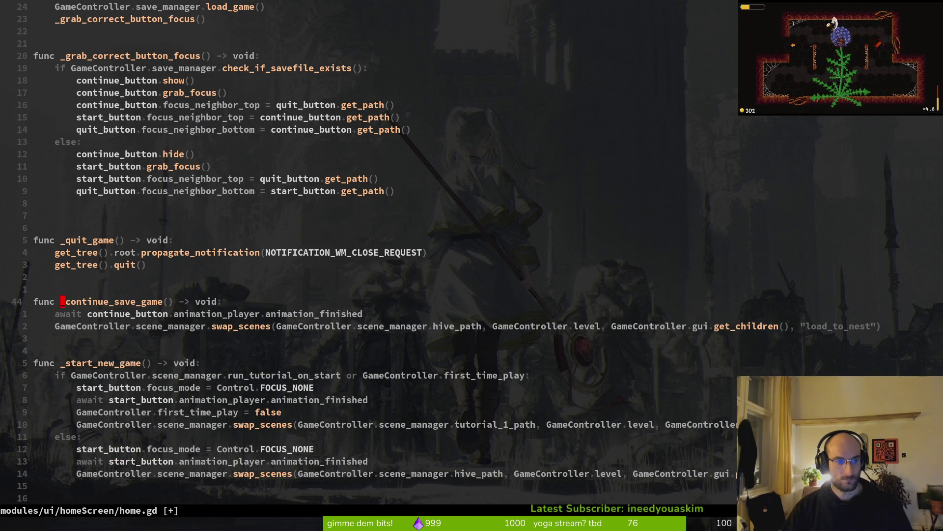
key(ctrl+s)
Point the continue button's connect call at _continue_save_game and write home.gd
key(ctrl+o)
key(k)
key(k)
key(k)
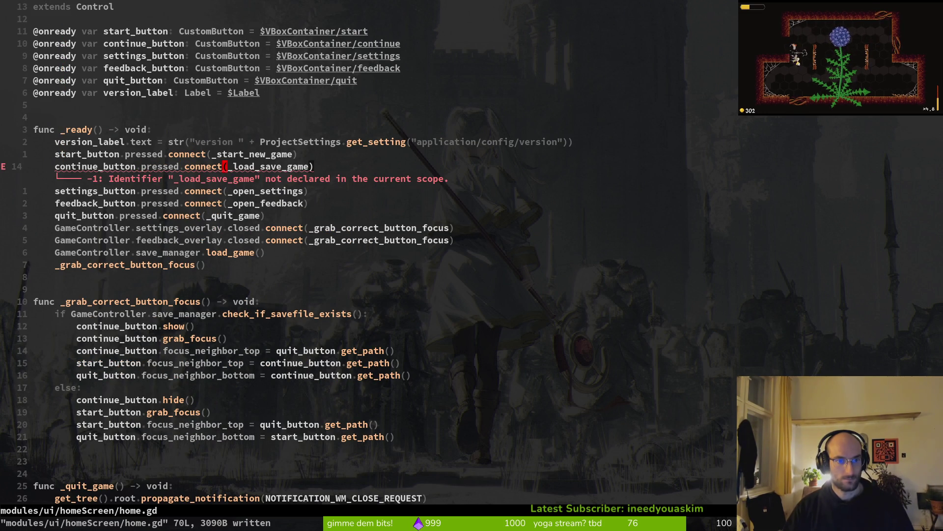
key(w)
key(v)
key(i)
key(parenleft)
text(p:w)
key(Return)
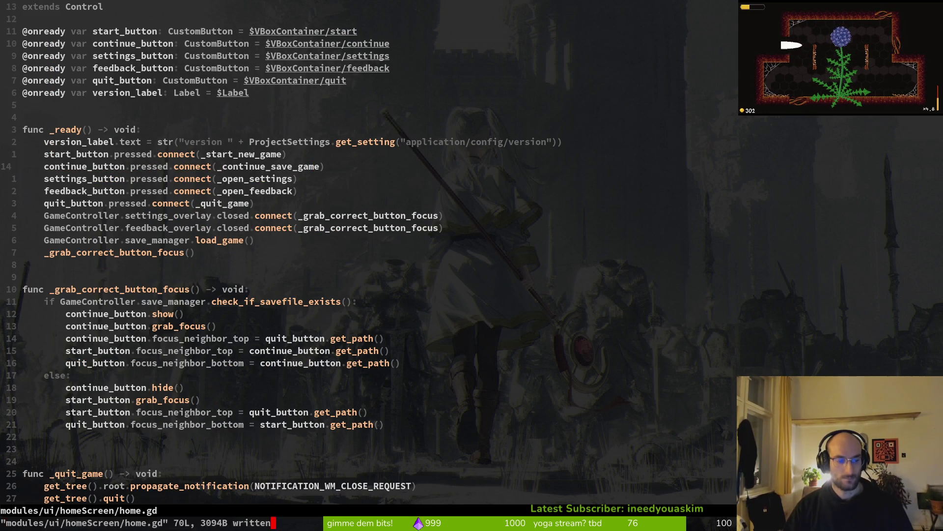
key(alt+Tab)
click(49, 31)
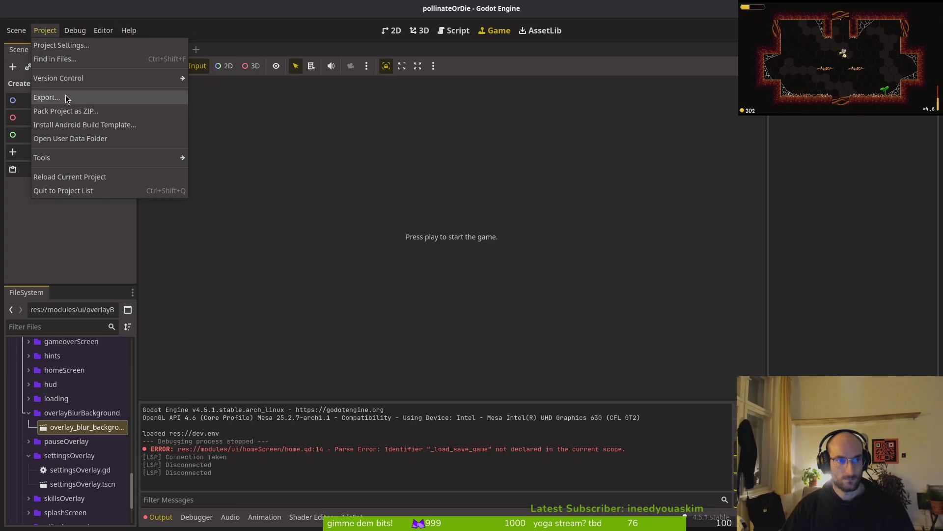
Delete savefile.tres from the game's user data folder
click(64, 137)
click(455, 155)
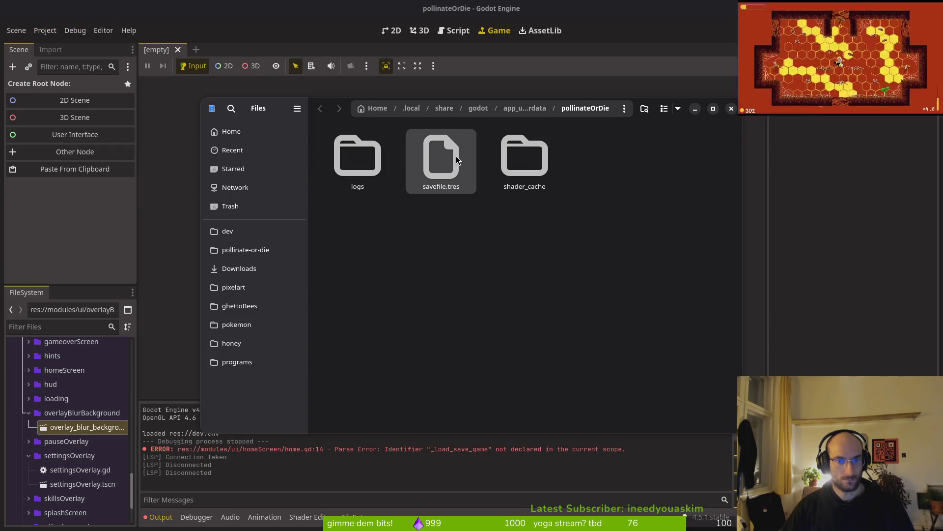
key(Delete)
click(731, 109)
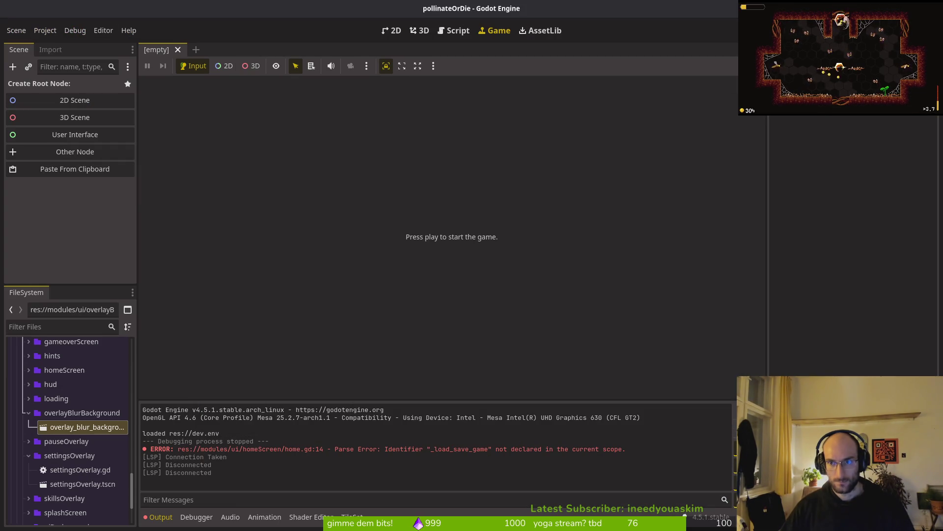
Run the game, start a new game, and open settings from the pause menu
key(F5)
key(Return)
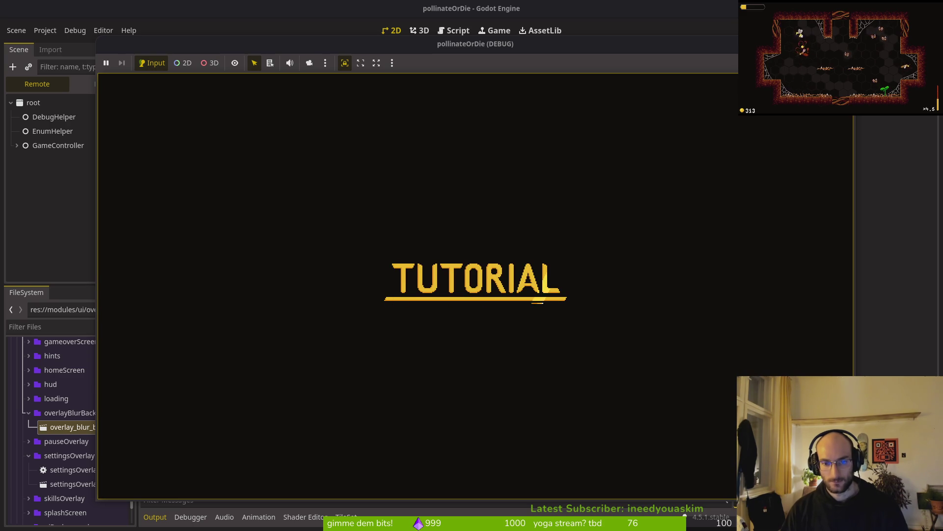
key(Escape)
key(Down)
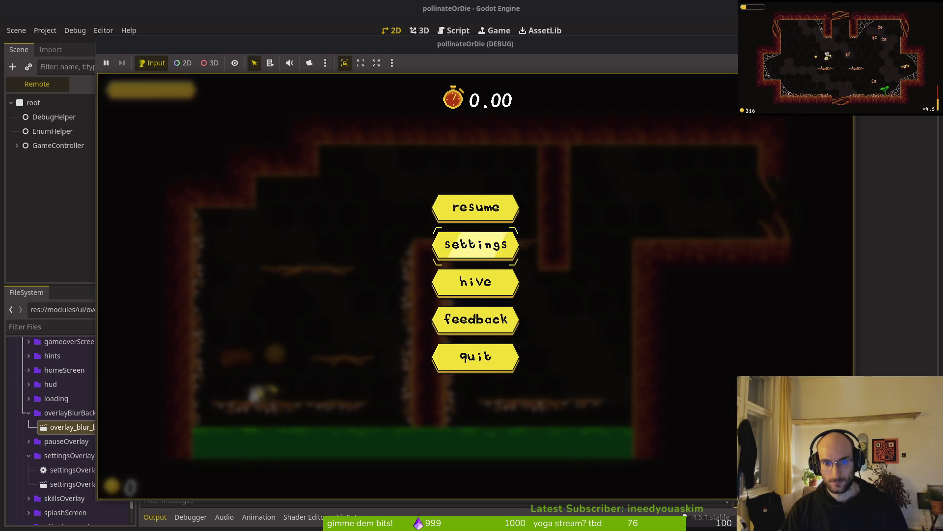
key(Return)
Raise the music and sfx volumes, switch on hold to auto slash, and resume play
key(Down)
key(Down)
key(Return)
key(Up)
key(Up)
key(Right)
key(Down)
key(Right)
key(Down)
key(Right)
key(Right)
key(Up)
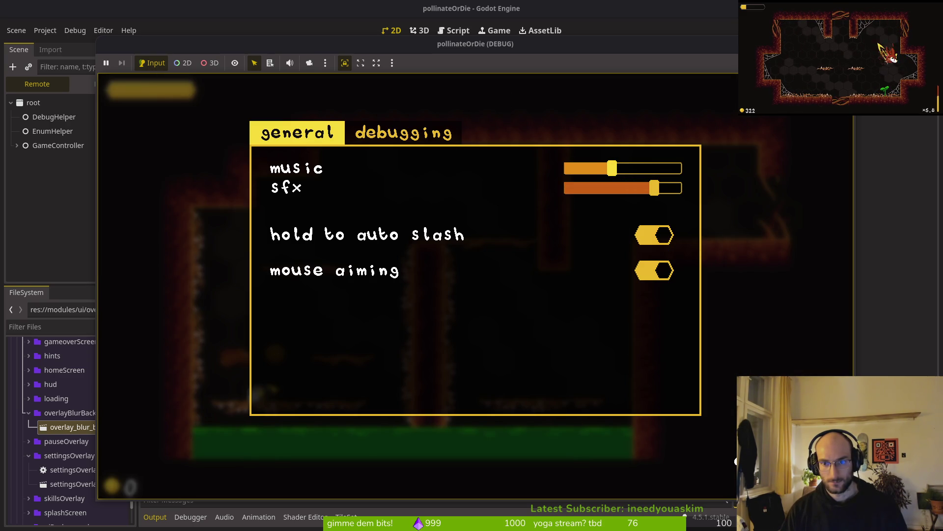
key(Escape)
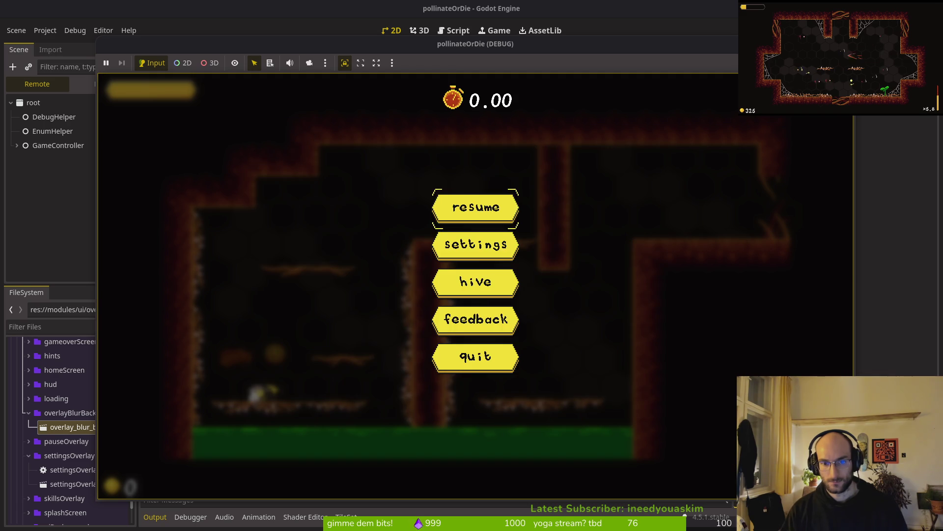
key(Escape)
Fly the bee briefly, then quit to the main menu and exit the game
key(Up)
key(Left)
key(Escape)
key(Down)
key(Down)
key(Down)
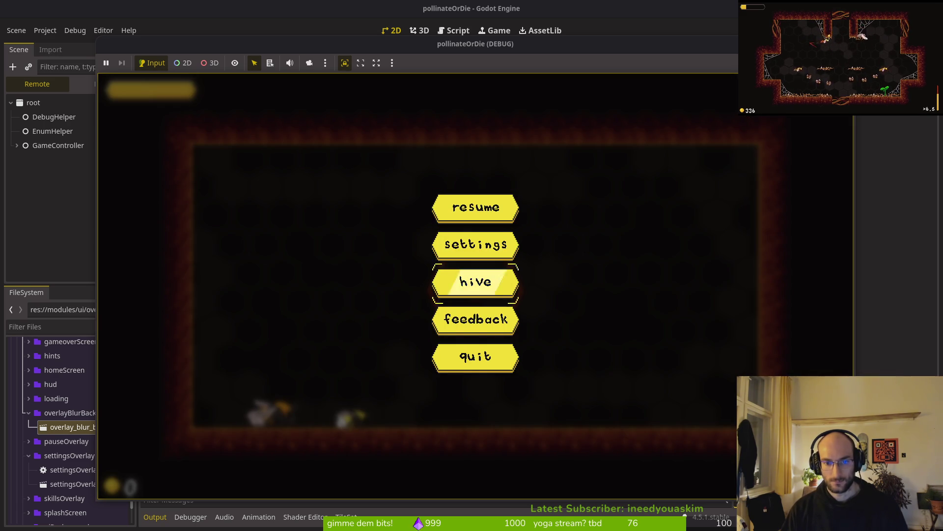
key(Return)
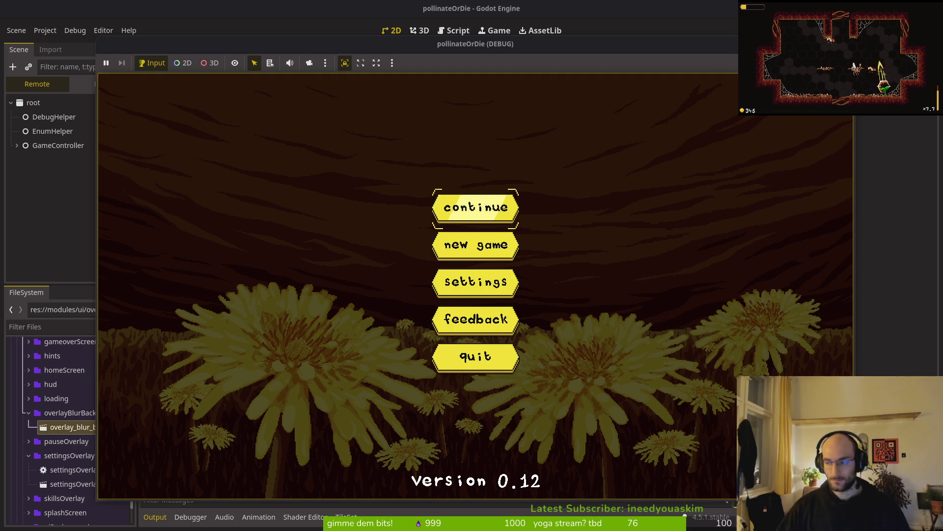
key(Down)
key(Down)
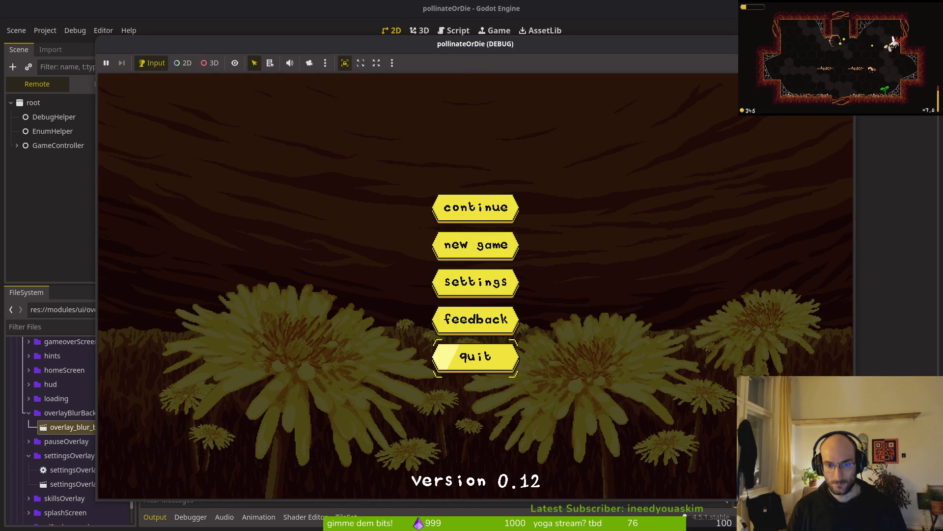
key(Return)
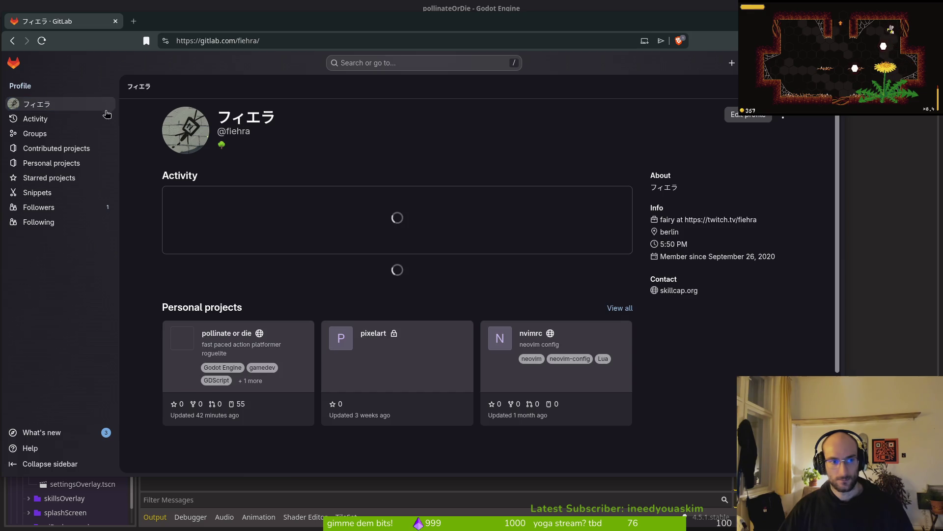
Create the 'refactor spawnmarkers' issue in the pollinate or die project
click(454, 304)
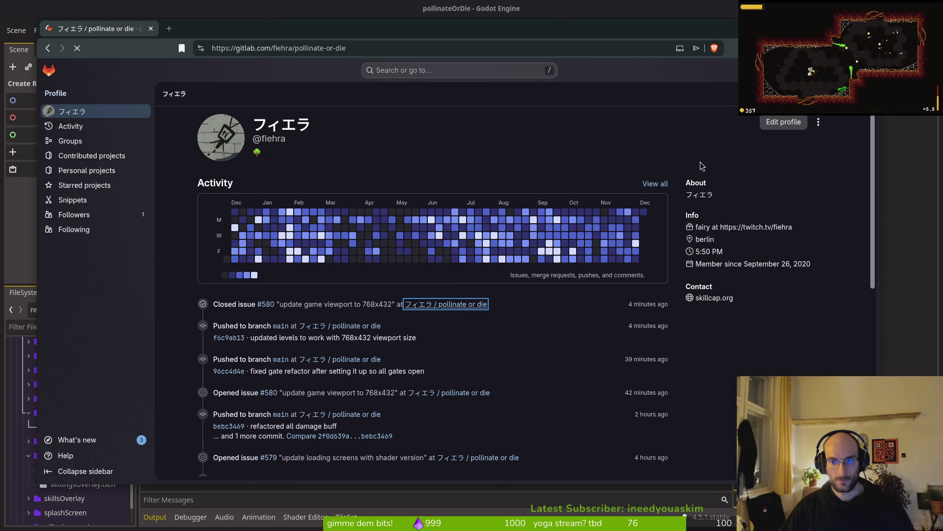
mouse_move(122, 199)
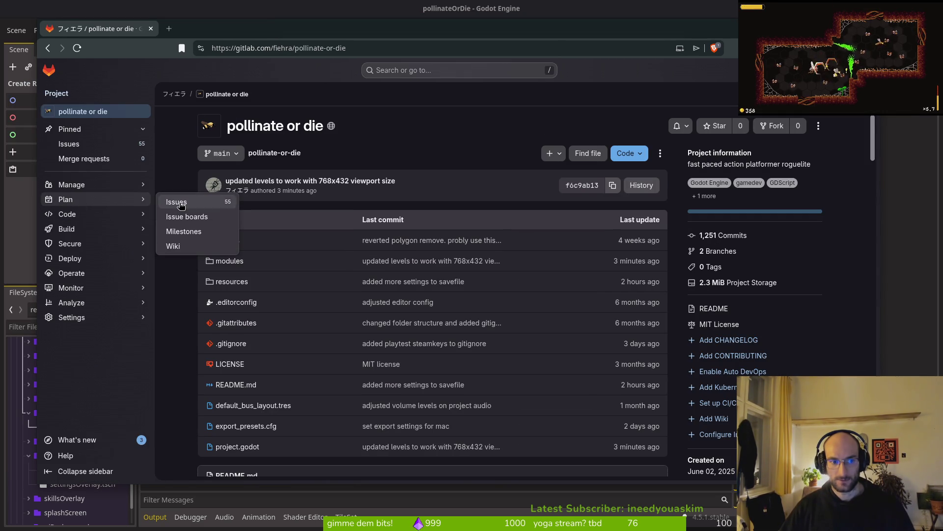
click(173, 204)
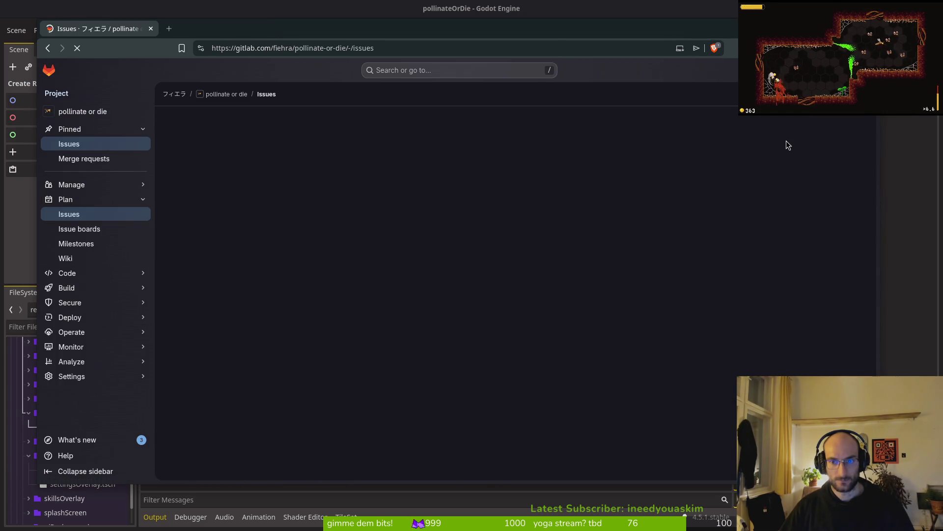
click(786, 120)
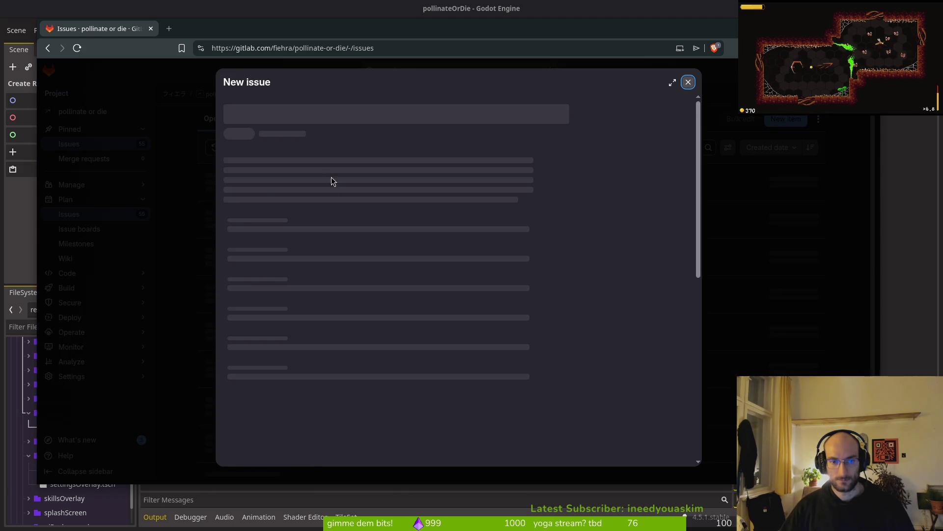
triple_click(328, 160)
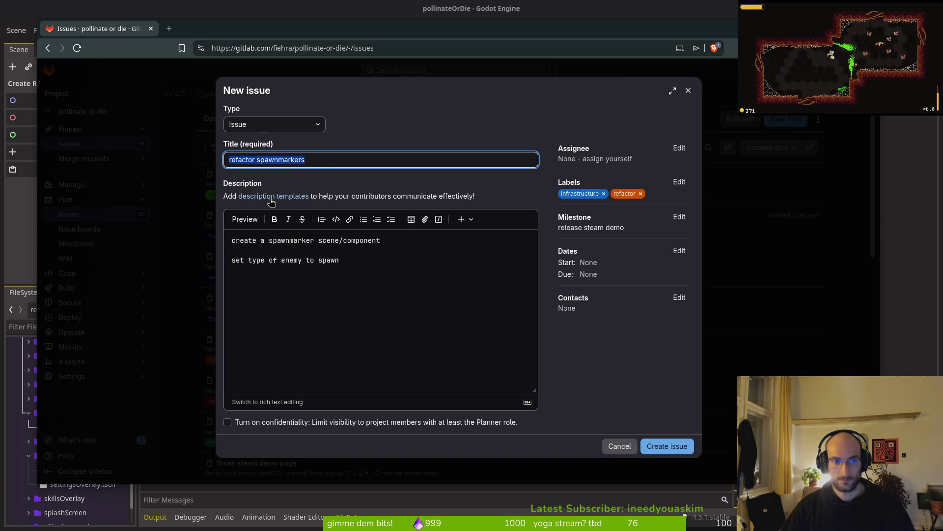
click(340, 264)
click(663, 445)
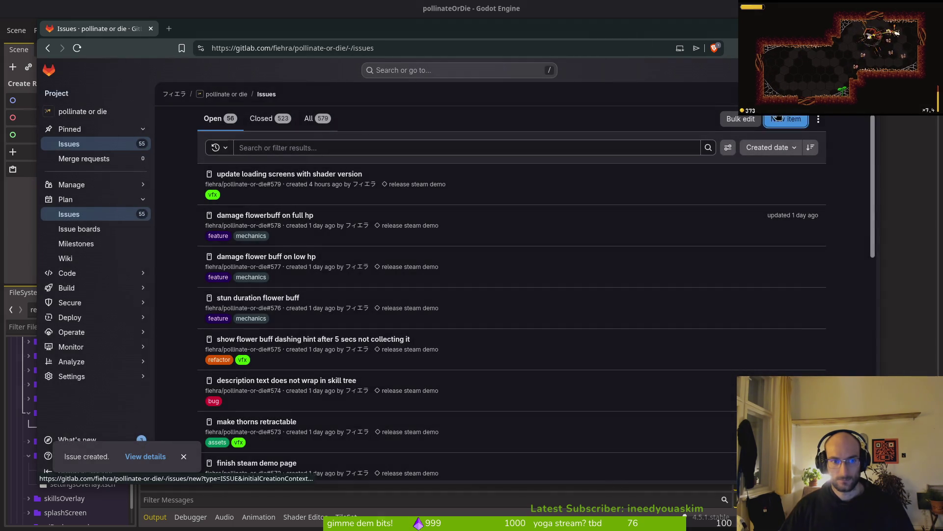
File issue 'hive button in pause overlay whe nalready in hive level' with refactor, infrastructure labels and release steam demo milestone
click(785, 119)
text(dont show)
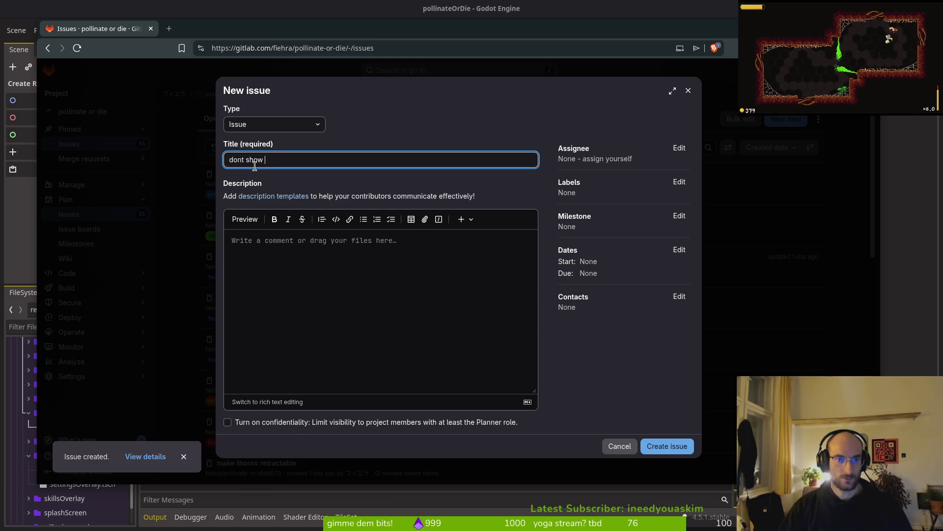
text(hive button in pause overlay whe nalready in hive level)
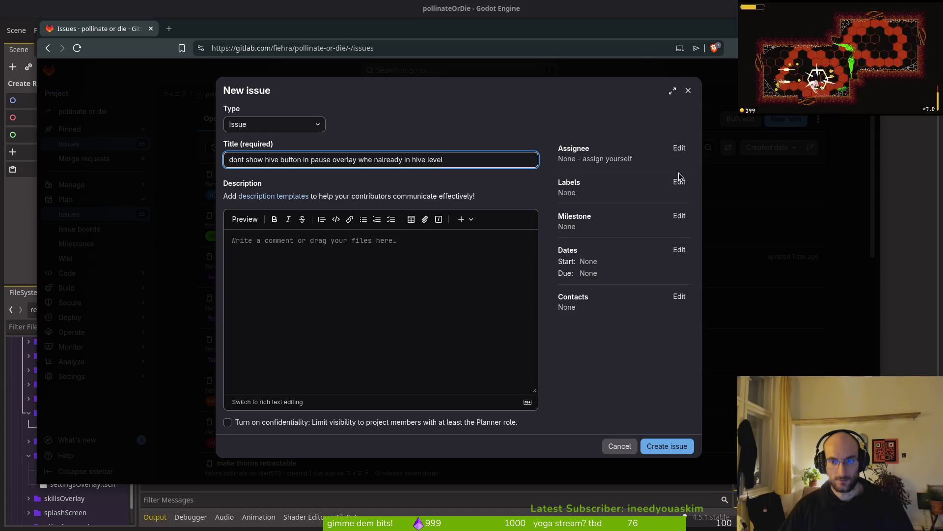
click(679, 182)
scroll(616, 273, down, 3)
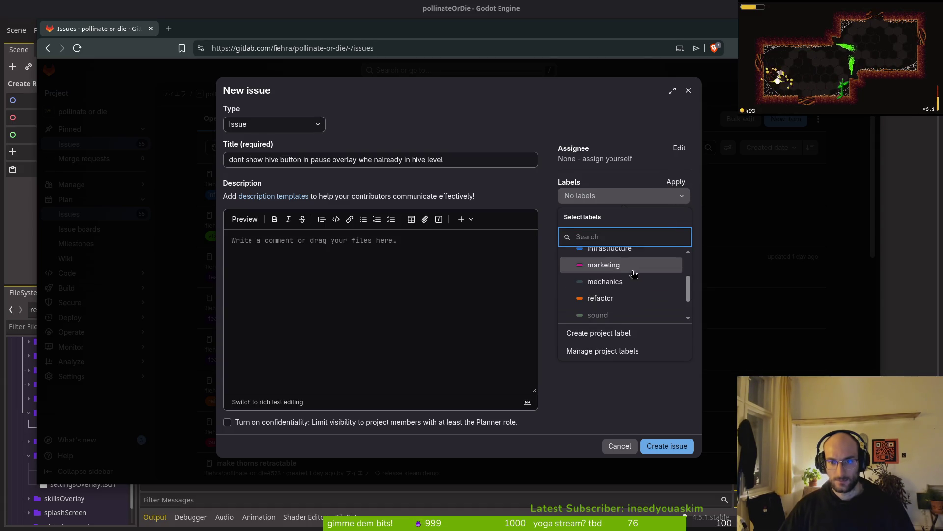
click(624, 298)
click(603, 252)
click(599, 394)
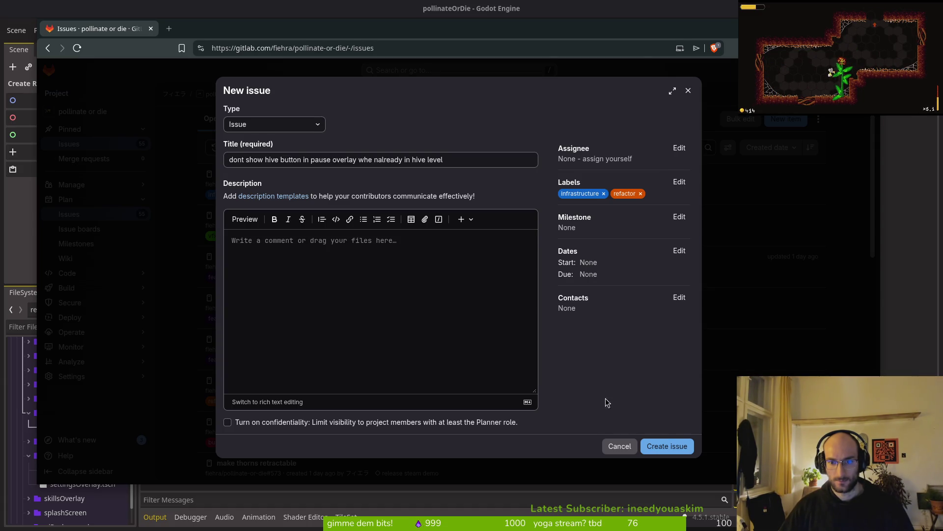
click(679, 217)
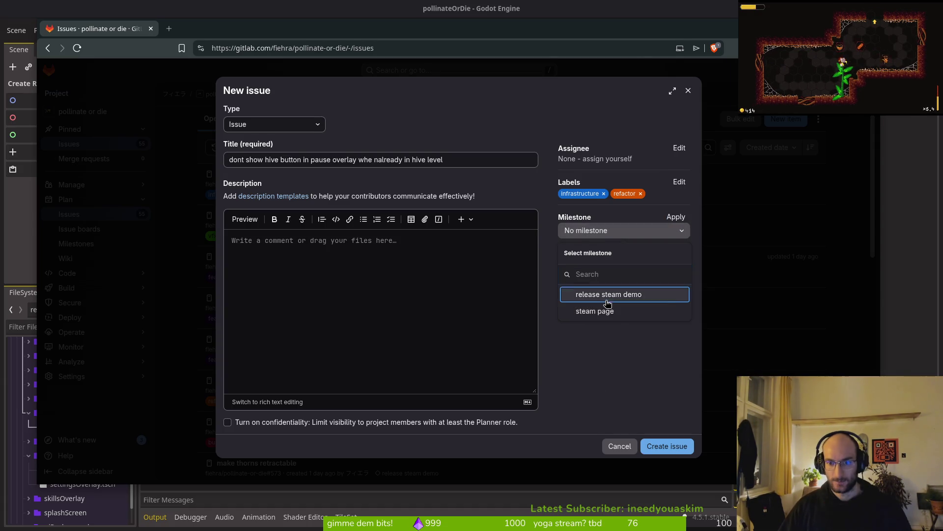
click(607, 295)
click(665, 446)
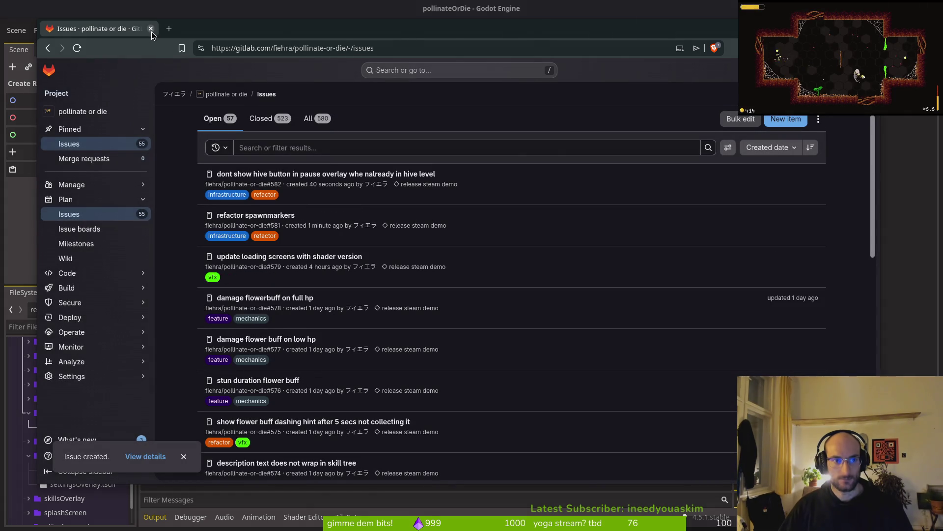
click(151, 29)
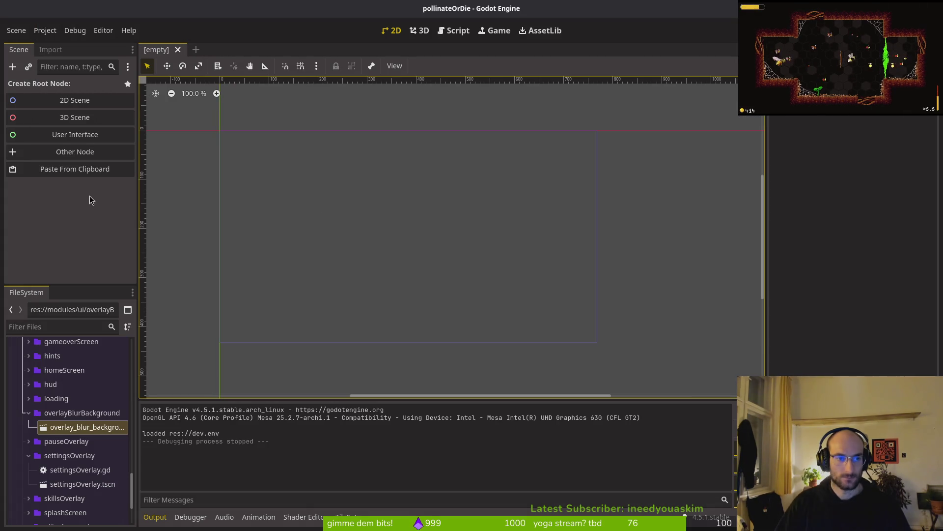
Test-run the game, continue the save, check settings from the pause menu, then stop with F8
key(F5)
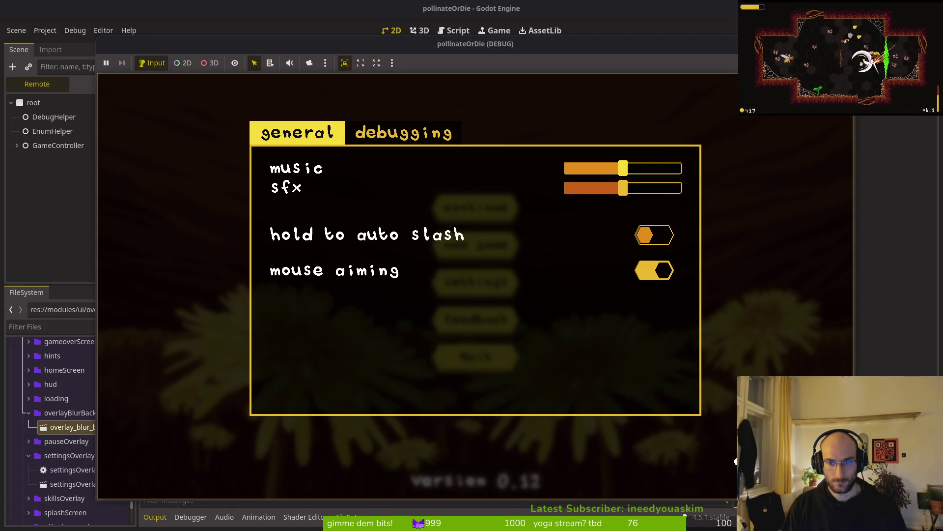
key(Escape)
key(Up)
key(Up)
key(Return)
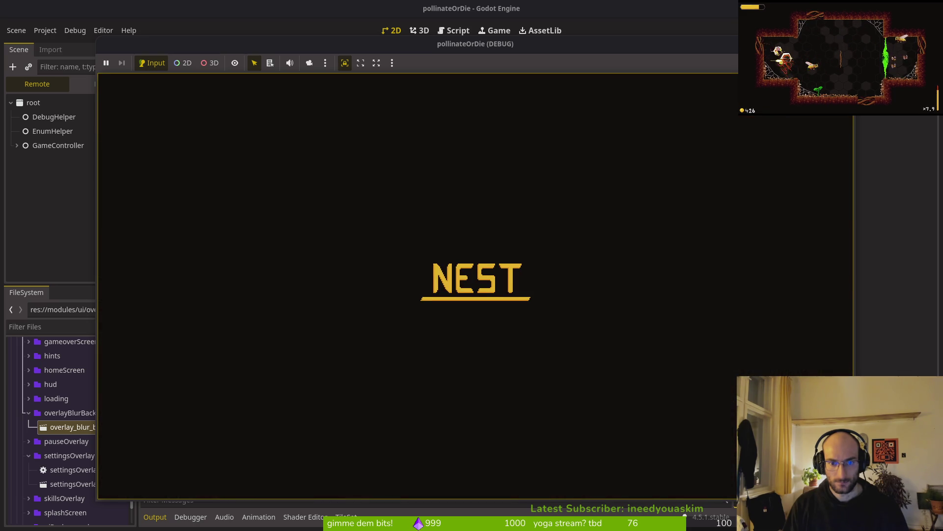
key(Escape)
key(Down)
key(Return)
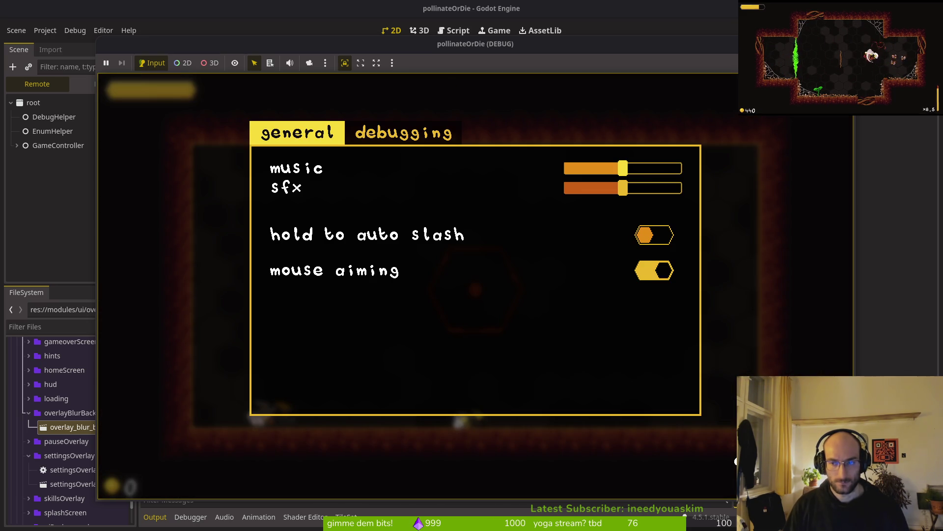
key(F8)
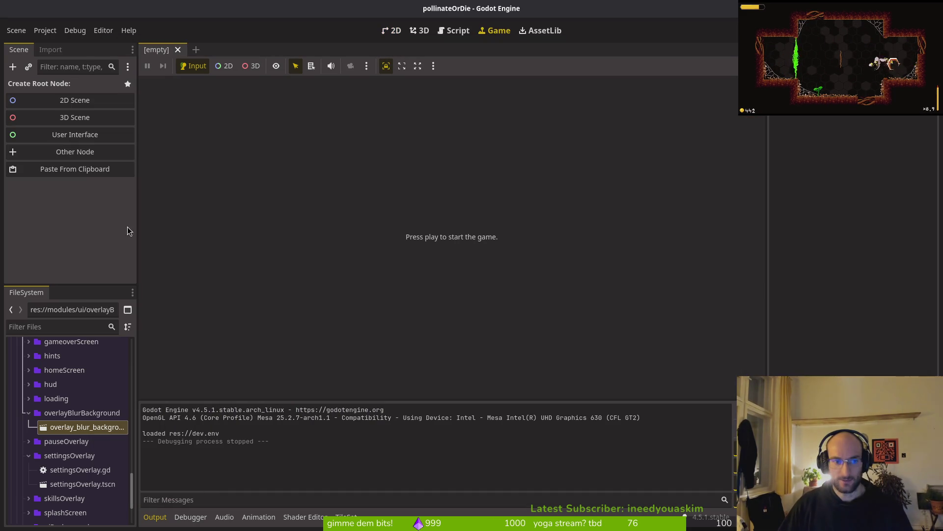
key(ctrl+q)
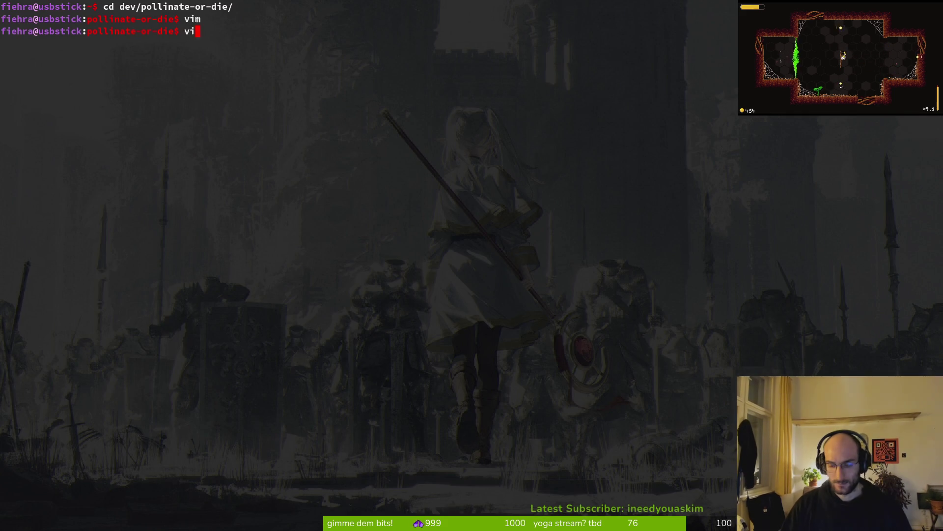
Launch vim in the project folder and open home.gd
text(m .)
key(Return)
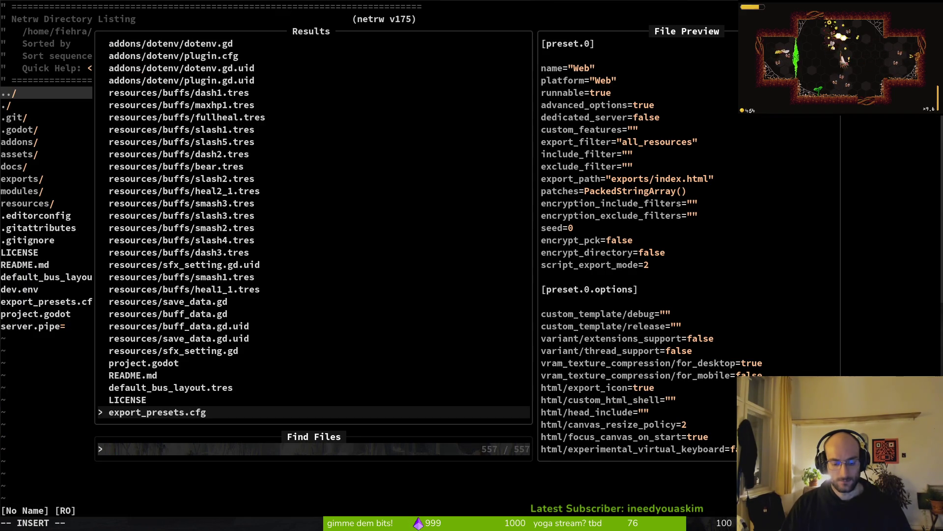
text(home)
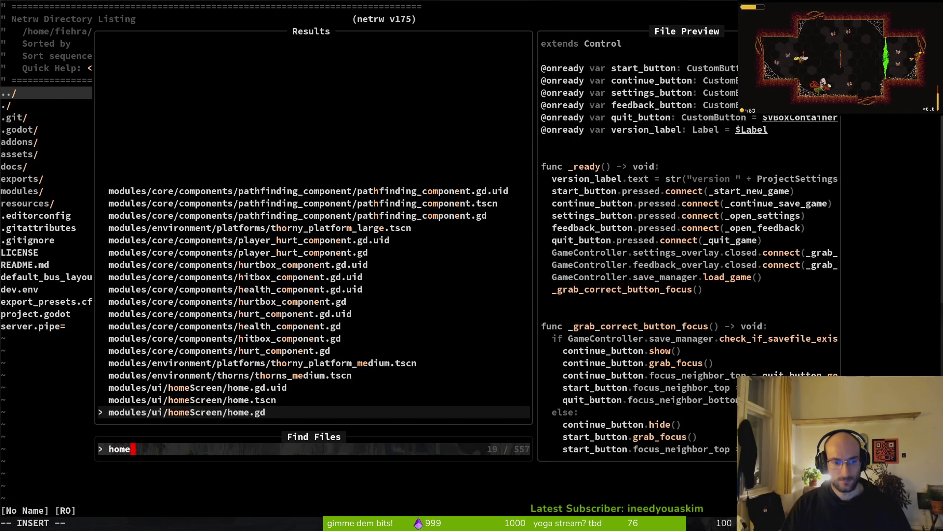
key(Return)
Copy the load_game name and grep the project for its uses
key(j)
key(j)
key(j)
key(j)
key(w)
key(w)
key(w)
key(w)
key(w)
key(v)
key(e)
key(y)
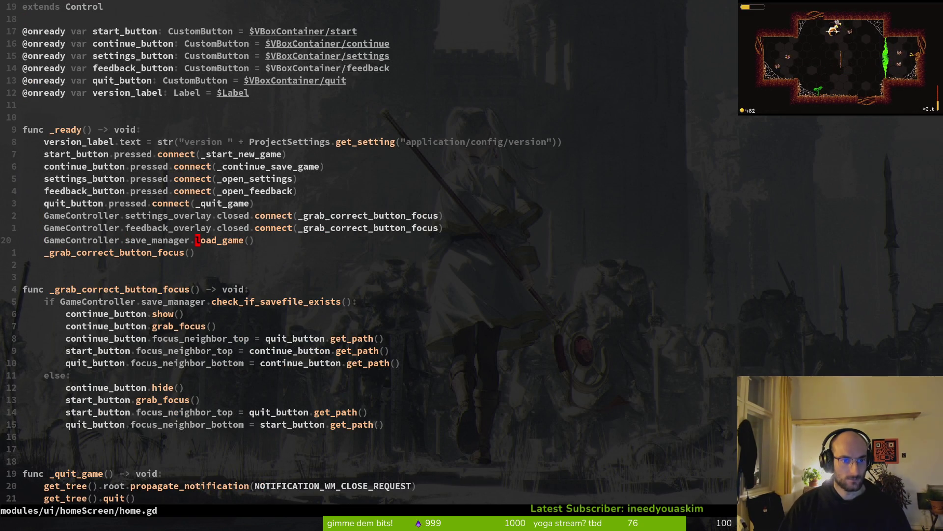
key(space)
key(f)
key(w)
key(Escape)
key(Escape)
Open settingsOverlay.gd with the file finder
key(space)
key(f)
key(f)
text(settings)
key(Return)
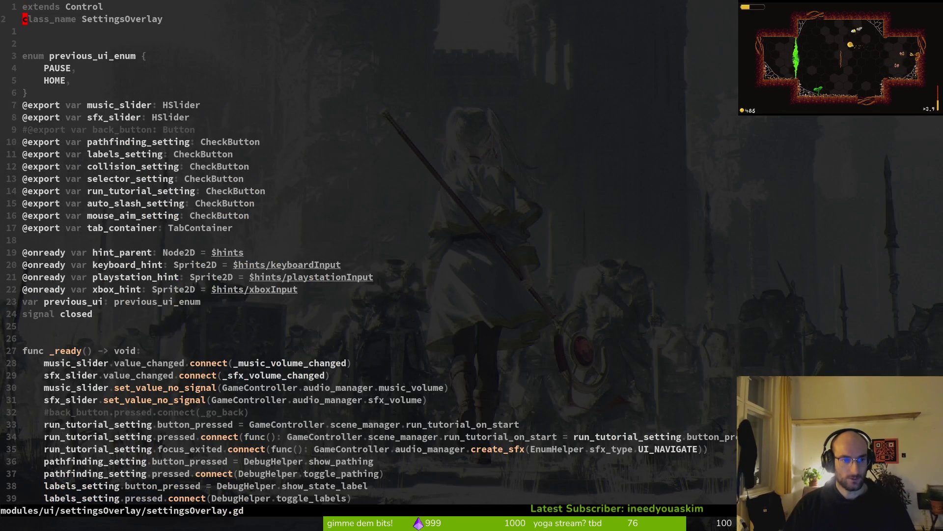
Review the collision and mouse aiming settings, _process and the tab-switching code
key(4)
key(7)
key(j)
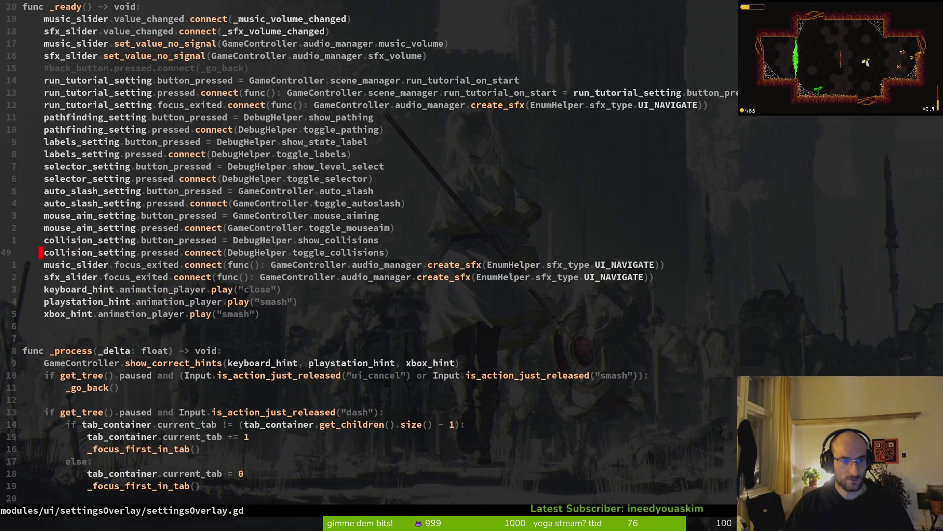
key(k)
key(k)
key(k)
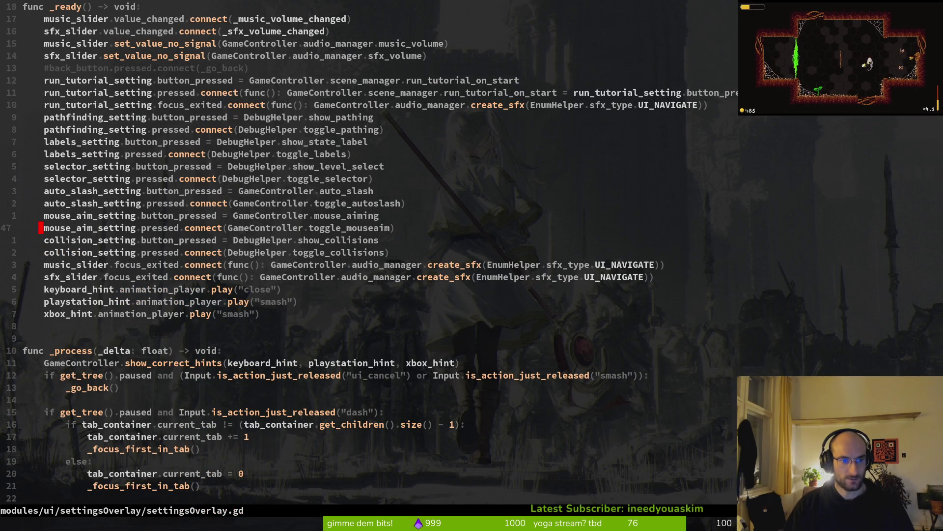
key(j)
key(j)
key(j)
key(9)
key(j)
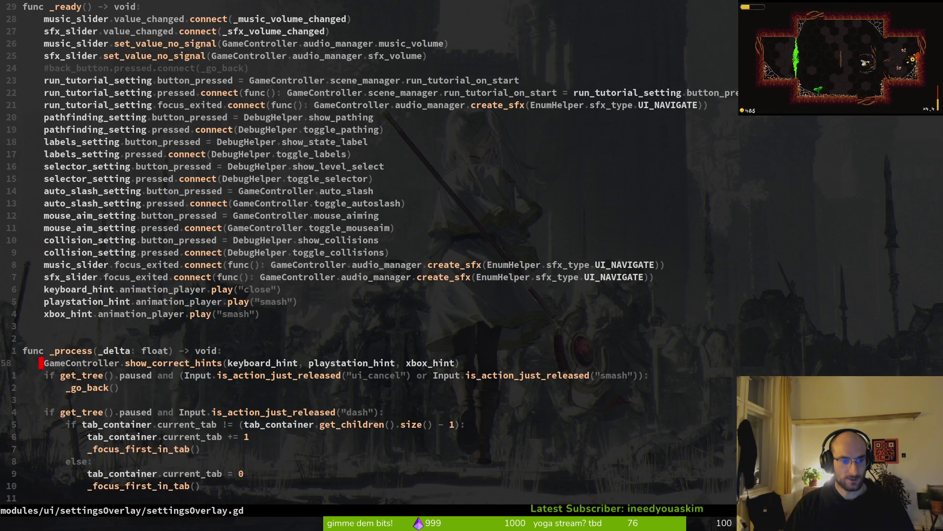
key(1)
key(8)
key(j)
key(j)
key(j)
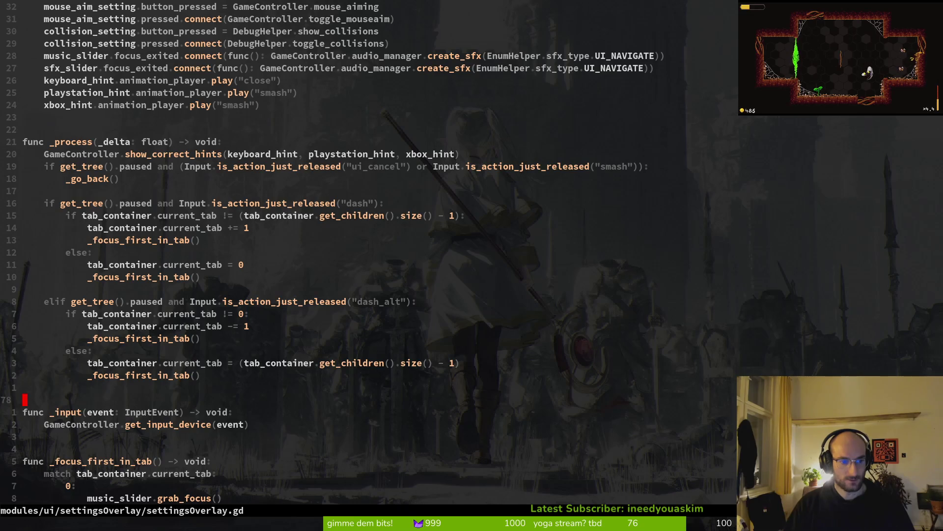
key(j)
key(j)
key(j)
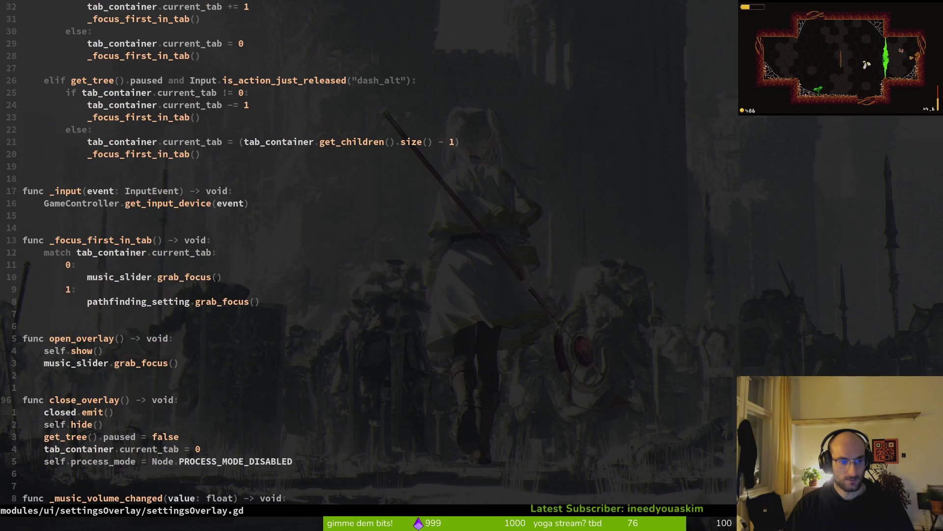
key(j)
key(j)
key(j)
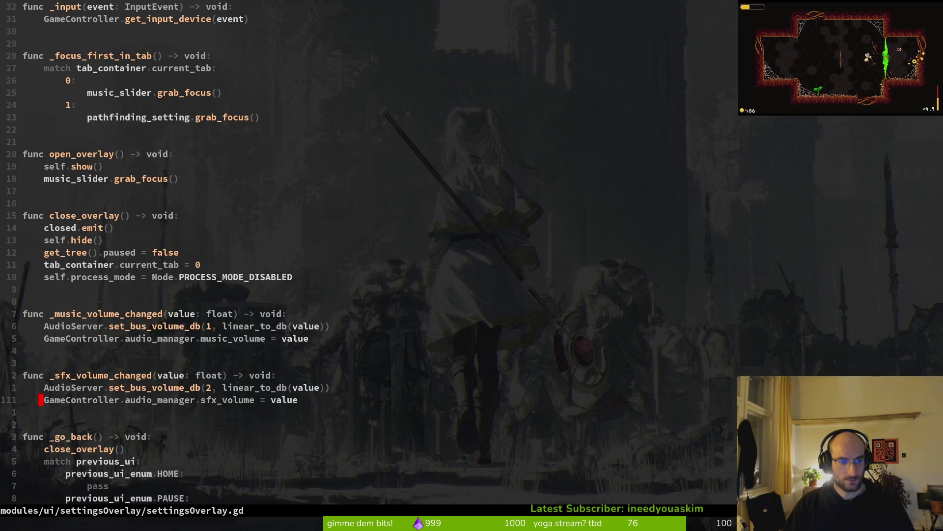
Browse the _ready connections, then start a new line below _process
key(ctrl+u)
key(ctrl+u)
key(ctrl+u)
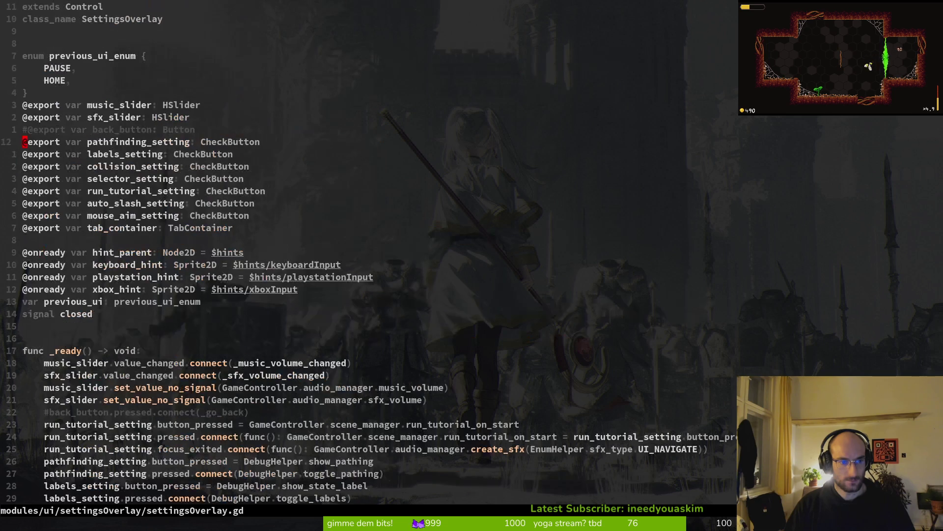
key(ctrl+d)
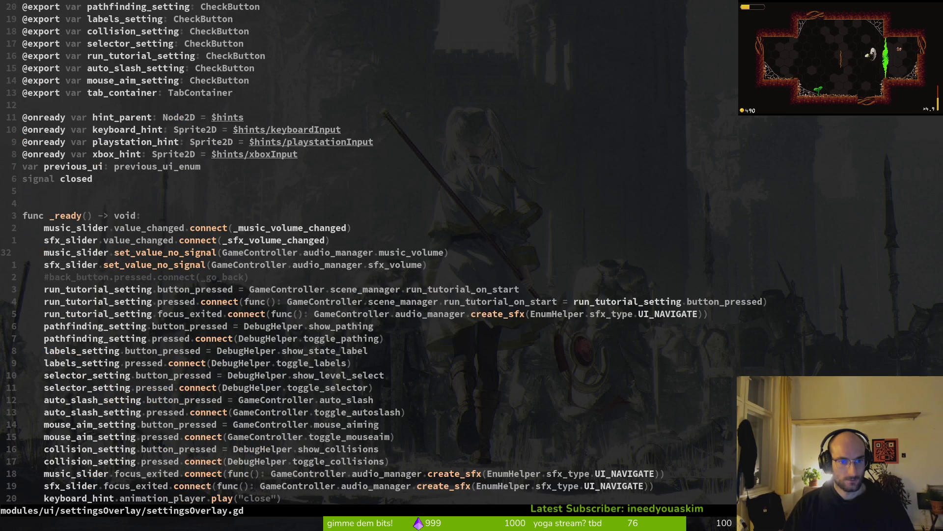
key(ctrl+d)
key(ctrl+d)
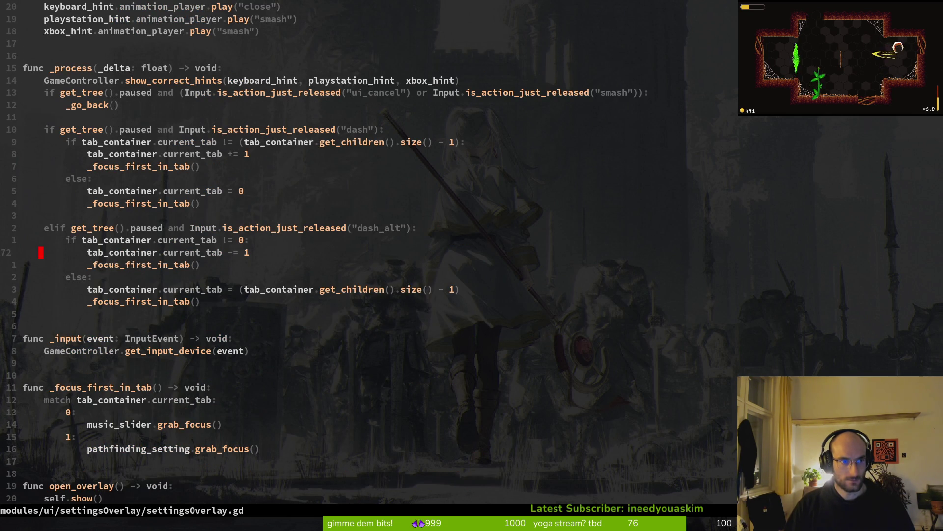
key(ctrl+u)
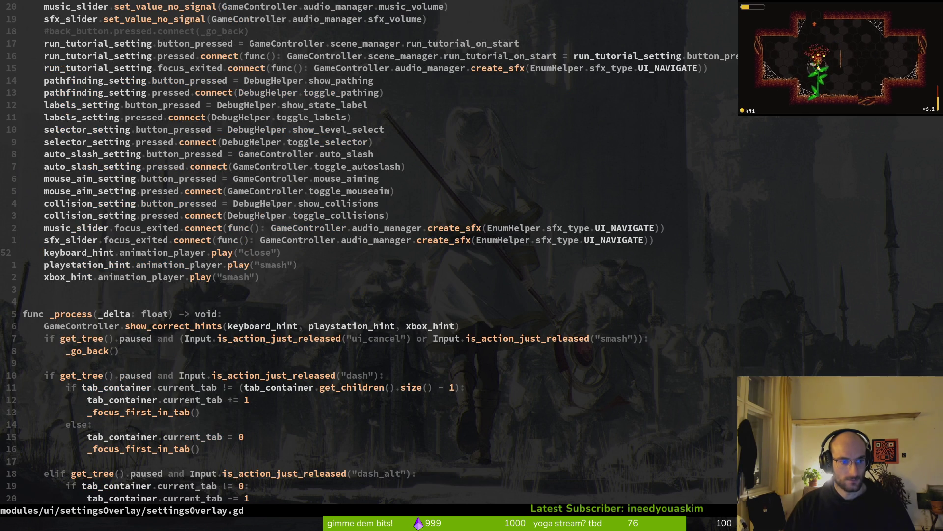
key(j)
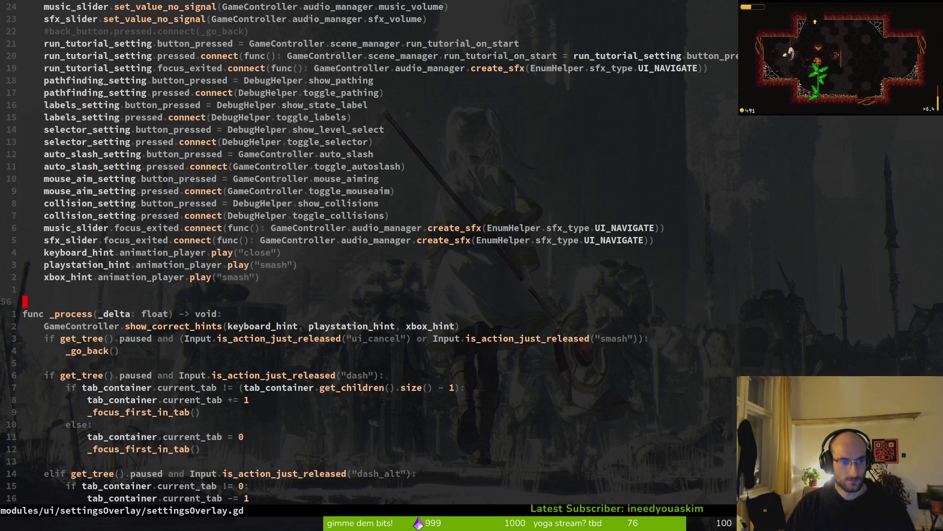
key(ctrl+d)
key(j)
key(j)
key(j)
key(o)
key(BackSpace)
key(BackSpace)
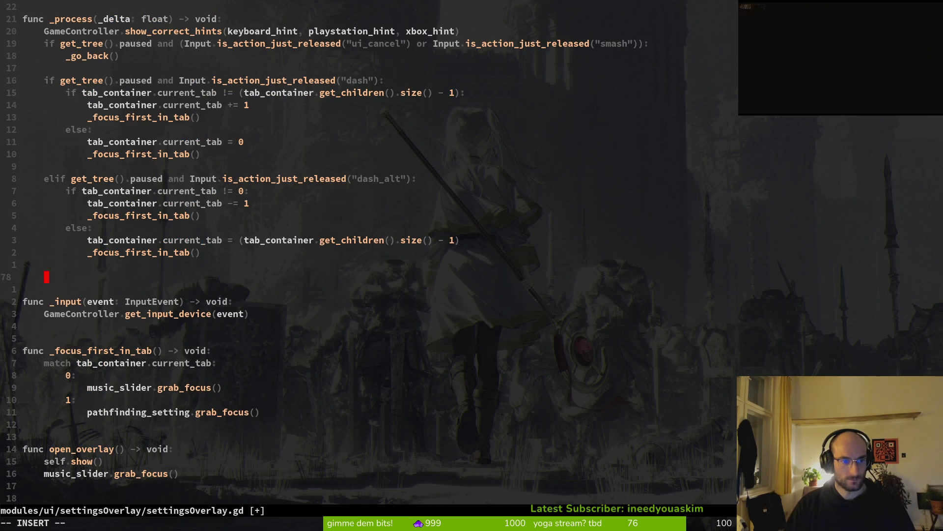
Type 'func update_settings_from_save() -> void:' after _process with an unindented empty body line
key(BackSpace)
key(Return)
text(func _update_)
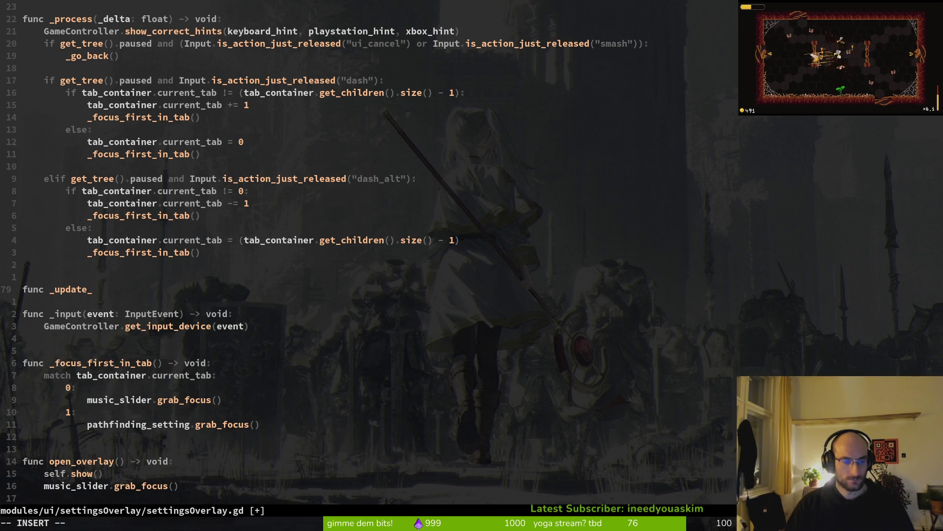
key(BackSpace)
key(BackSpace)
key(BackSpace)
text(up)
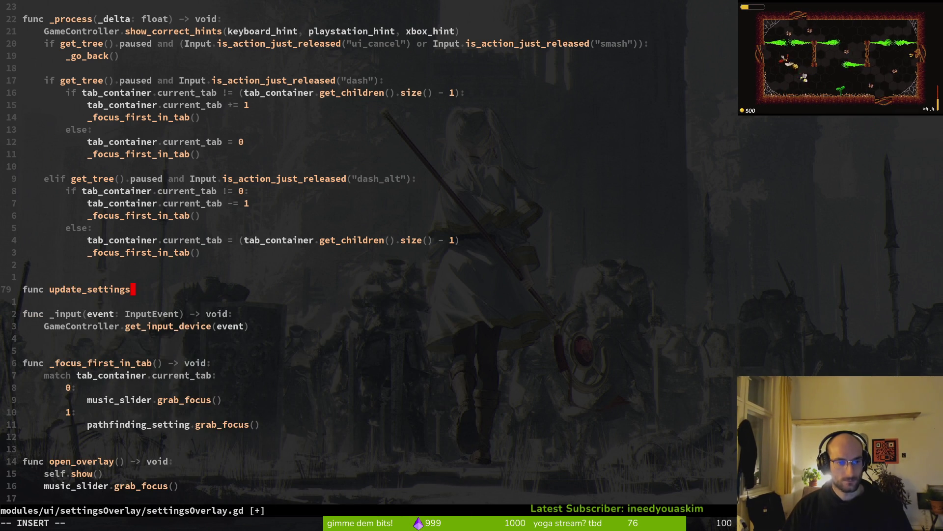
text(rom_savefile)
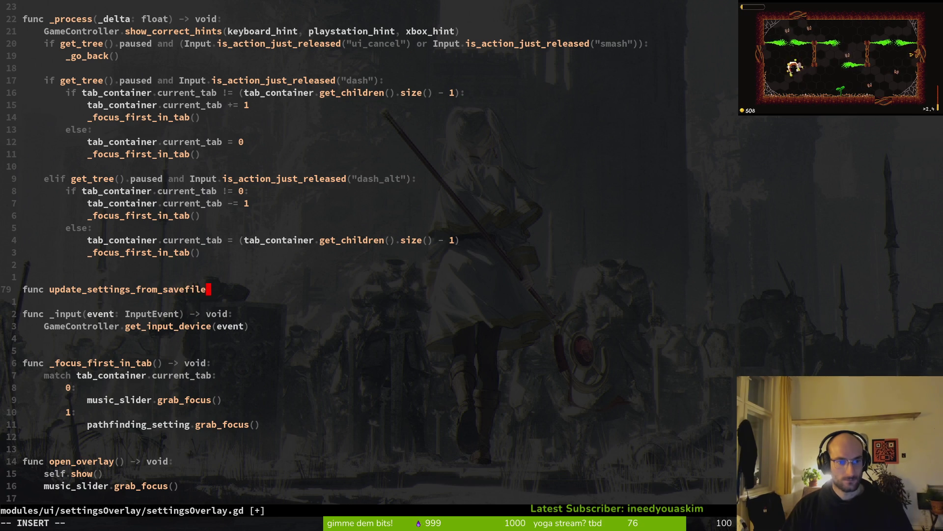
key(BackSpace)
key(BackSpace)
key(BackSpace)
text(() ->)
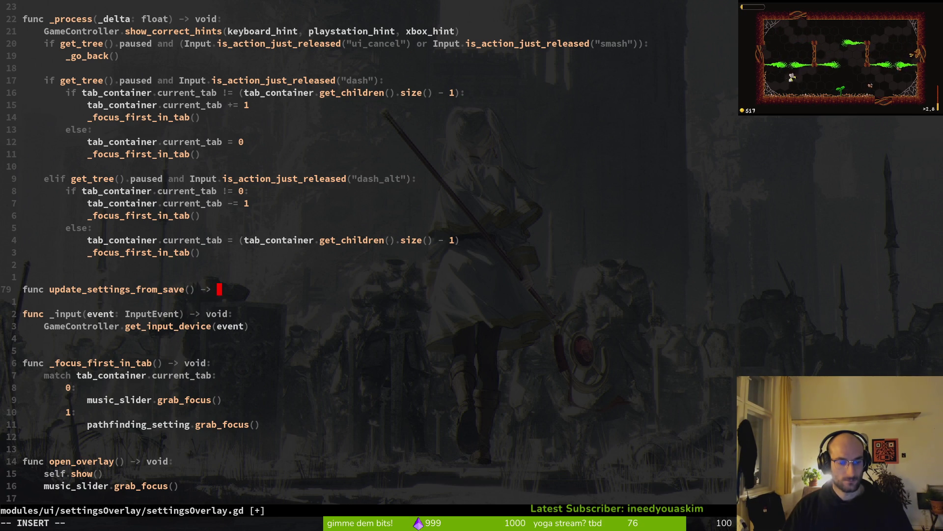
text(void)
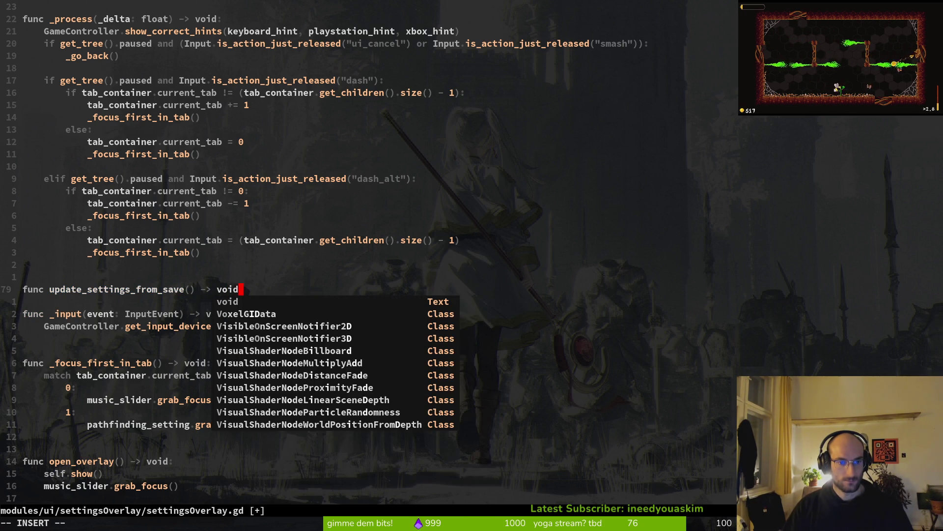
text(:)
key(Return)
key(BackSpace)
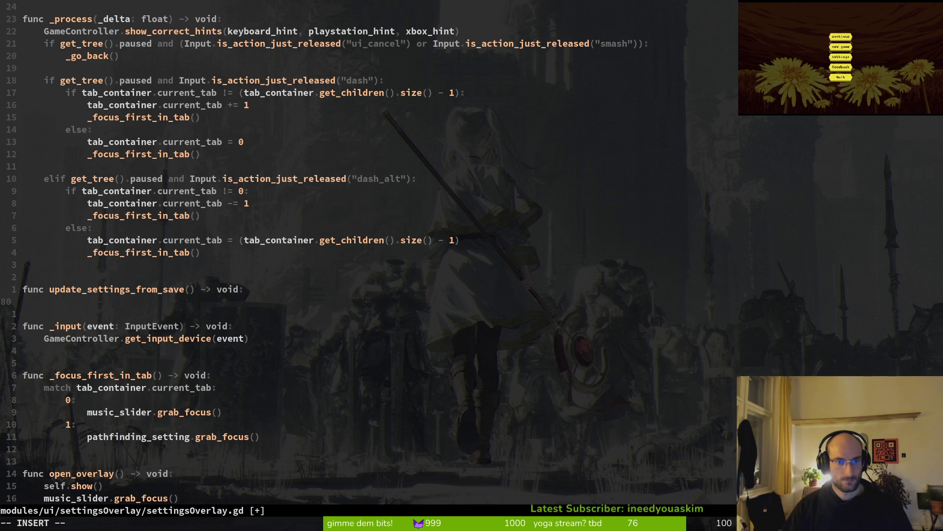
scroll(304, 234, up, 10)
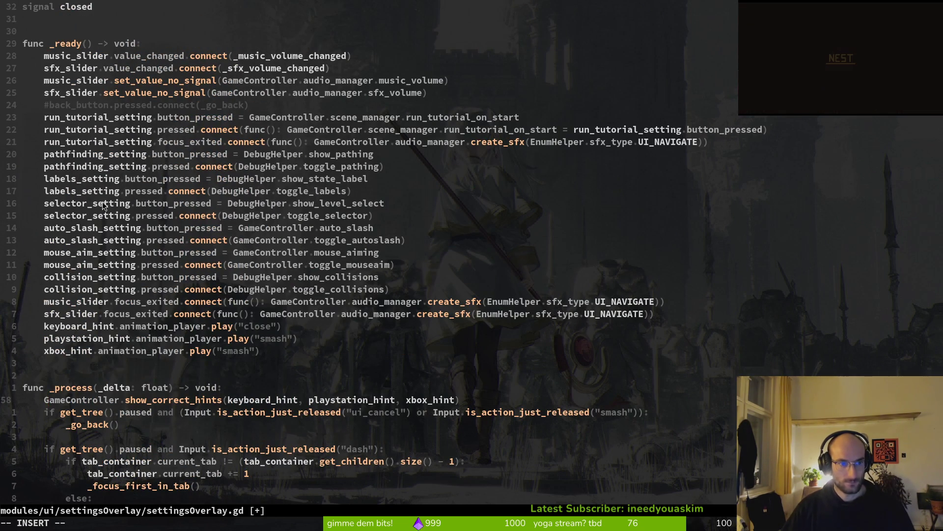
Move the music and sfx slider volume lines out of _ready, rename the function update_settings_values, and save
click(164, 180)
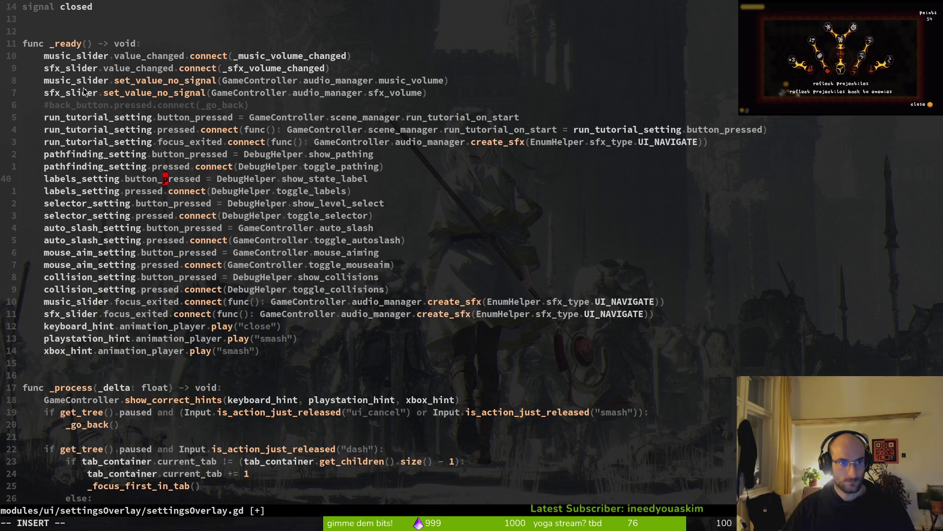
click(134, 96)
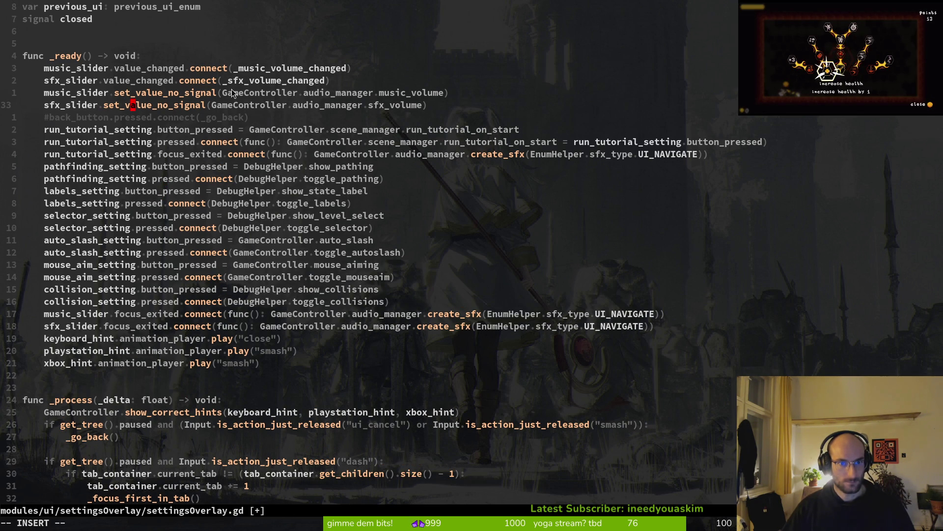
key(Escape)
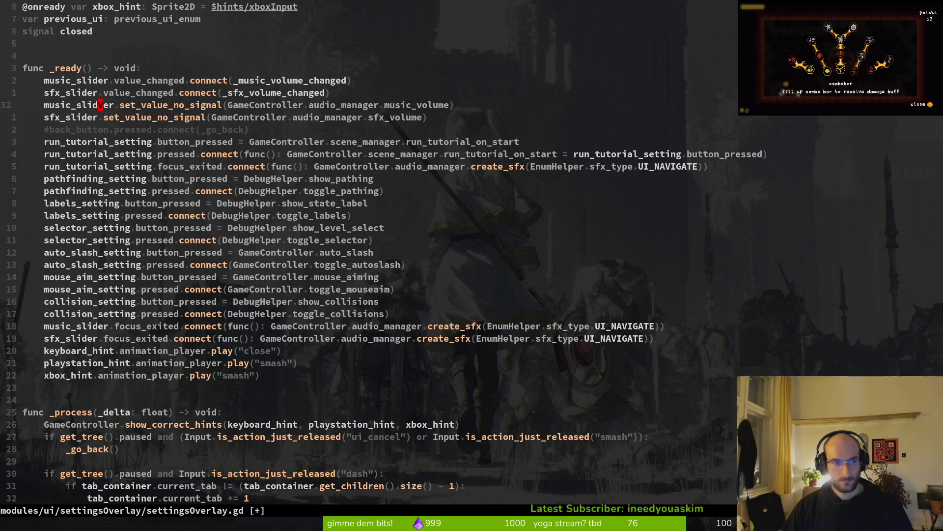
key(u)
key(shift+v)
key(j)
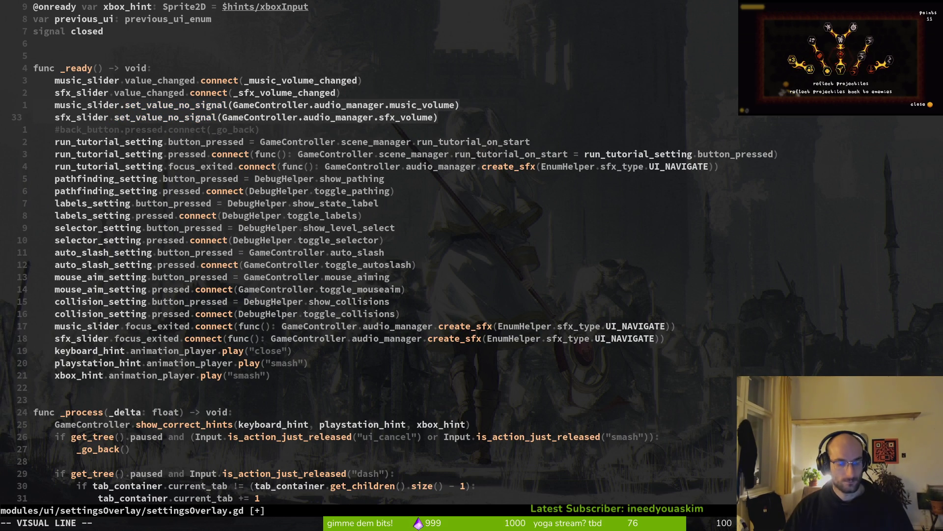
key(d)
key(j)
key(j)
key(j)
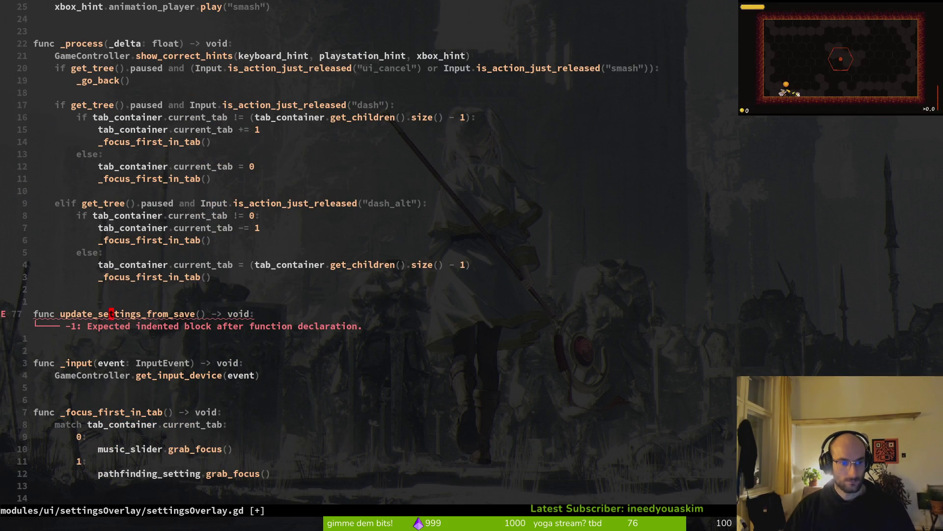
text(pkwcwupdate_settings_)
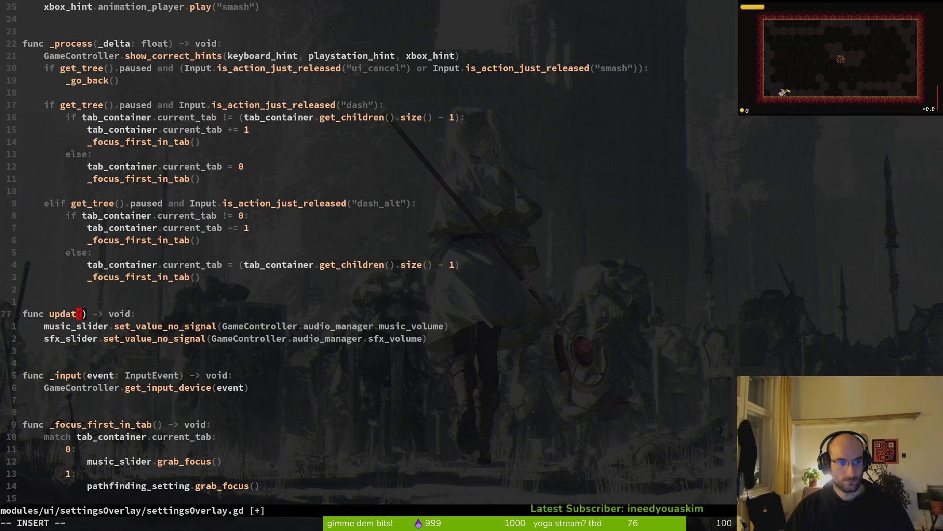
text(values)
key(Escape)
text(:w)
key(Return)
key(2)
key(0)
Cut the run_tutorial_setting button_pressed line from _ready and save settingsOverlay.gd
key(k)
key(2)
key(0)
key(k)
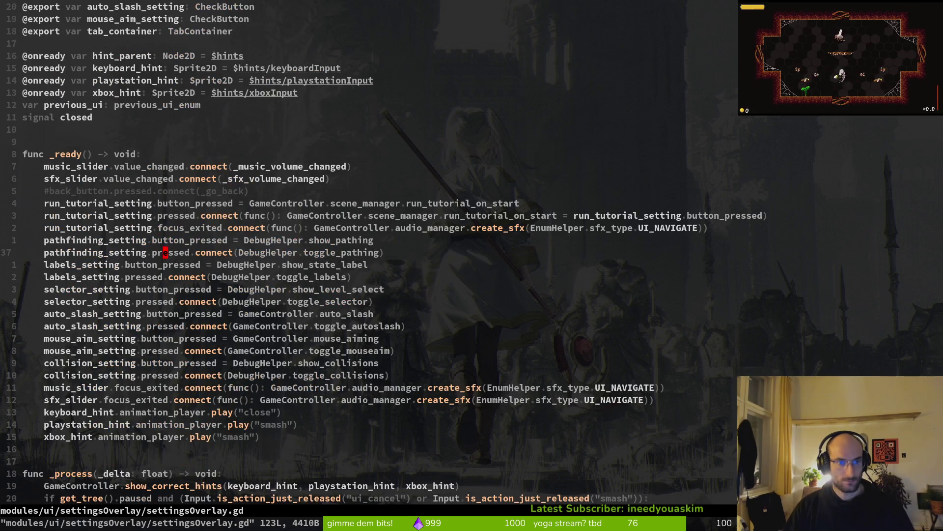
key(3)
key(k)
key(shift+v)
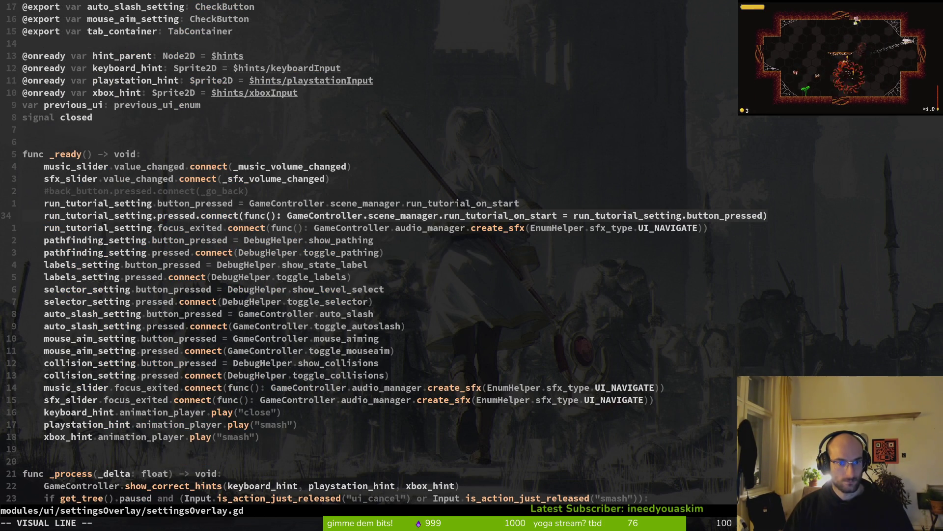
key(Escape)
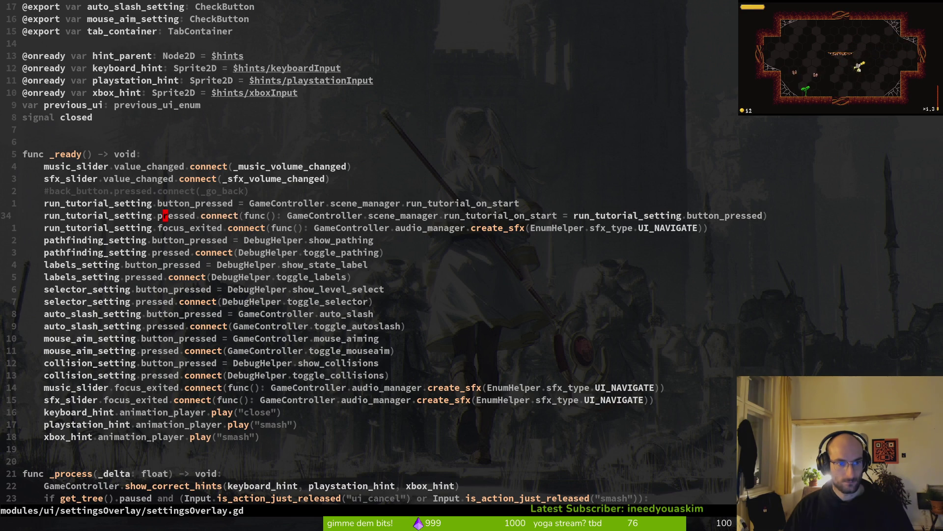
key(shift+v)
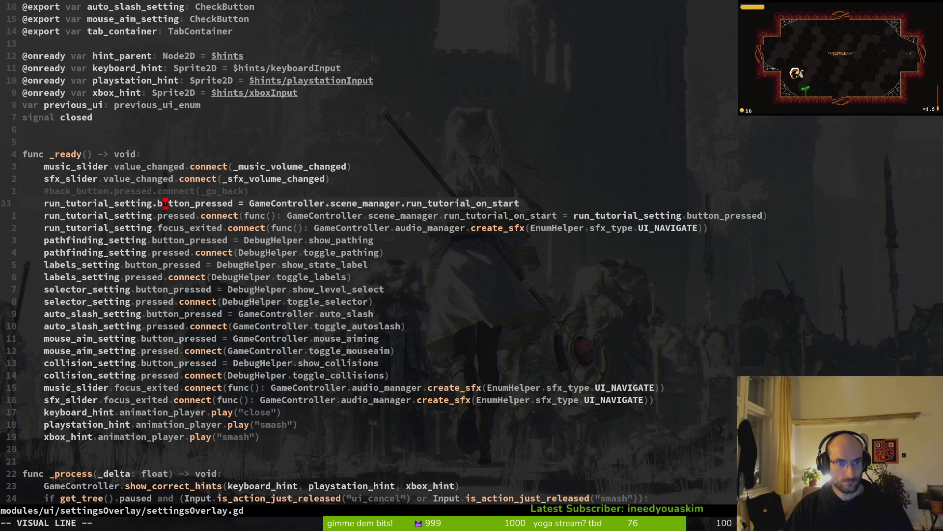
text(d)
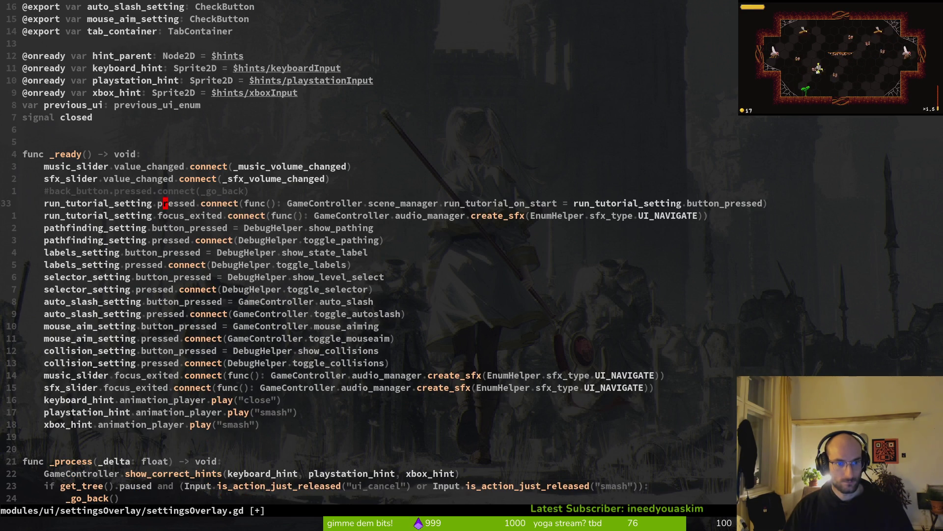
text(:w)
key(Return)
key(ctrl+d)
key(ctrl+d)
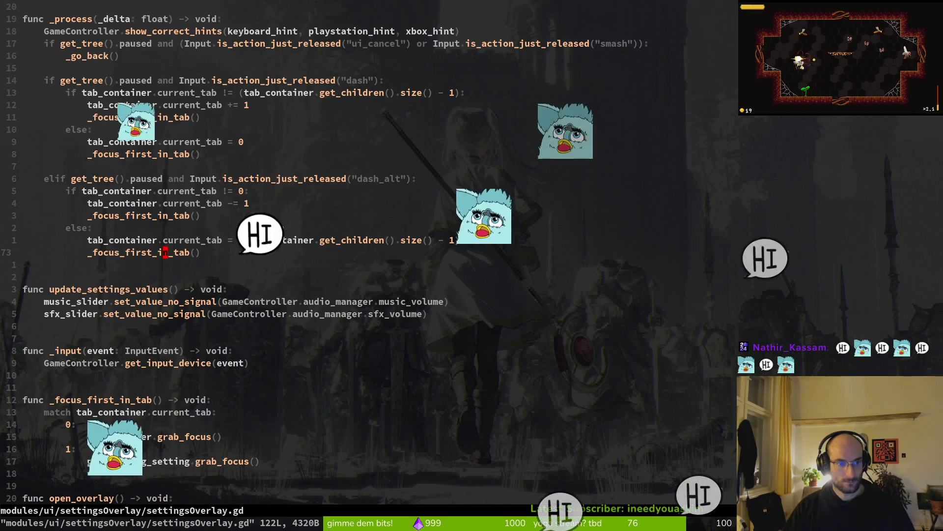
Paste the run_tutorial line below sfx_slider, then group the pathfinding, labels and selector button_pressed lines
key(j)
key(j)
key(j)
key(p)
key(ctrl+u)
key(ctrl+u)
key(ctrl+u)
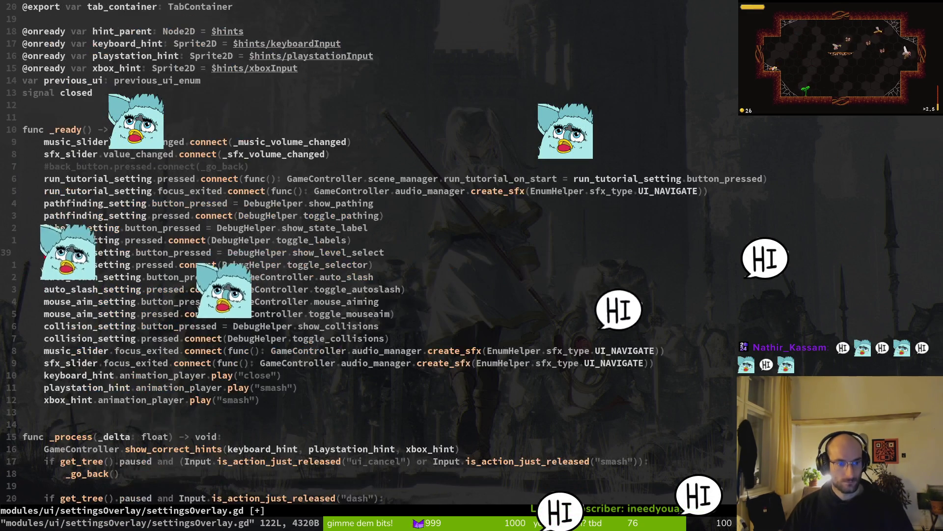
key(ctrl+d)
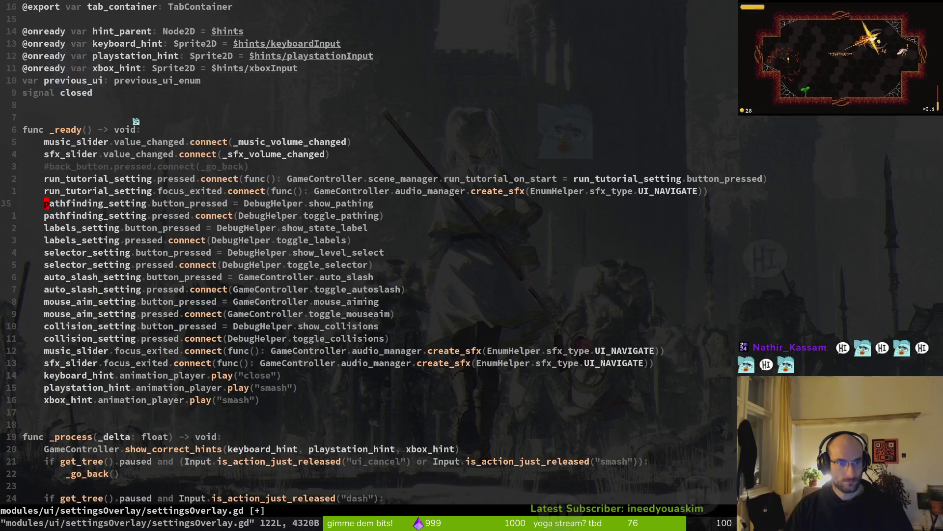
key(k)
key(k)
key(k)
key(shift+v)
key(J)
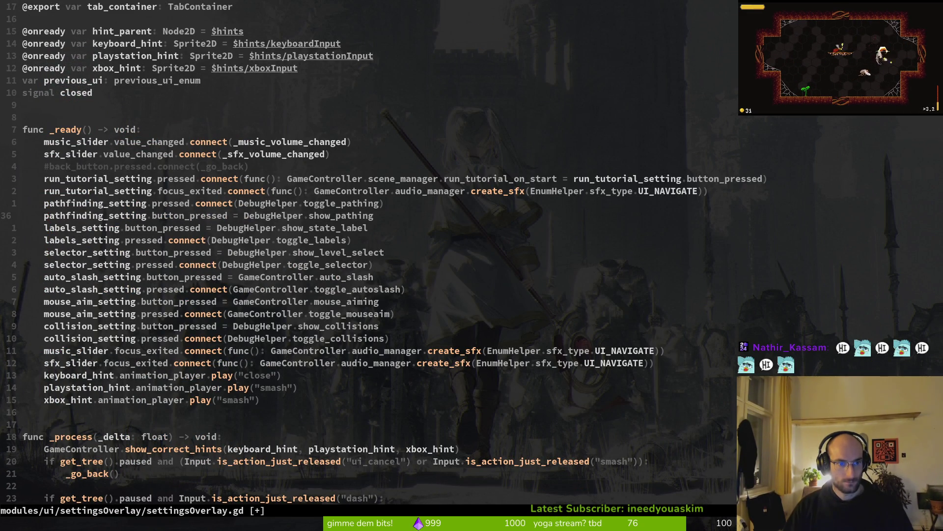
key(Escape)
key(shift+v)
key(j)
key(J)
key(Escape)
key(shift+v)
key(k)
key(Escape)
key(shift+v)
key(j)
key(j)
key(J)
key(Escape)
key(k)
key(k)
key(shift+v)
Add the auto_slash and mouse_aim button_pressed lines to the group, cut all six, and save
key(j)
key(j)
key(j)
key(J)
key(Escape)
key(k)
key(k)
key(k)
key(shift+v)
key(j)
key(j)
key(j)
key(j)
key(J)
key(Escape)
key(k)
key(k)
key(k)
key(shift+v)
key(j)
key(j)
key(j)
key(j)
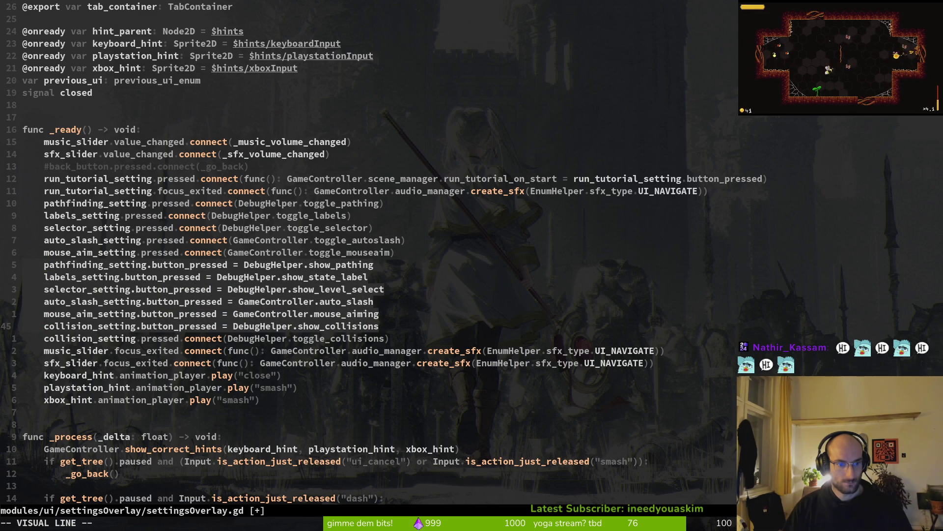
key(J)
key(Escape)
text(:w)
key(Return)
Paste the six button_pressed lines at the end of update_settings_values and save
key(ctrl+d)
key(ctrl+d)
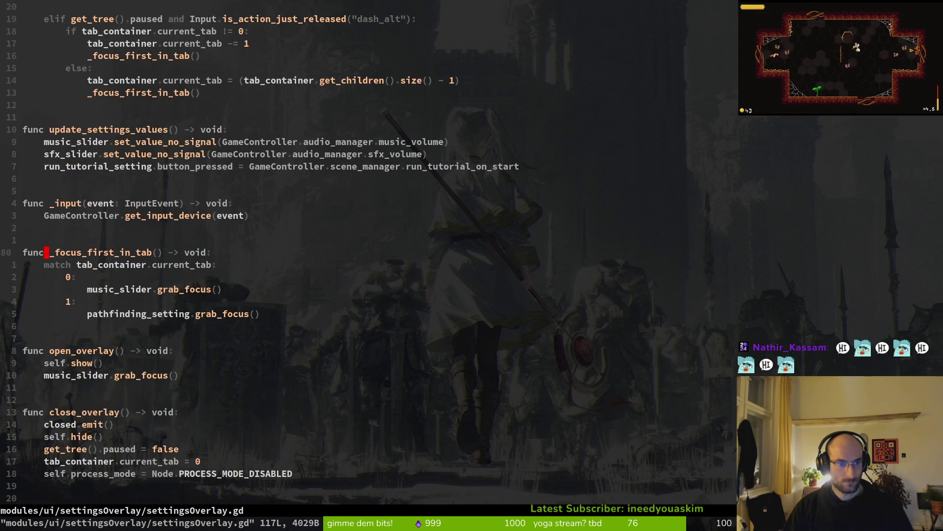
key(k)
key(k)
key(k)
text(p)
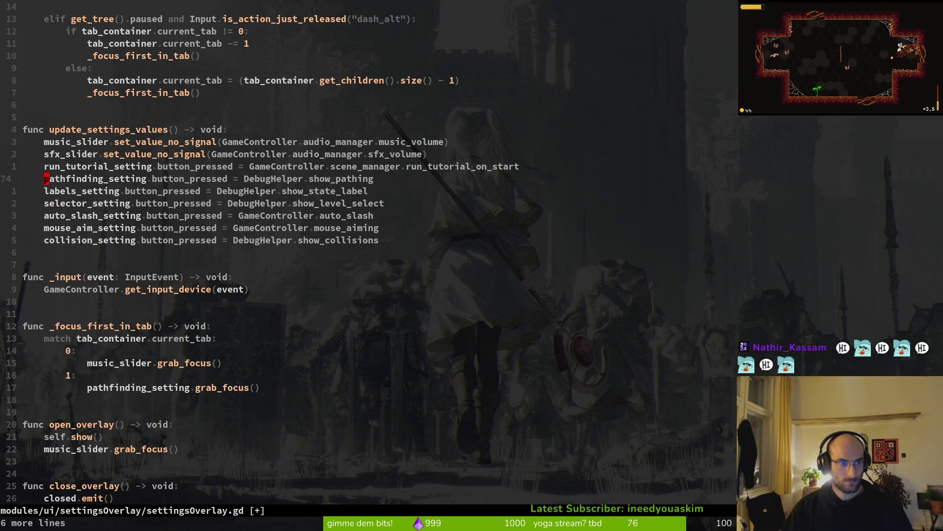
text(:w)
key(Return)
key(ctrl+u)
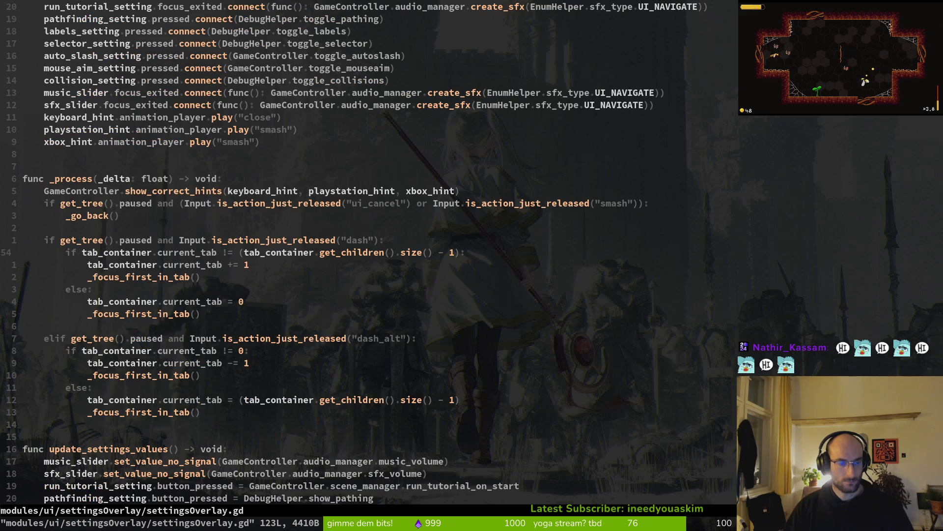
key(ctrl+u)
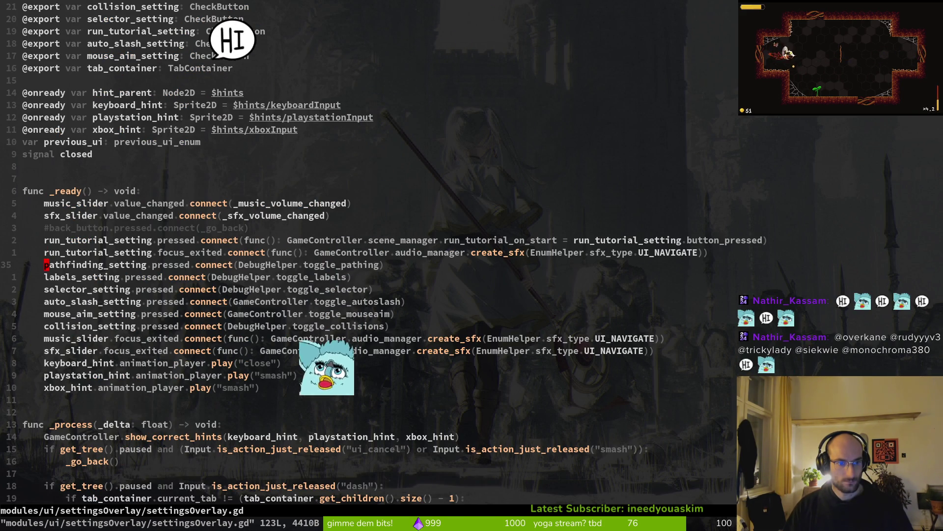
Add a blank line below the music_slider focus line, undo it, and save
key(j)
key(j)
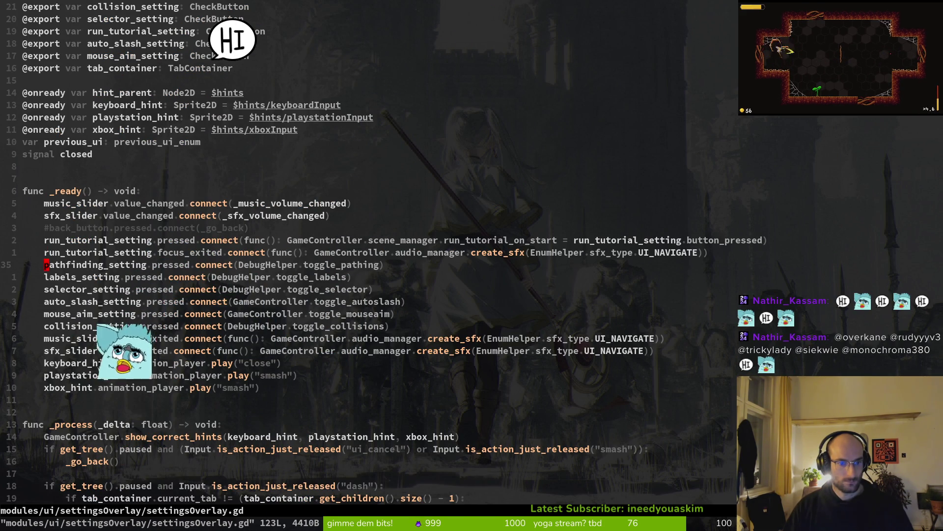
key(j)
key(j)
key(j)
key(o)
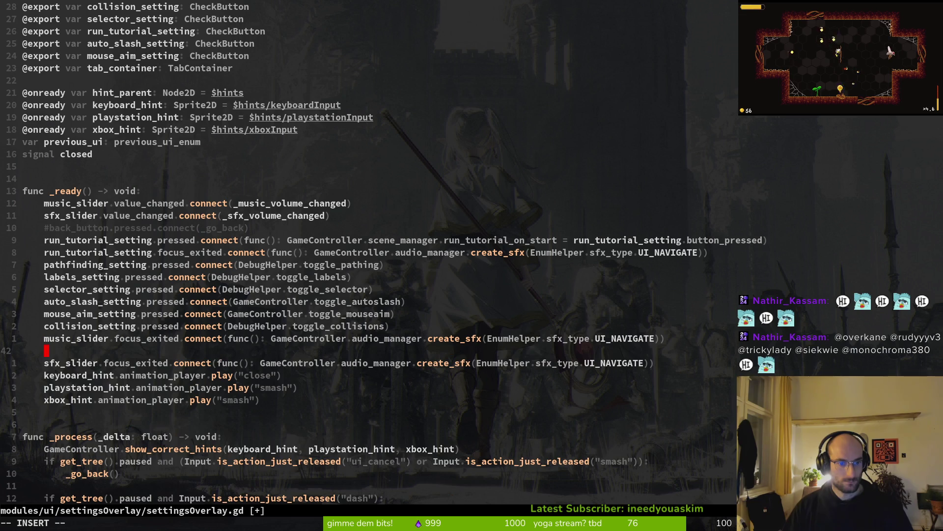
key(Escape)
text(u:w)
key(Return)
key(k)
key(k)
key(k)
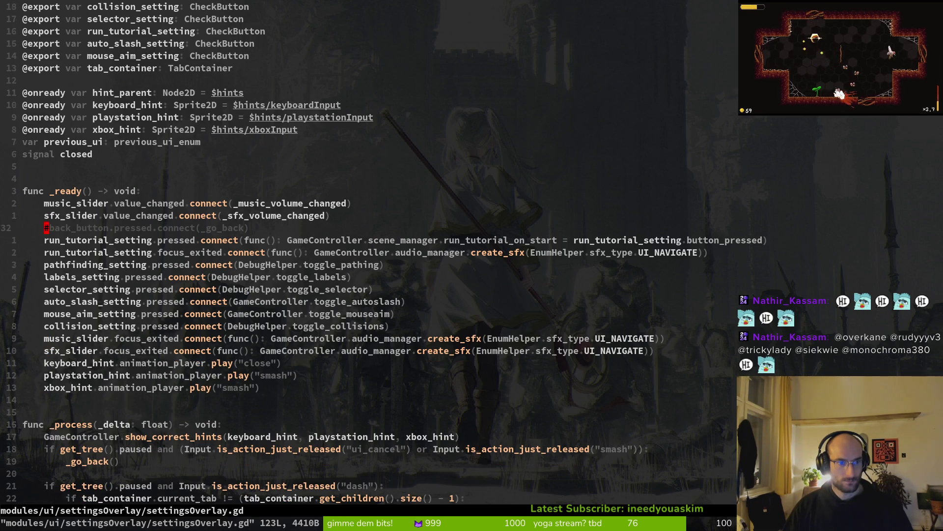
Call update_settings_values() in _ready, save settingsOverlay.gd, and switch to Godot
text(oupdate_)
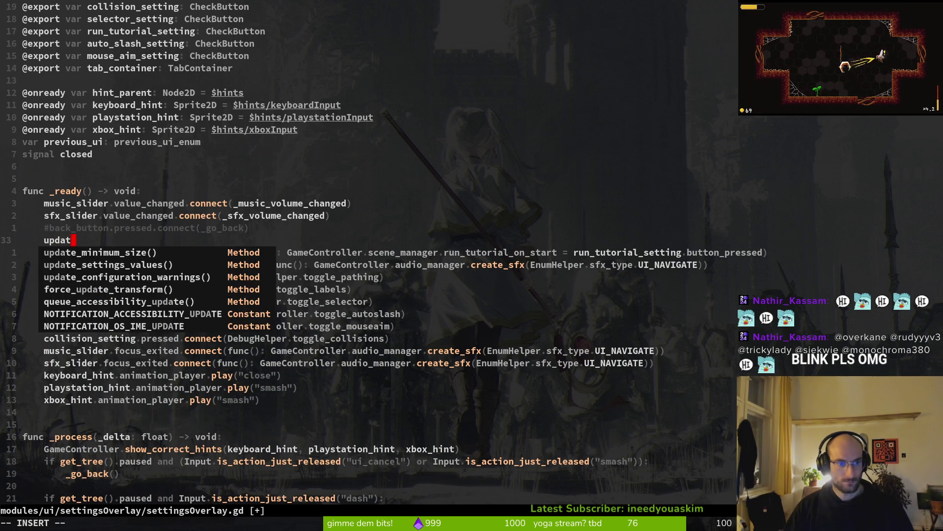
key(Return)
key(Escape)
text(:w)
key(Return)
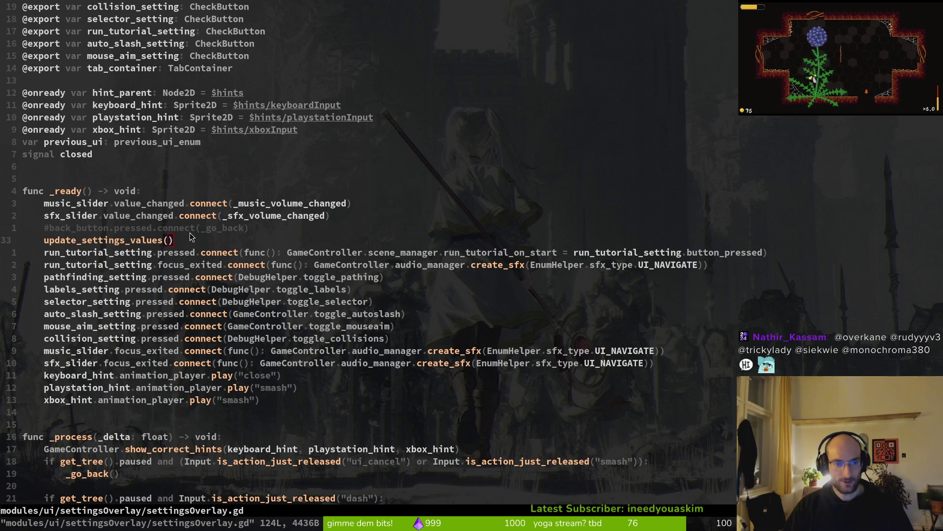
click(348, 266)
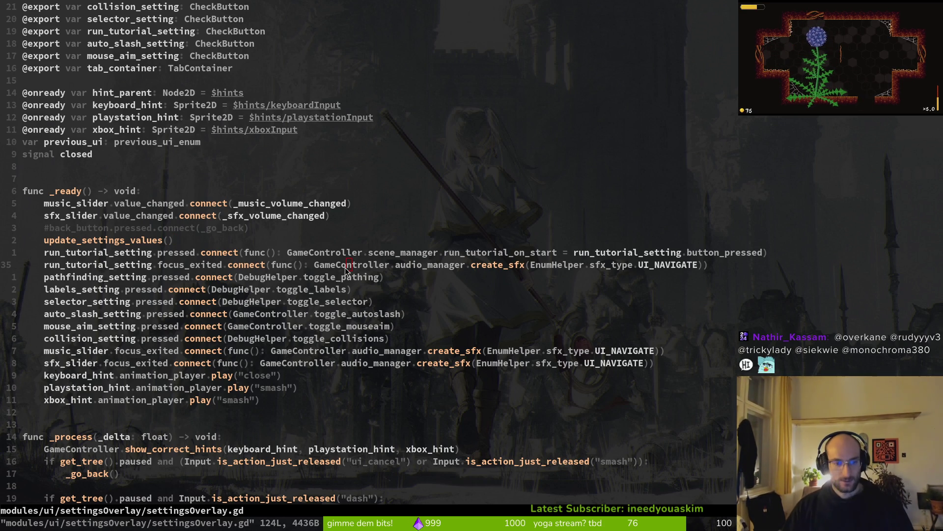
key(alt+Tab)
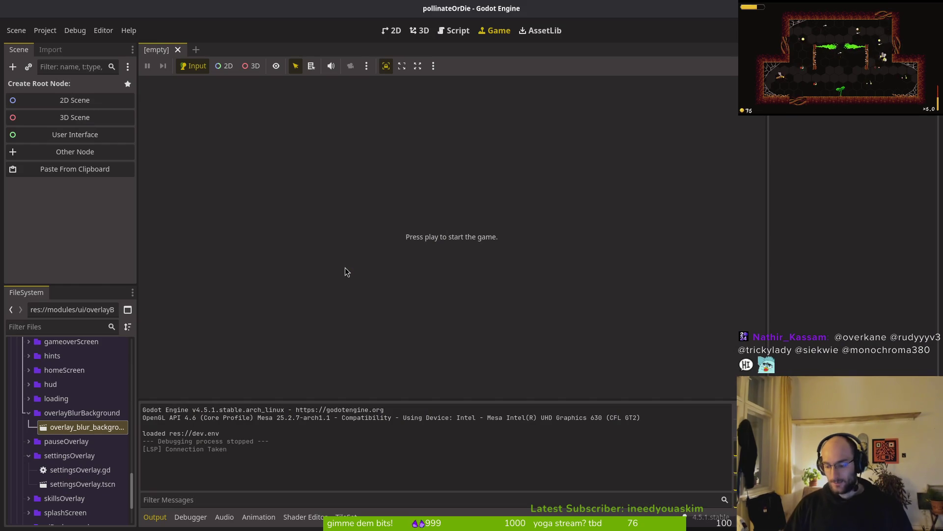
Run the game with F5, check its settings screen, and stop the run
key(F5)
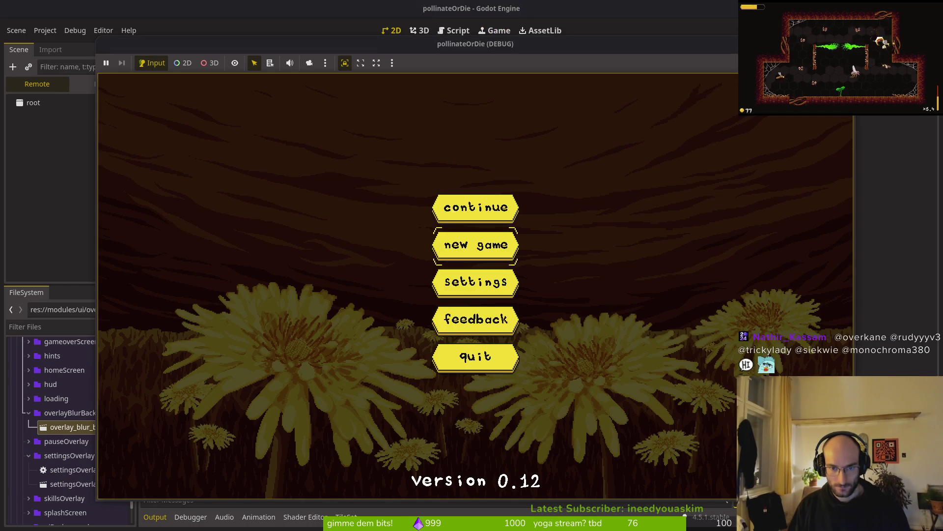
click(456, 282)
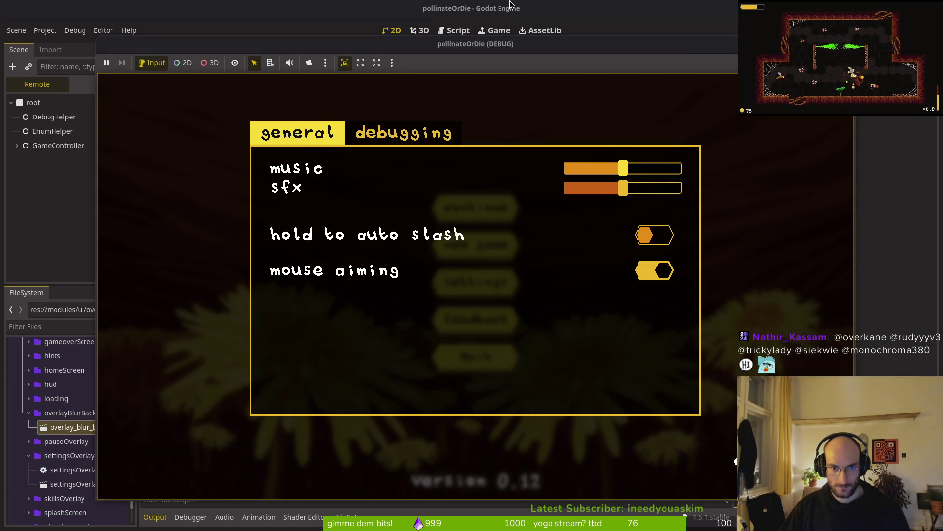
key(F8)
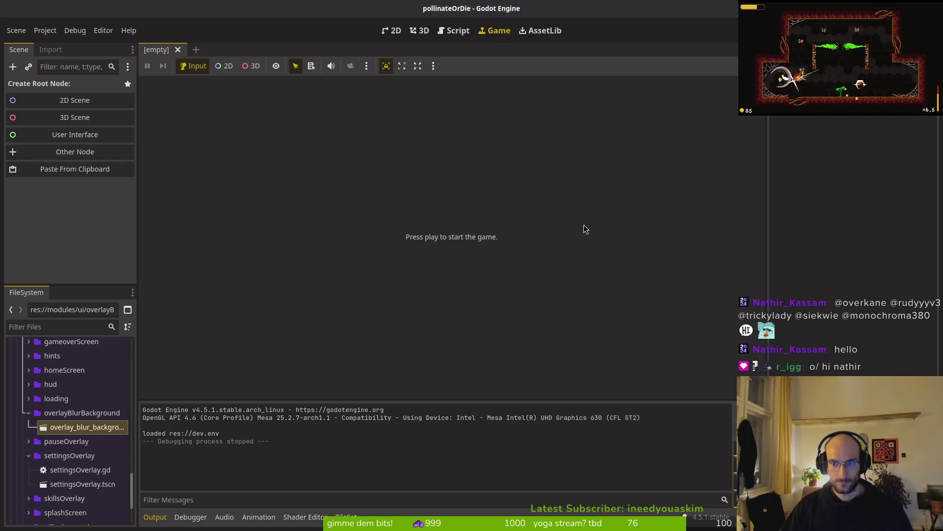
Back in Neovim, bring up the Telescope Find Files picker
key(alt+Tab)
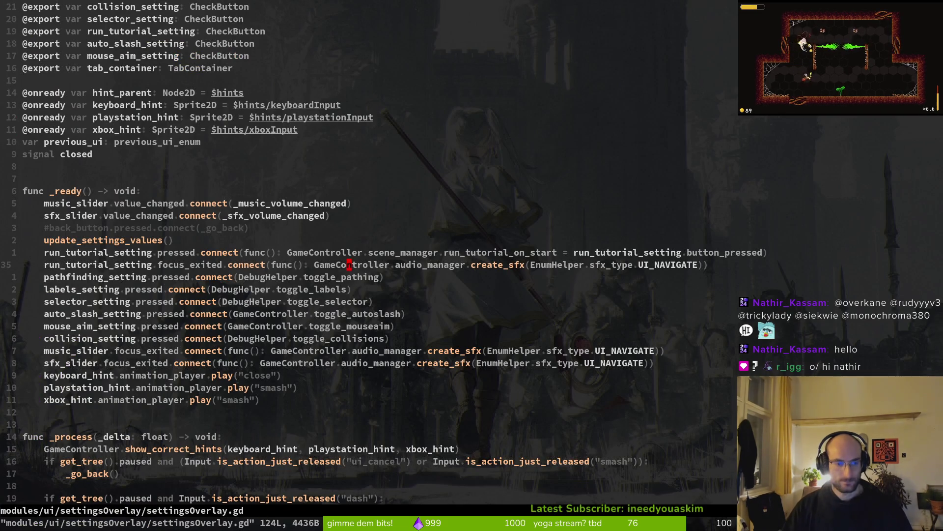
key(ctrl+p)
key(Escape)
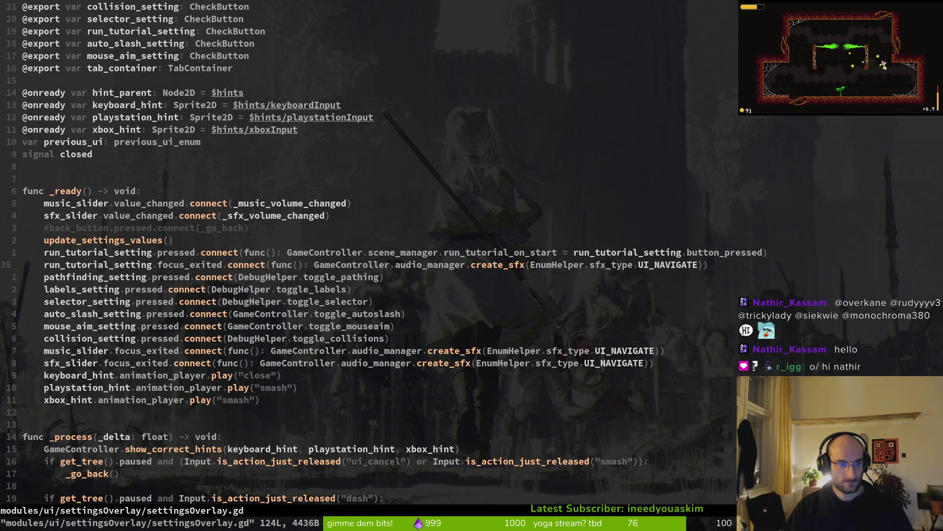
key(ctrl+p)
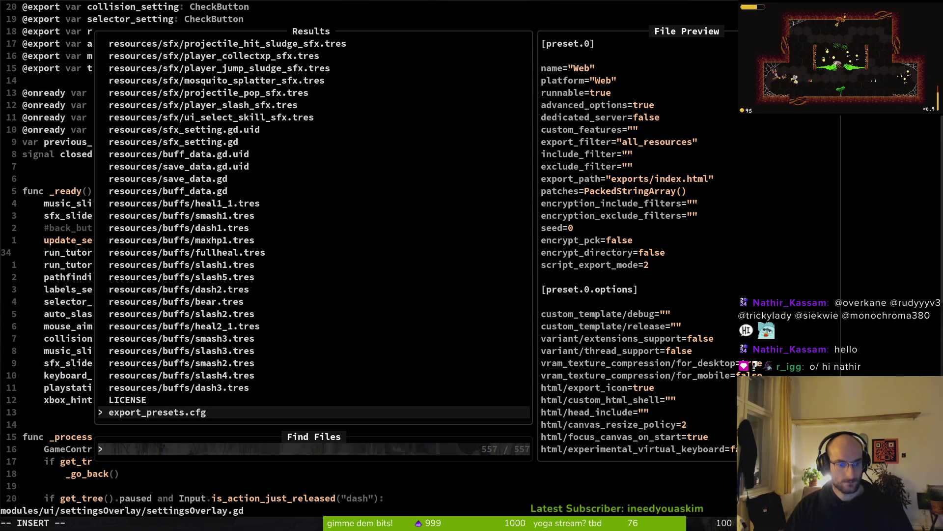
Open home.gd, check load_game in save.manager.gd, and return to home.gd
text(home)
key(Return)
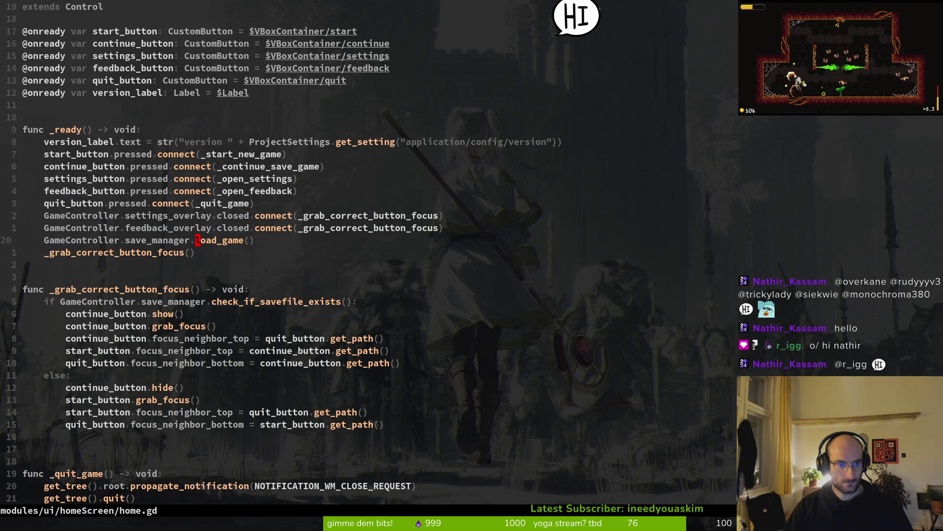
key(ctrl+p)
text(savem)
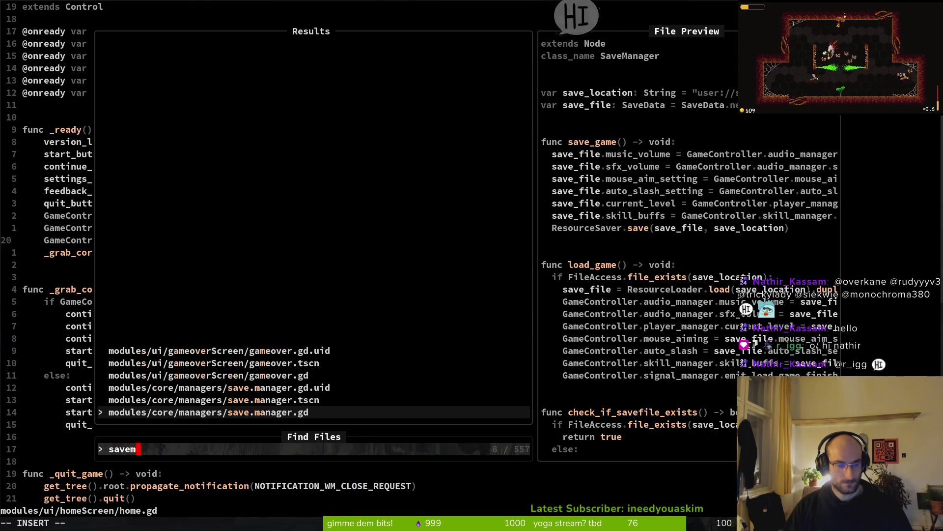
key(Return)
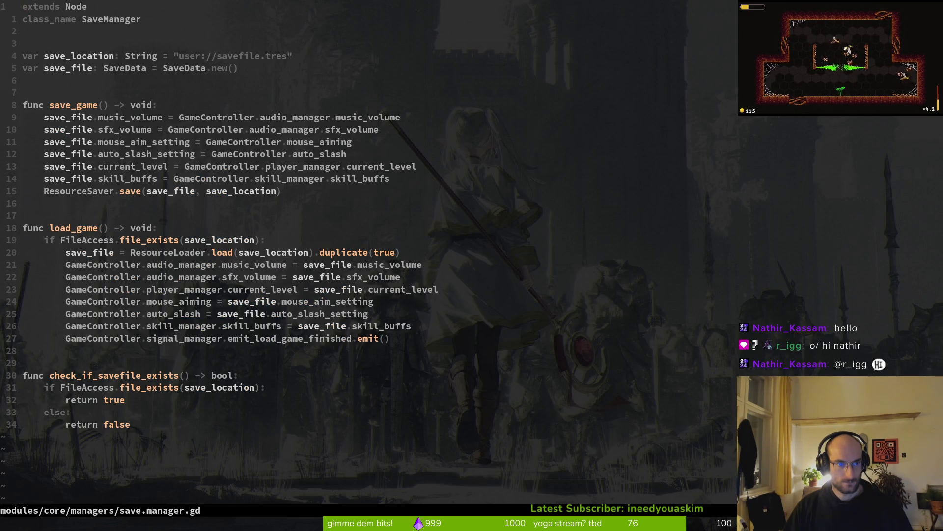
key(ctrl+o)
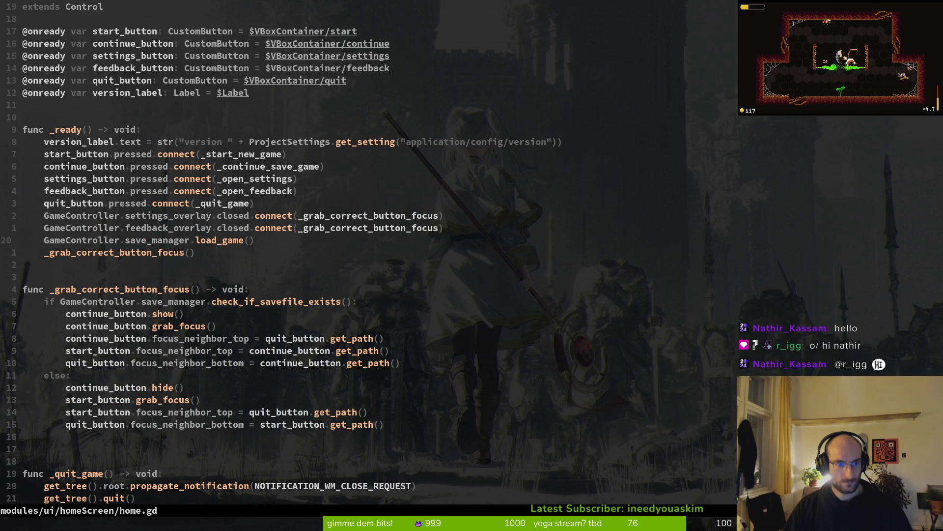
Duplicate the load_game line as settings_overlay.update_settings_values() and save home.gd
key(y)
key(y)
key(p)
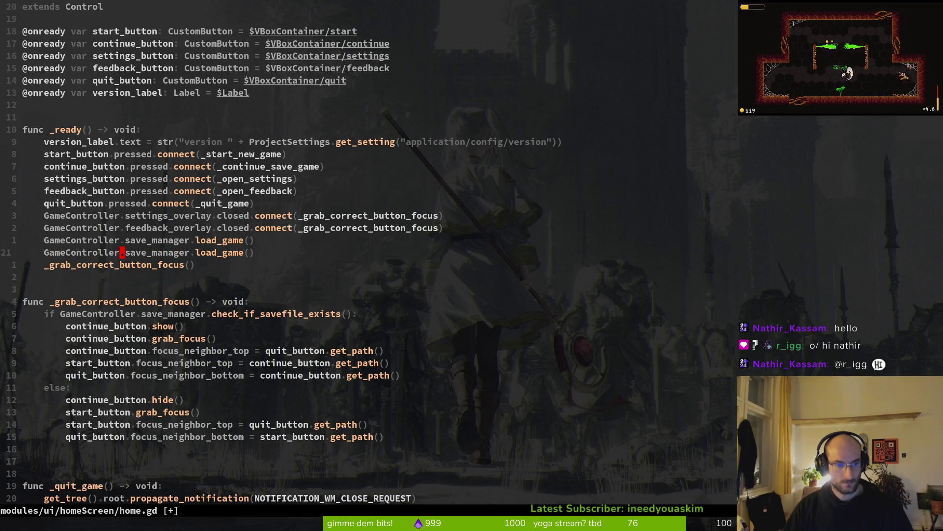
text(wcwsettings_overlay)
key(Escape)
key(w)
key(w)
key(c)
key(w)
key(Return)
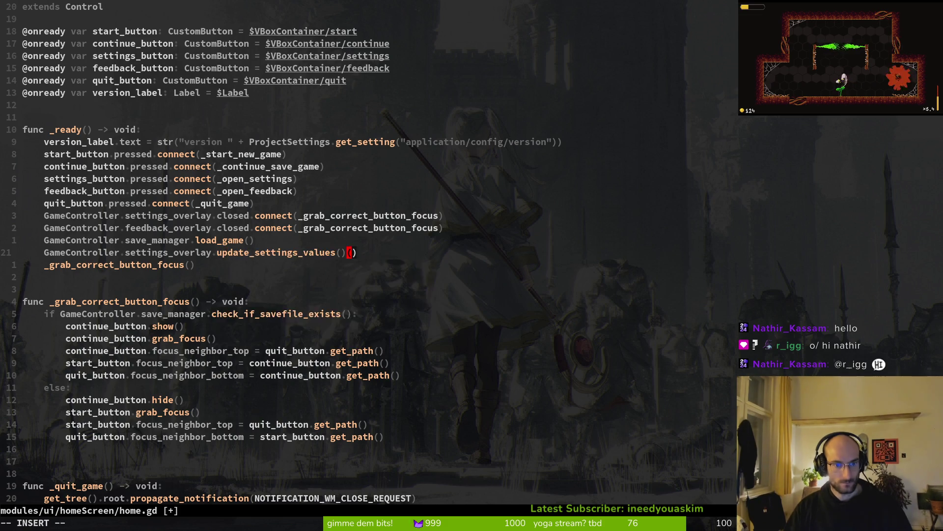
key(Escape)
text(:w)
key(Return)
Glance at the save manager script, then launch the game from Godot with F5
key(ctrl+o)
key(ctrl+i)
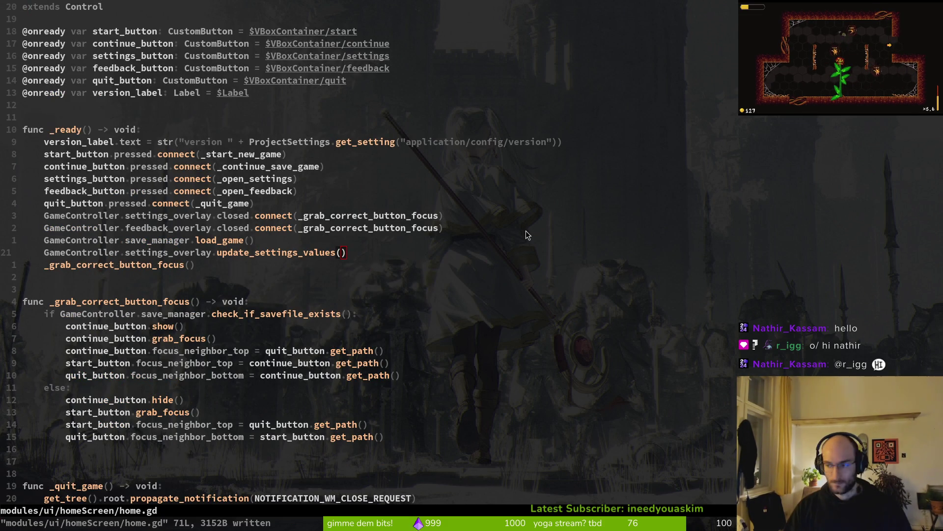
key(alt+Tab)
key(F5)
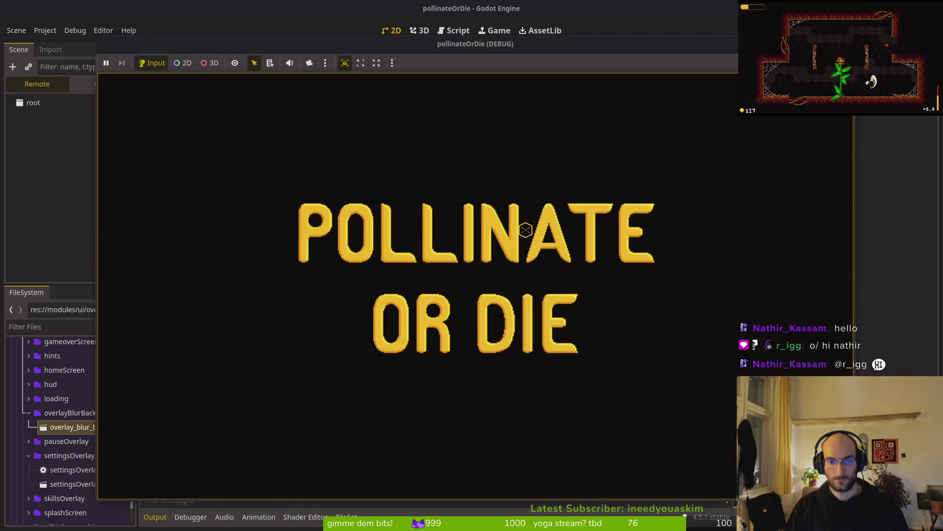
Check the Settings screen's loaded values, continue the saved game, and stop the run
key(Return)
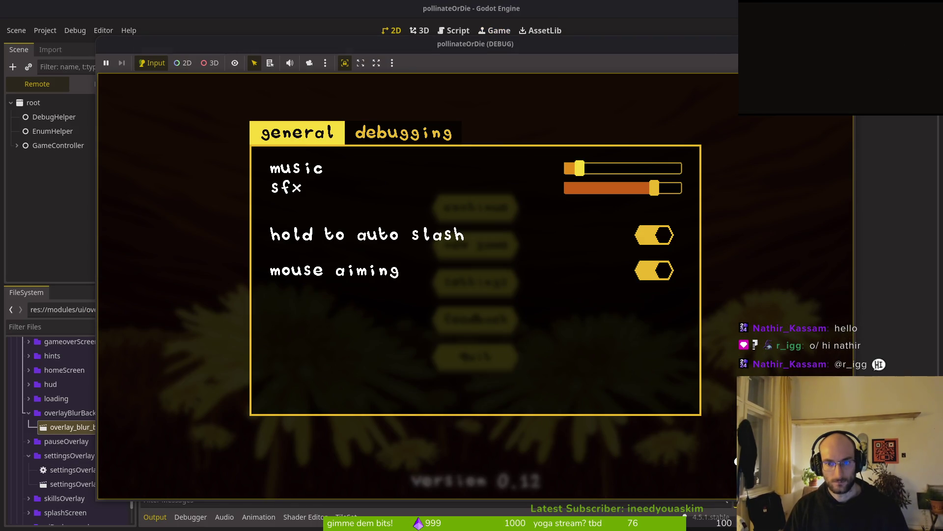
key(Escape)
key(Return)
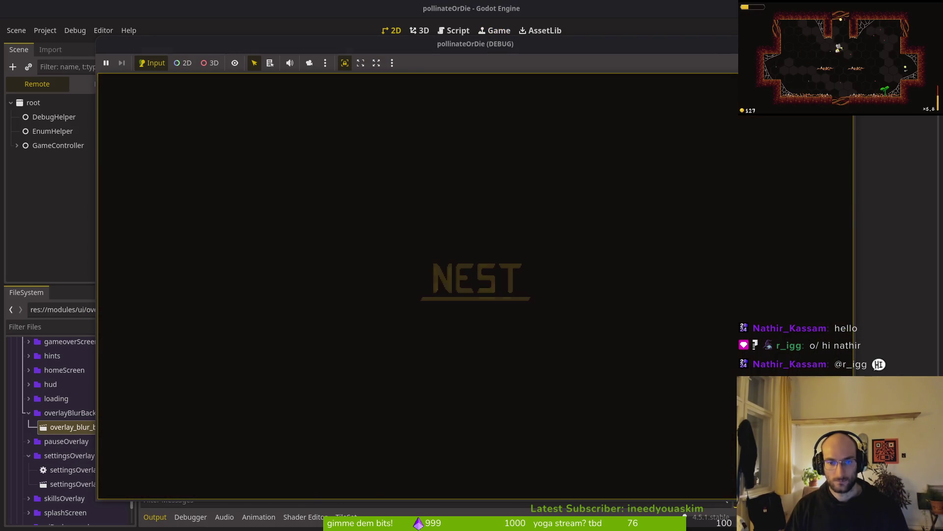
key(F8)
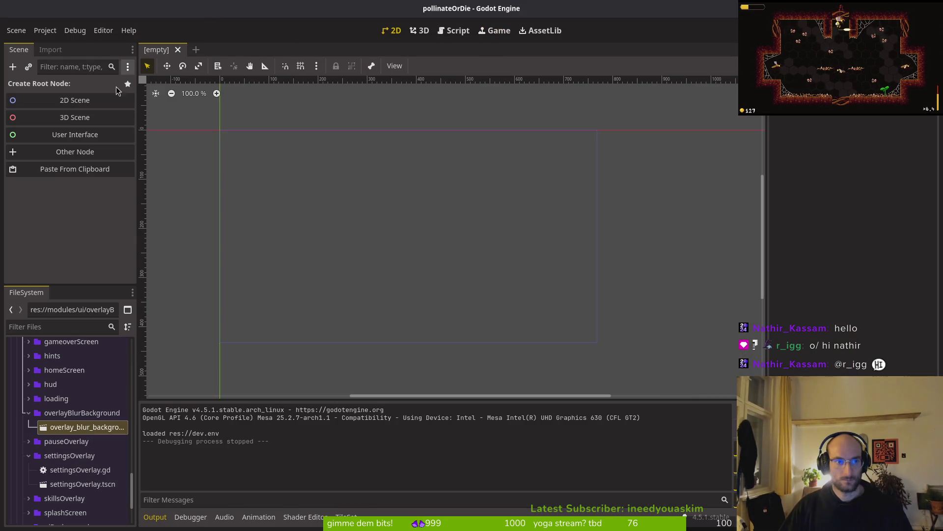
Look at Project > Export, then switch to the terminal's tig status view
click(44, 31)
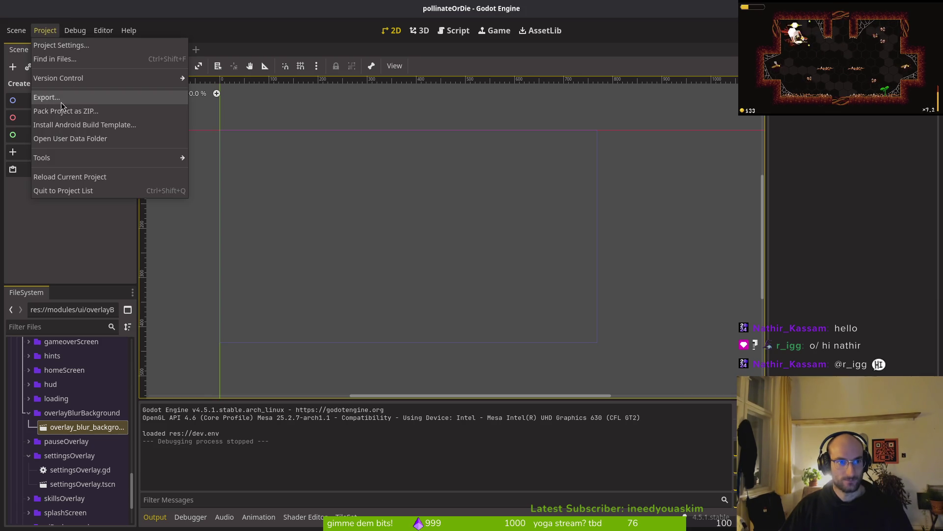
click(399, 102)
click(45, 30)
click(419, 122)
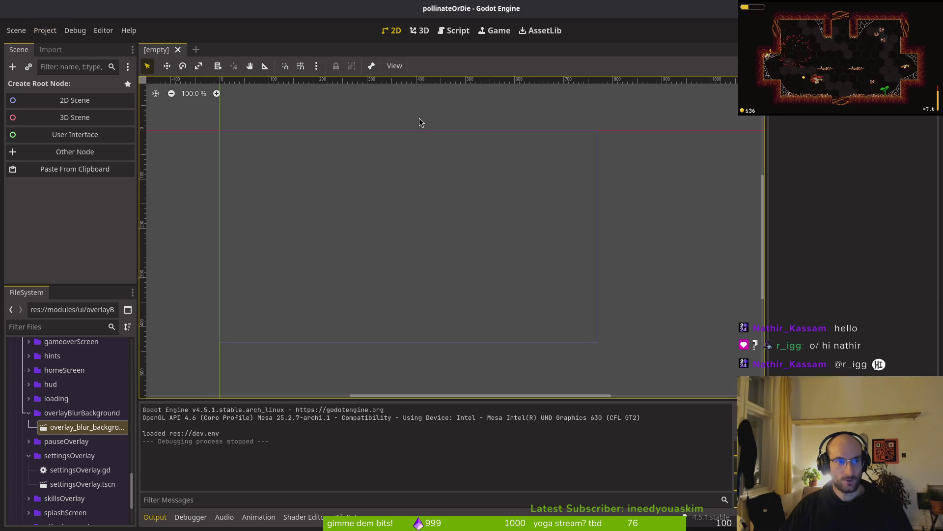
key(super+1)
key(ctrl+g)
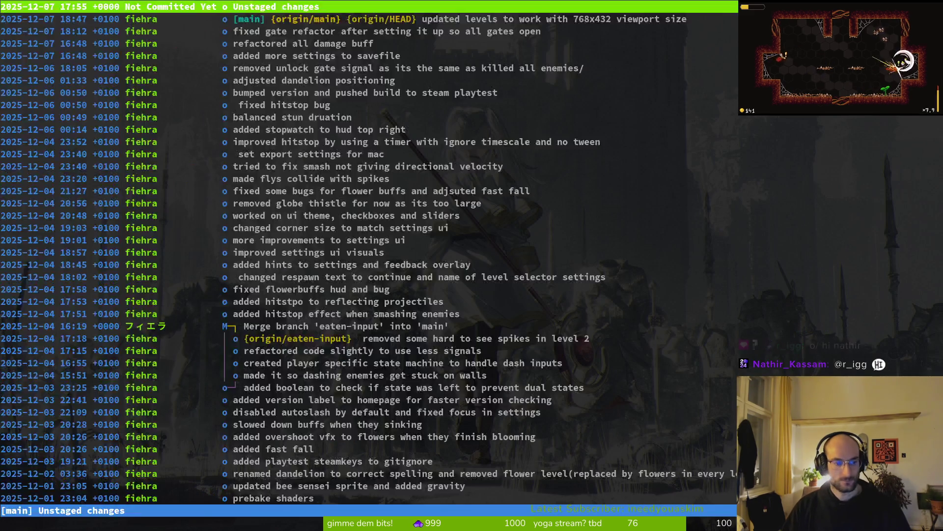
Stage home.gd and settingsOverlay.gd in tig and leave the status view
key(Down)
key(Return)
key(u)
key(u)
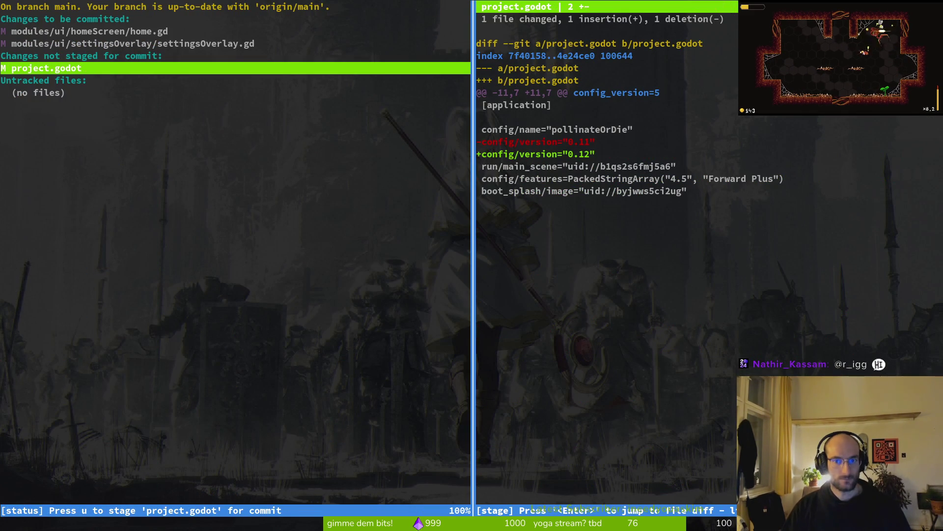
key(q)
Commit as "updated settings when loading savegame" and push to the remote
text(it -m)
text(updated va)
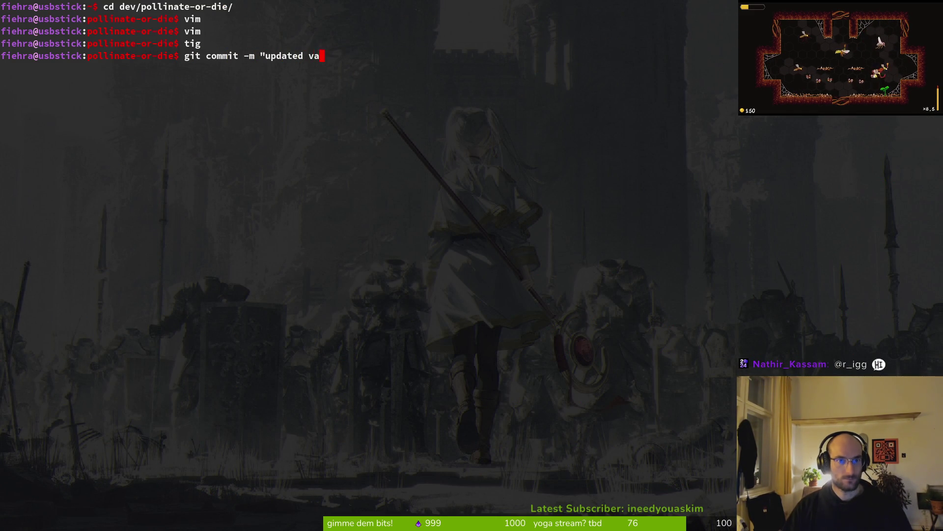
key(BackSpace)
key(BackSpace)
text(settings when loadi)
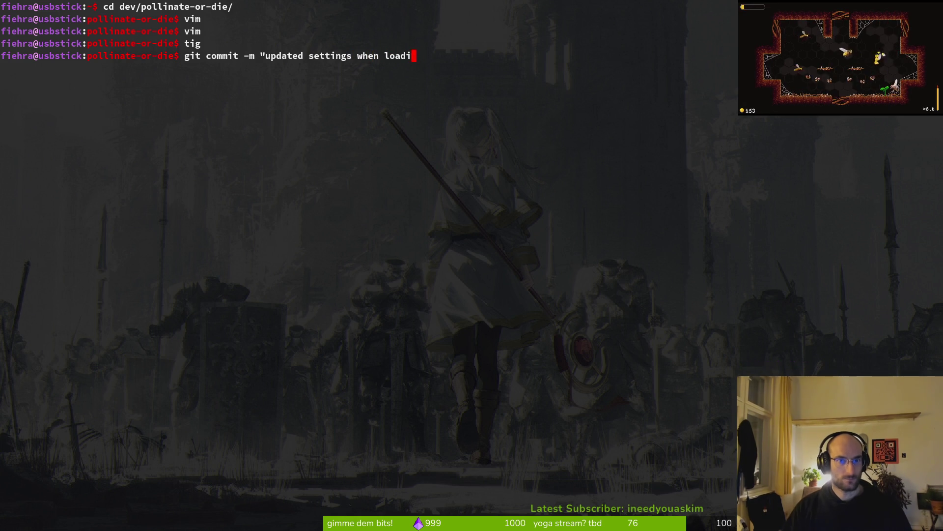
text(ng dave)
key(BackSpace)
key(BackSpace)
key(BackSpace)
text(savegame)
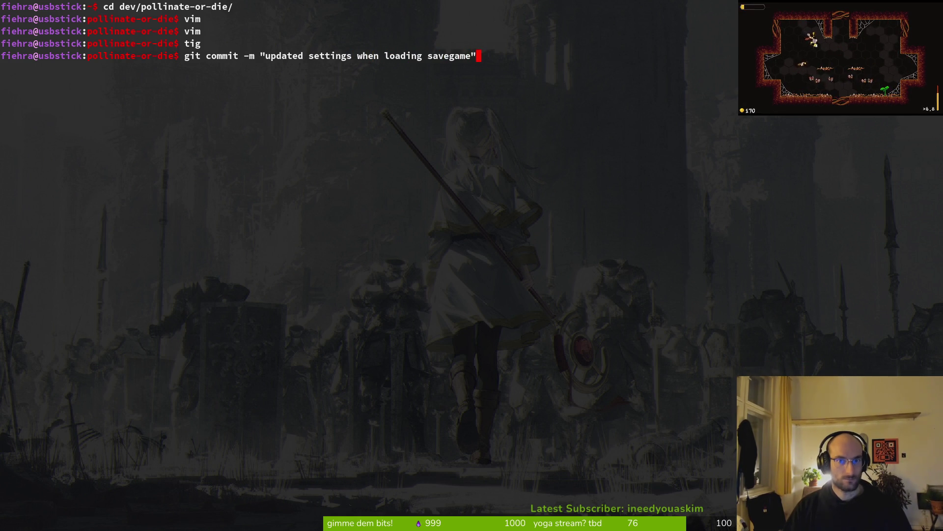
text(")
key(Return)
text(git push)
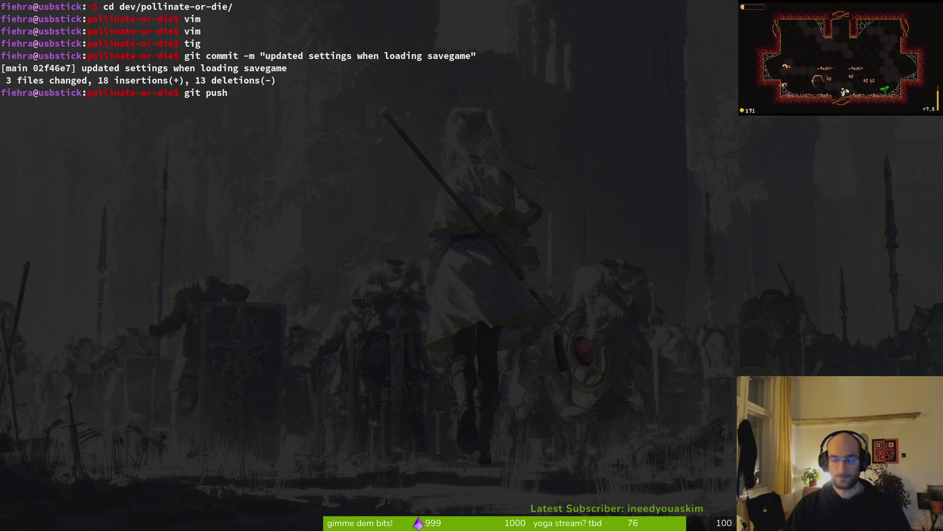
key(alt+Tab)
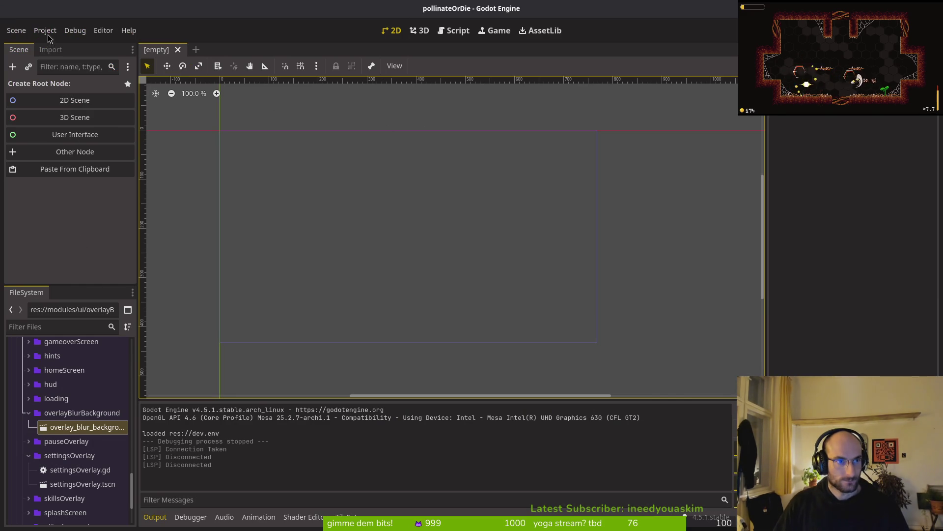
Open the pollinate-or-die project's exports folder in the file manager, then return to Godot
click(48, 34)
key(Escape)
key(super)
key(super+e)
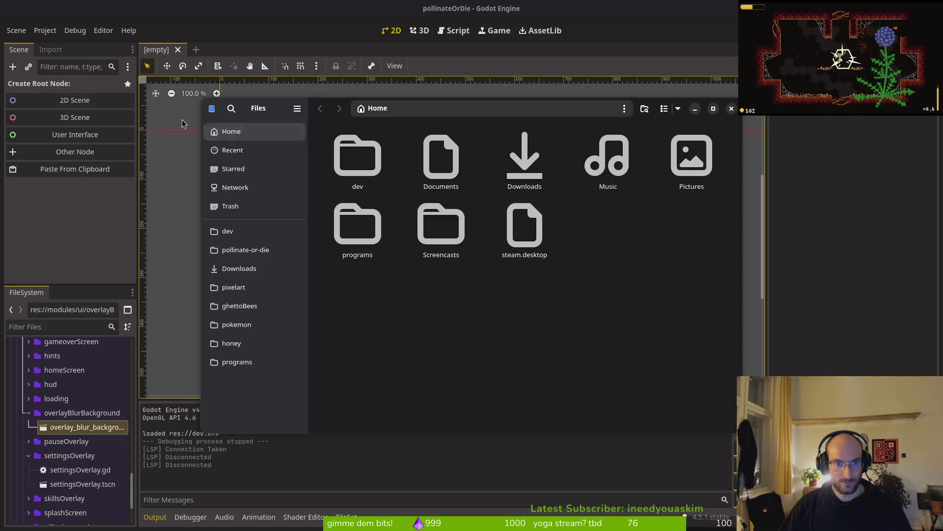
click(244, 251)
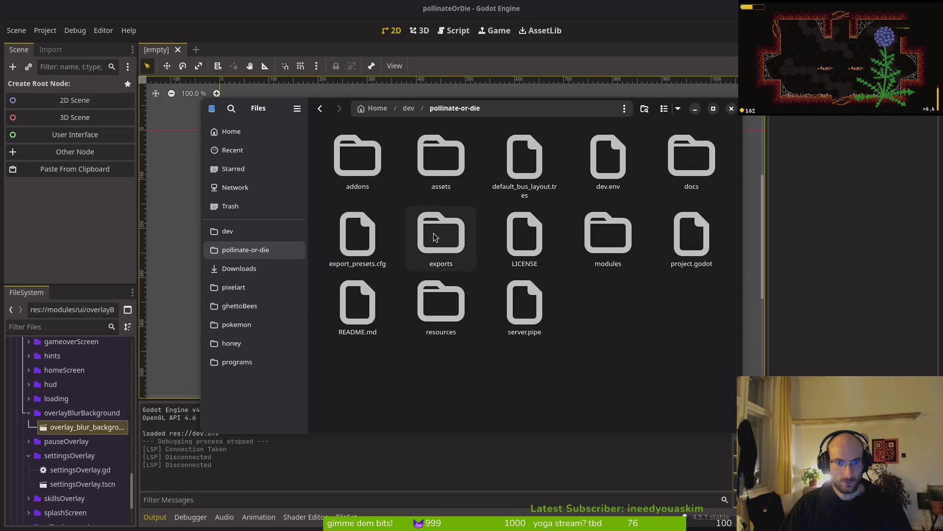
double_click(466, 295)
click(40, 217)
Export the project with the Linux preset into the exports folder
click(57, 31)
click(75, 110)
key(Escape)
click(45, 31)
click(75, 95)
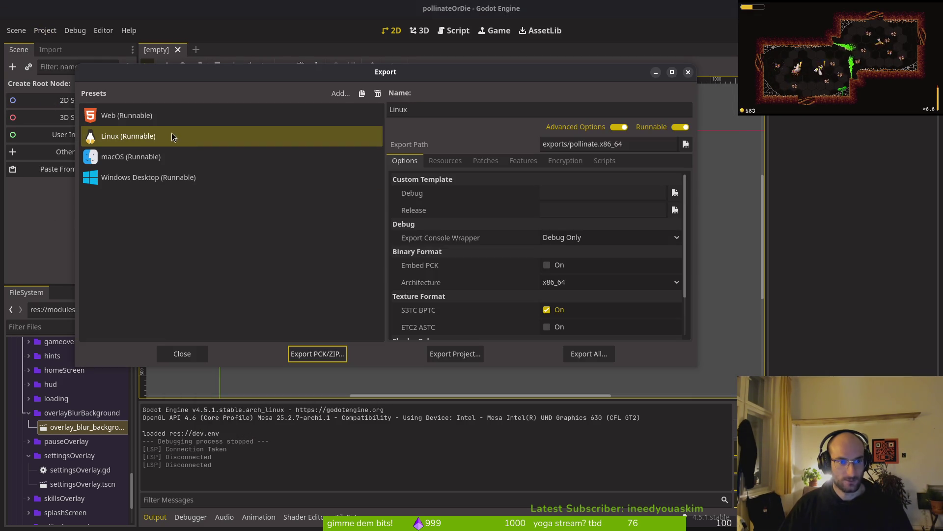
click(481, 359)
click(561, 419)
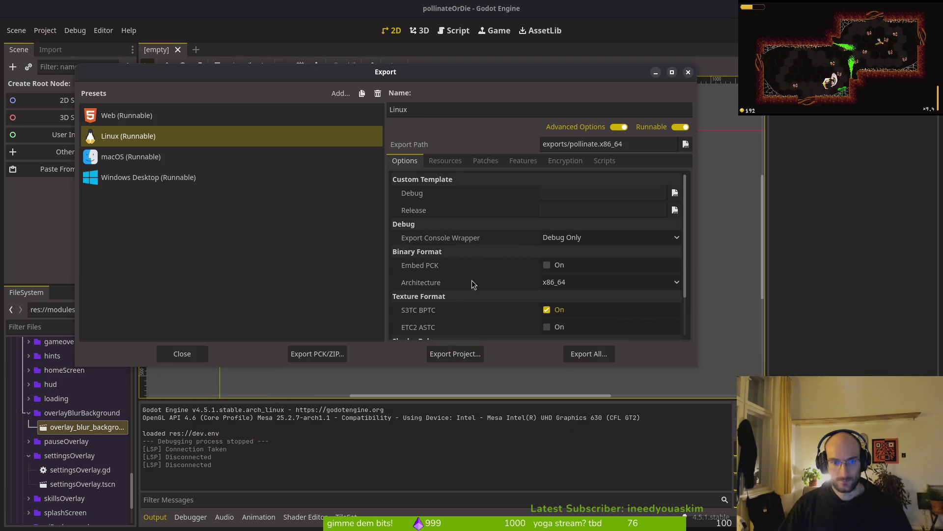
Select the three exported Linux files and open Downloads/pollinateBuilds/linux, trashing then restoring the old builds
key(ctrl+a)
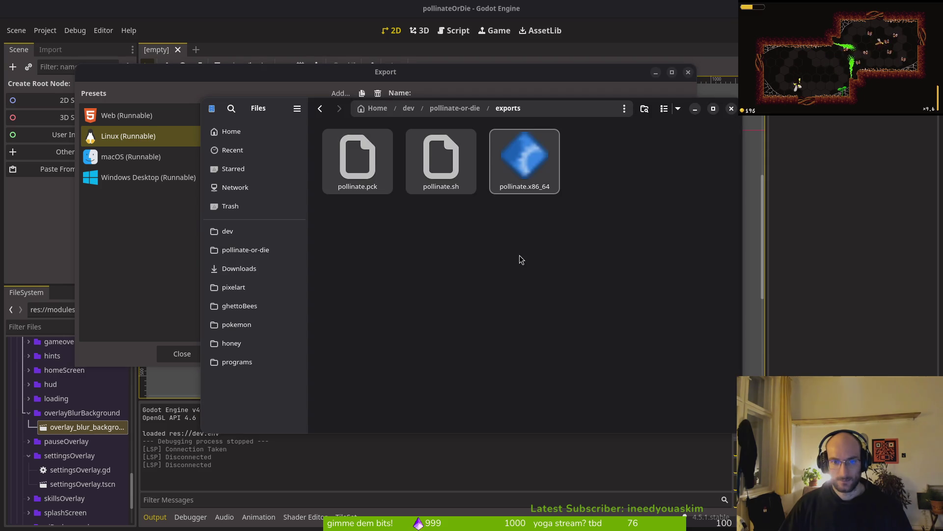
click(240, 268)
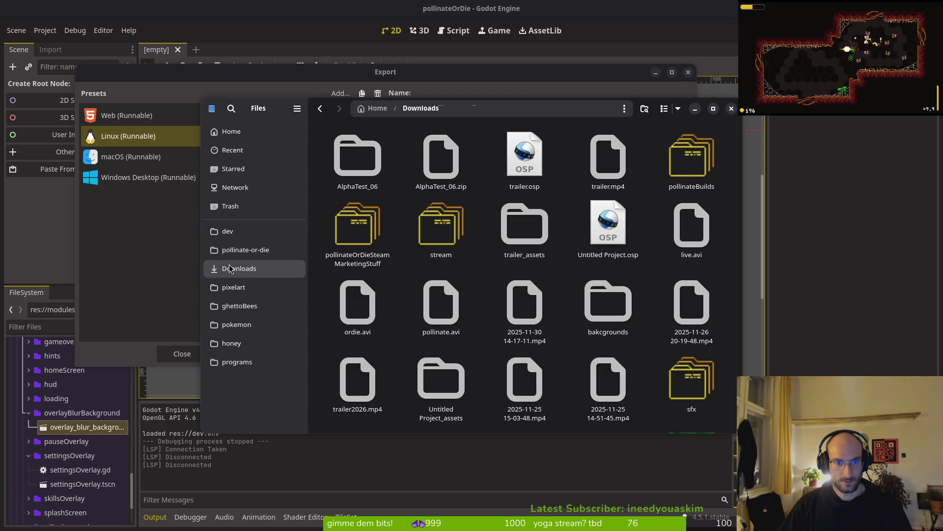
double_click(691, 157)
double_click(358, 155)
drag(560, 317, 335, 154)
key(Delete)
key(ctrl+z)
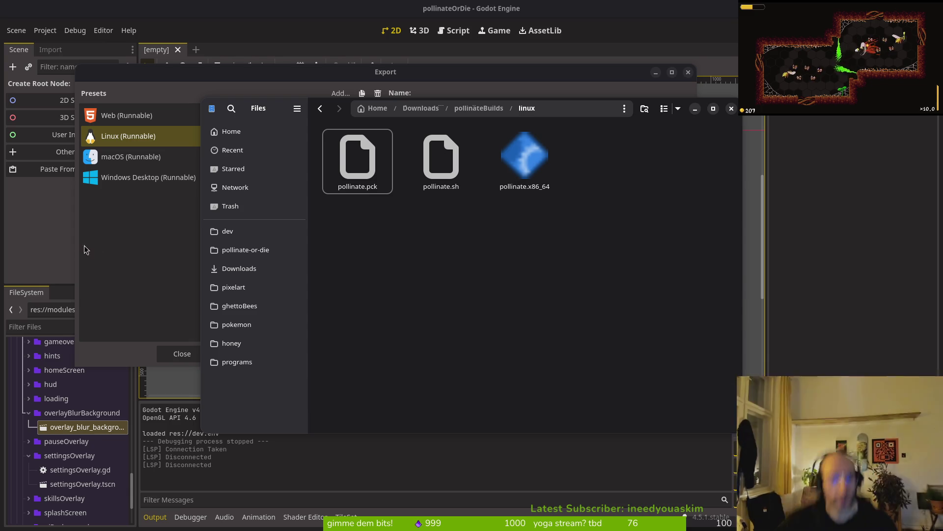
Export the project with the Windows Desktop preset into the exports folder
click(154, 181)
click(154, 182)
click(477, 352)
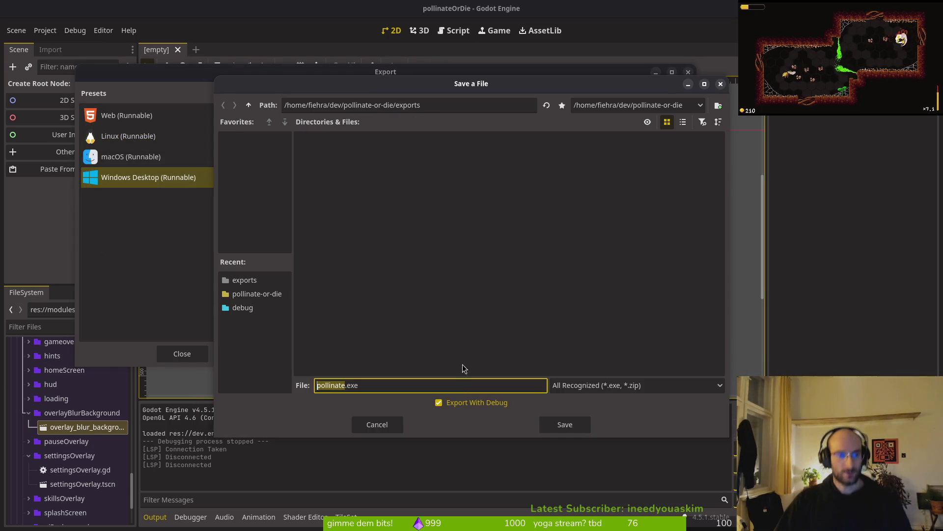
click(549, 426)
Select the three exported Windows files and open Downloads/pollinateBuilds/windows, trashing then restoring the old builds
key(alt+Tab)
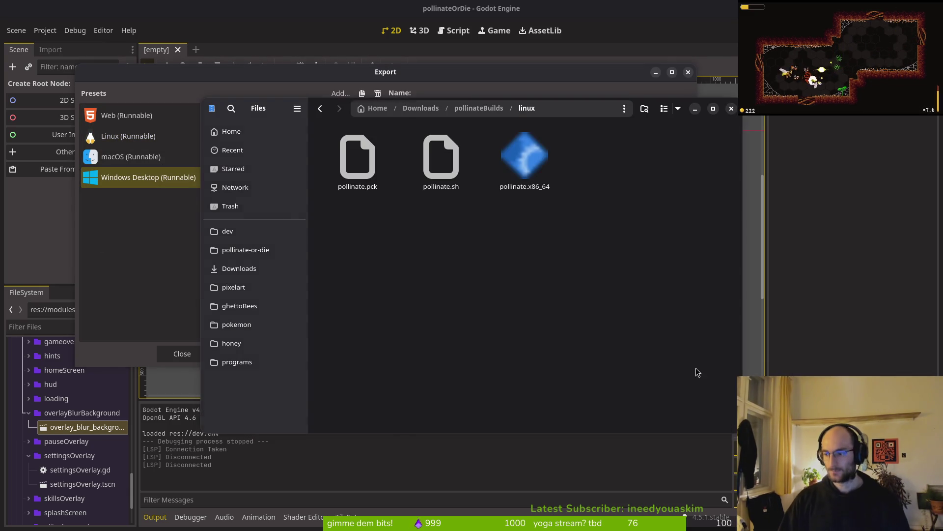
key(alt+Up)
key(alt+Left)
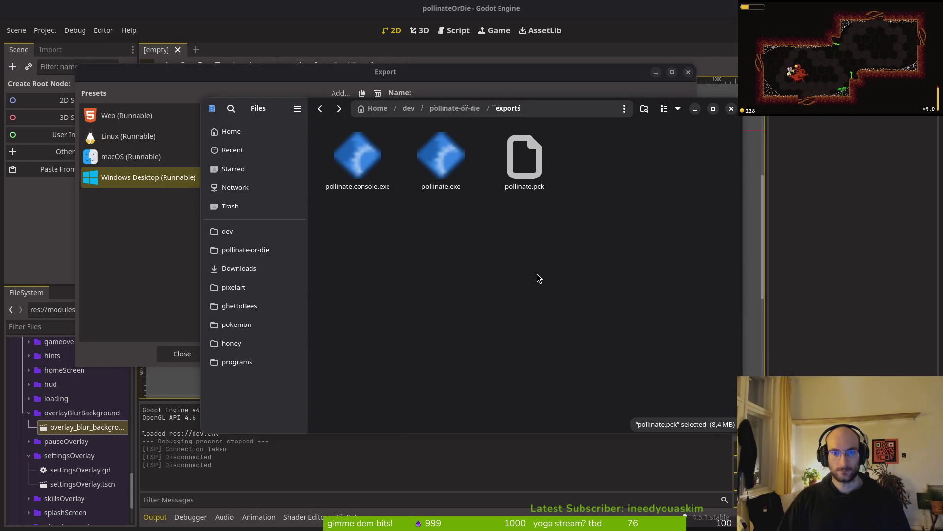
key(ctrl+a)
click(240, 269)
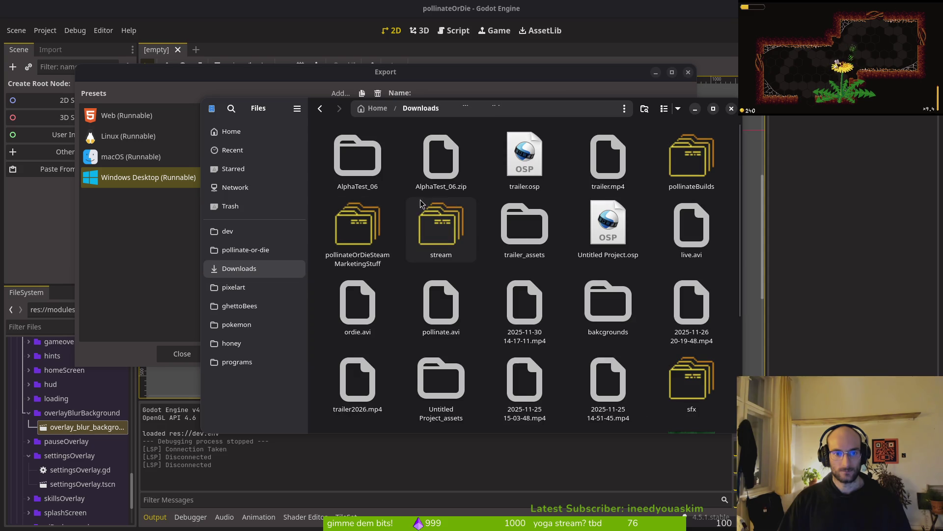
double_click(687, 157)
double_click(525, 157)
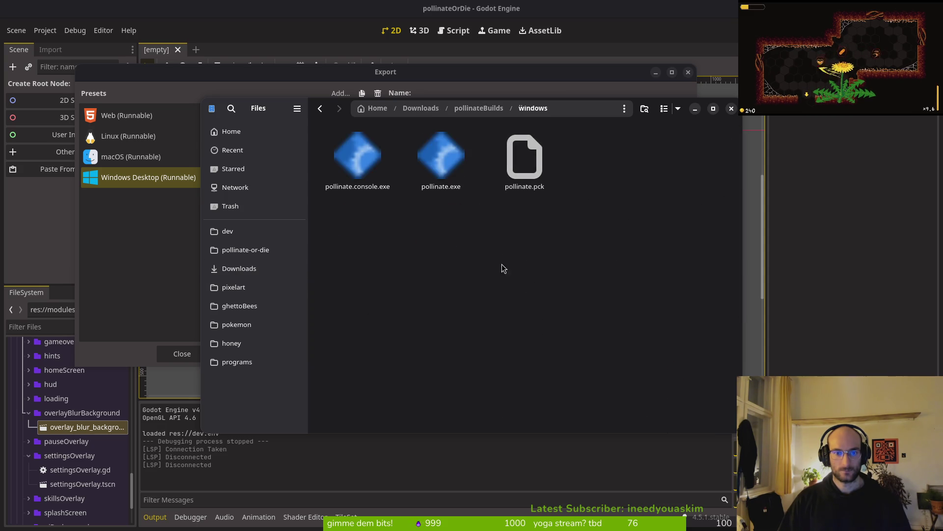
key(ctrl+a)
key(Delete)
key(ctrl+z)
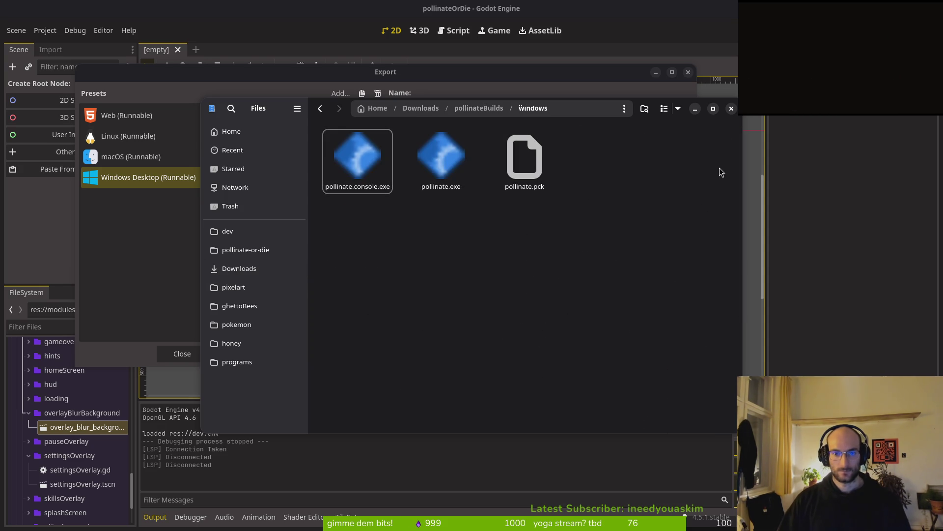
Close the file manager and the Export dialog, showing the window overview
click(731, 109)
click(242, 231)
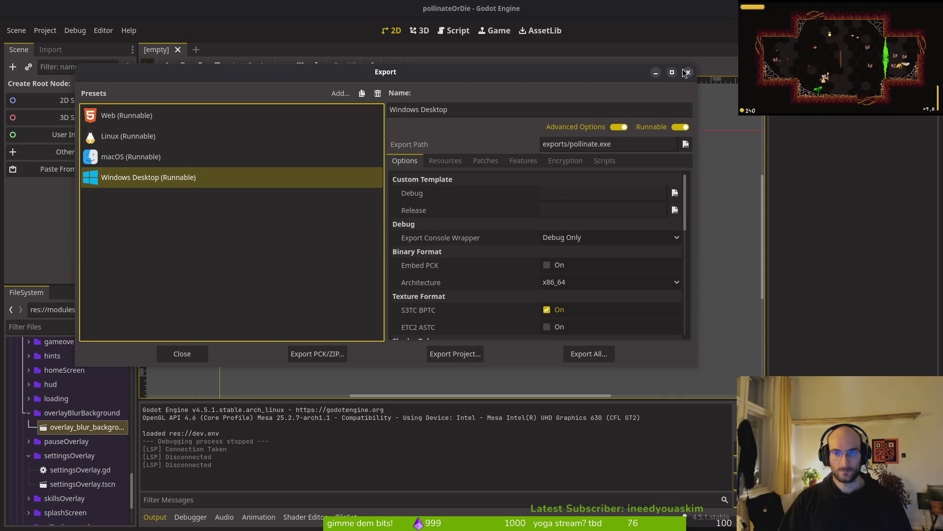
click(687, 73)
key(super)
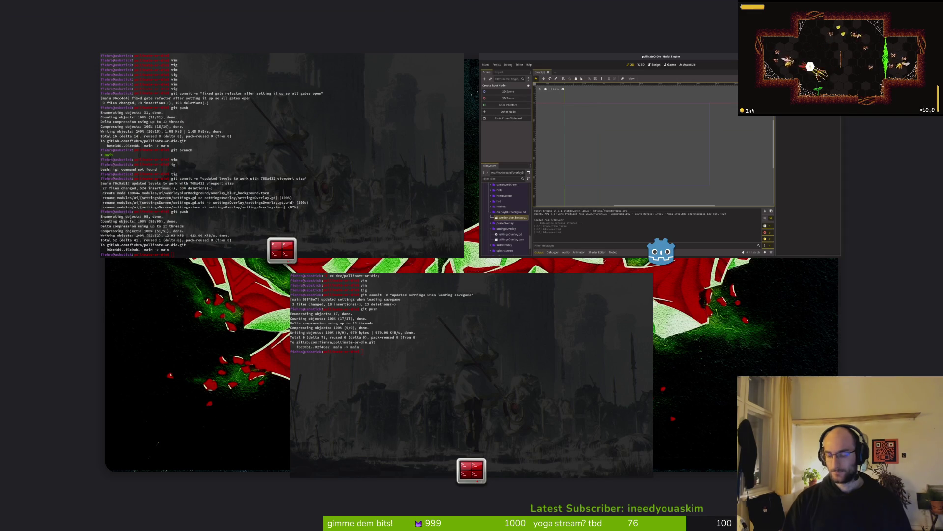
Exit the Activities overview back to the full-screen Godot editor
key(super)
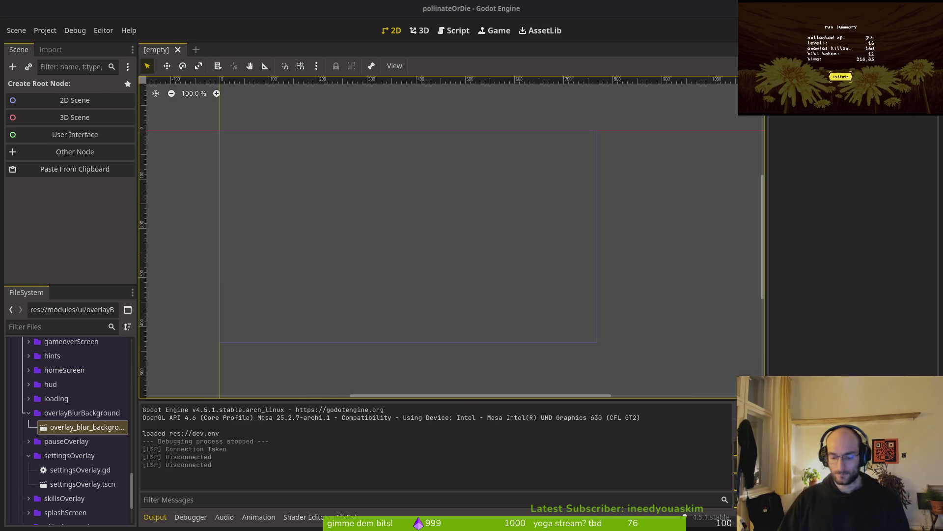
Open Pollinate or Die Playtest in the Steam library, view its activity, then open the GitLab project
key(super)
key(super)
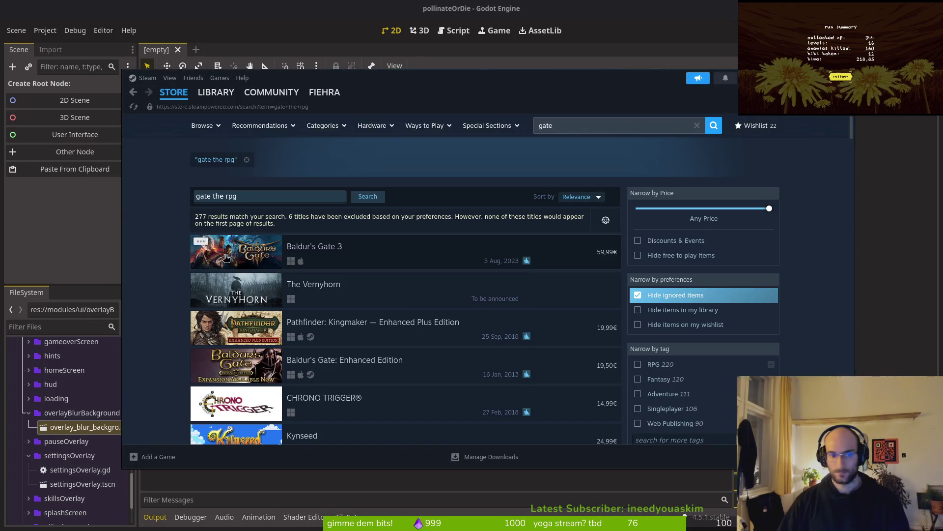
click(216, 92)
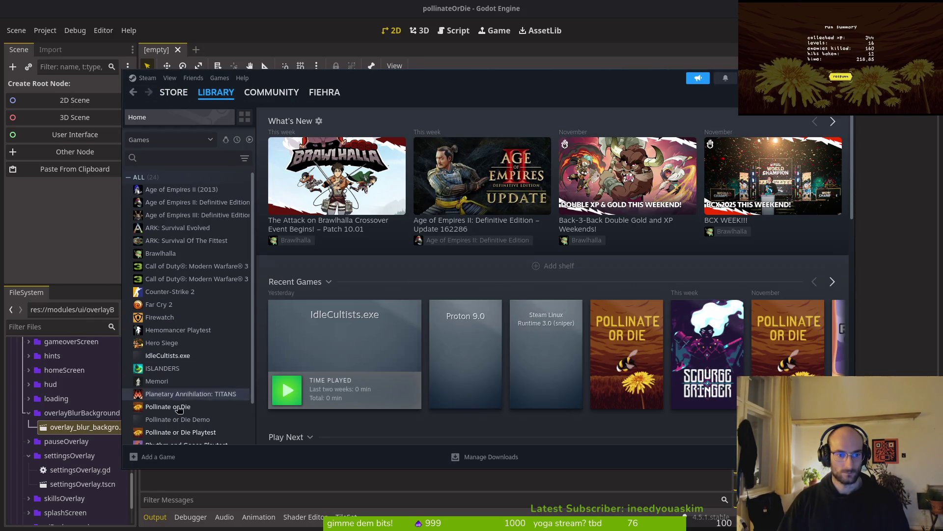
click(167, 406)
scroll(347, 371, down, 4)
key(Down)
key(Down)
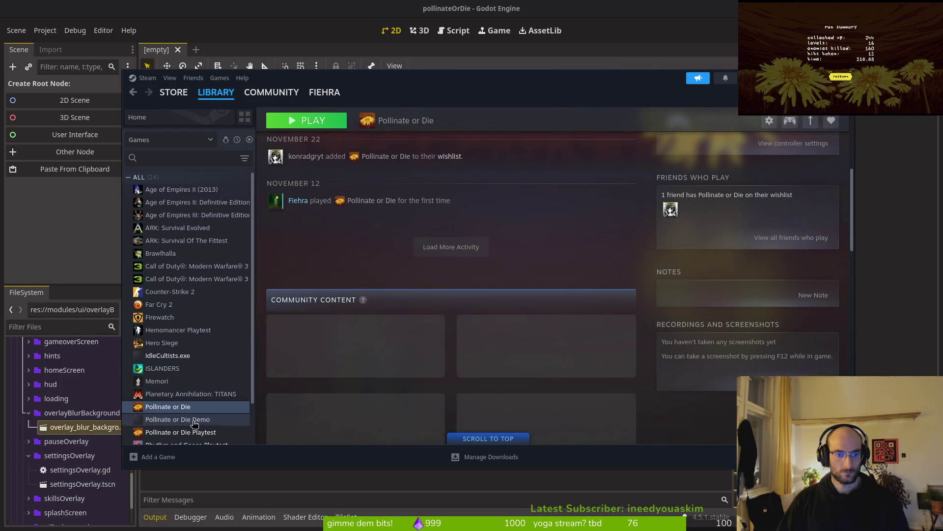
scroll(472, 386, down, 4)
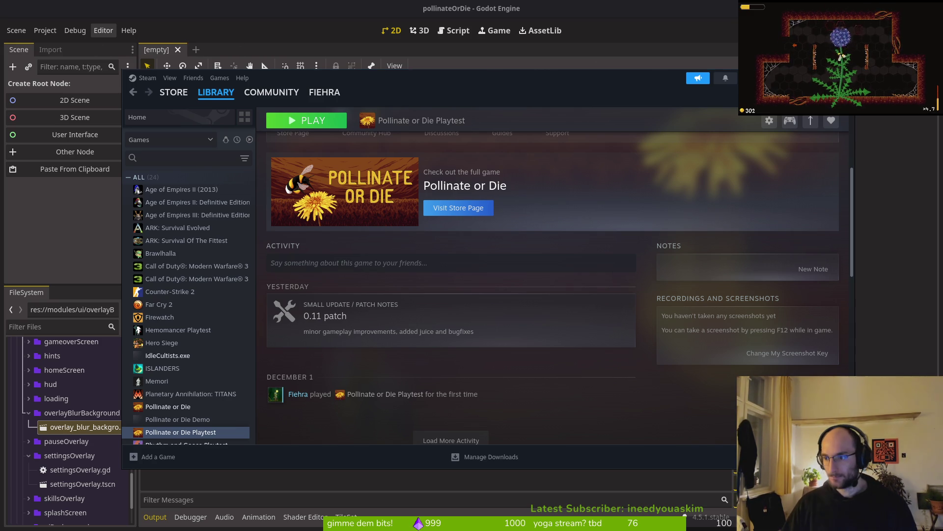
key(alt+Tab)
click(352, 290)
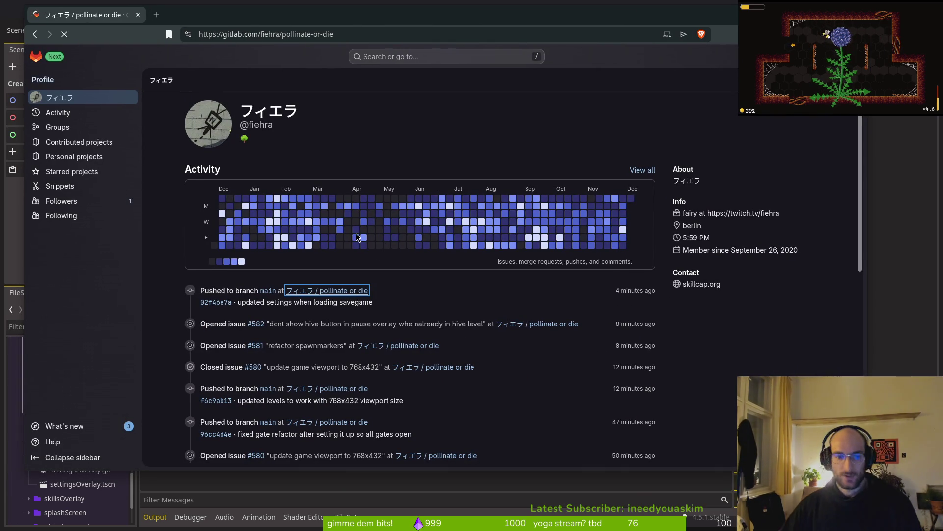
Open the GitLab commit history, compare it with the Steam library, and open the full 0.11 patch notes
click(710, 221)
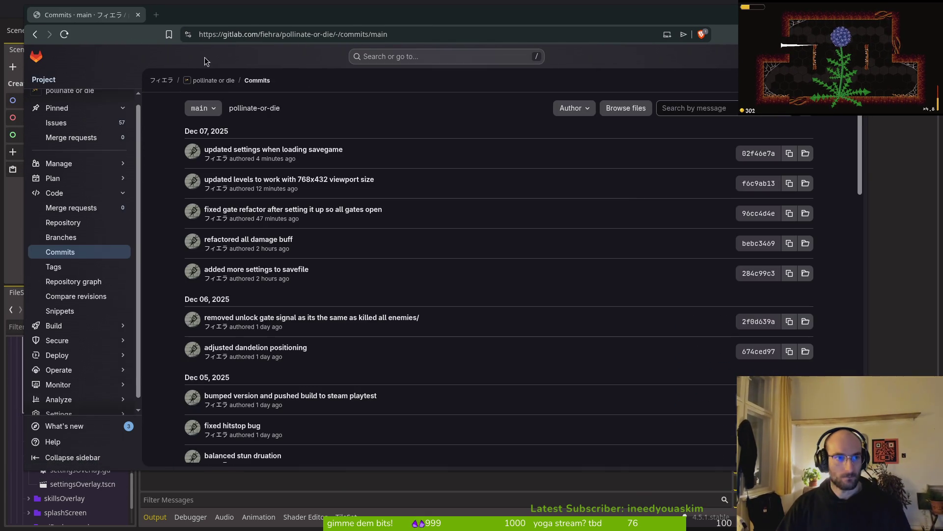
key(alt+Tab)
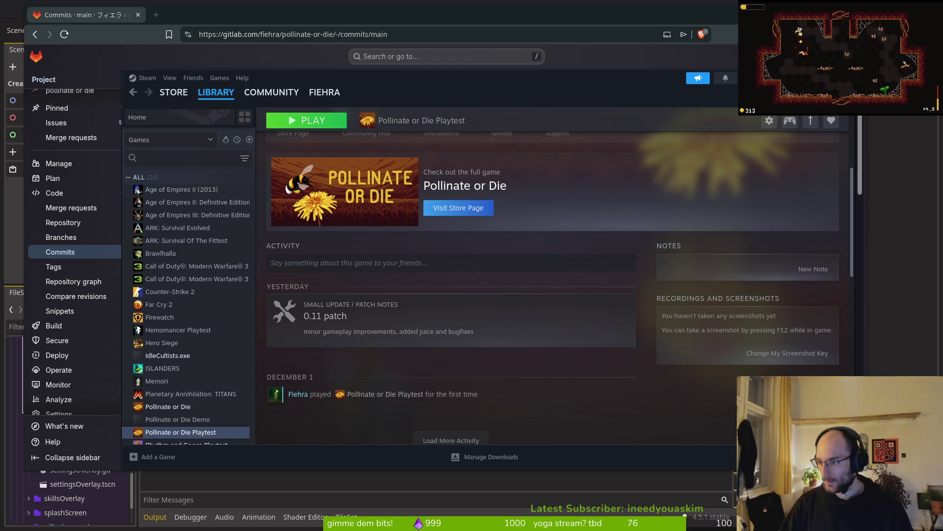
key(alt+Tab)
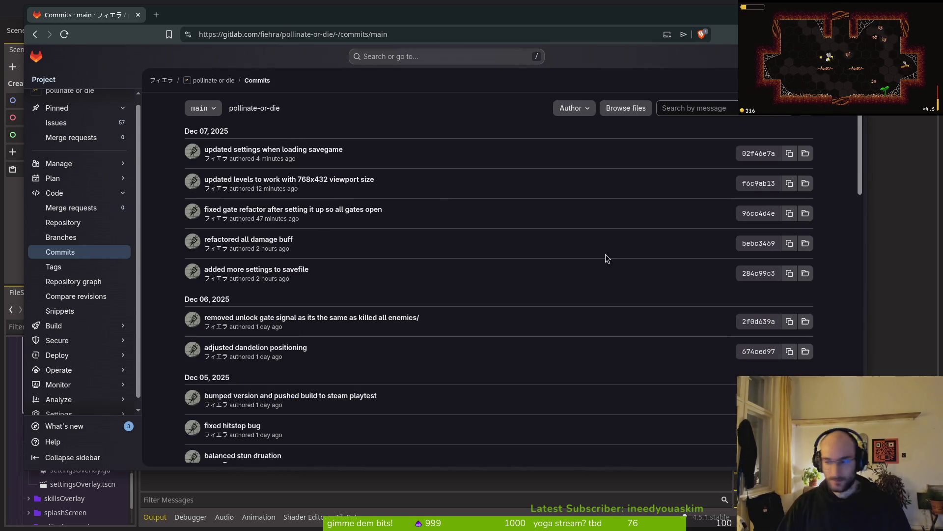
key(alt+Tab)
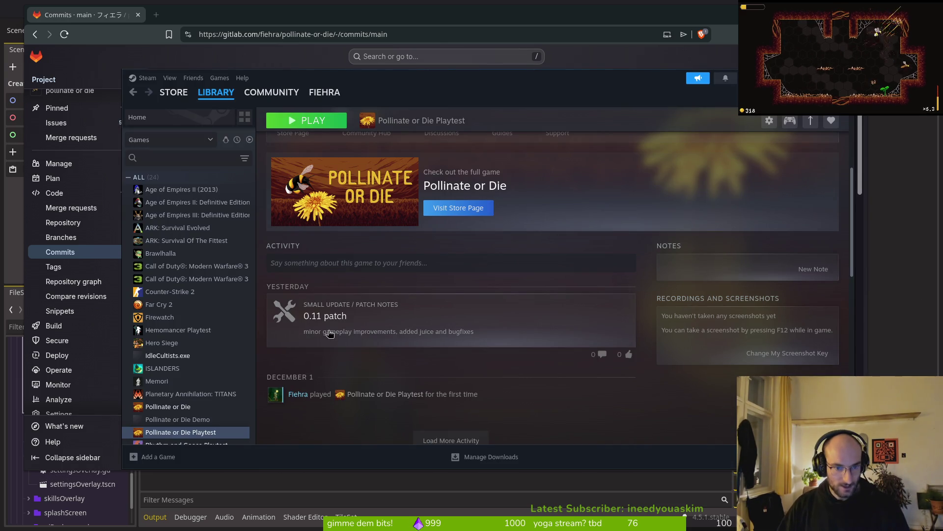
click(350, 327)
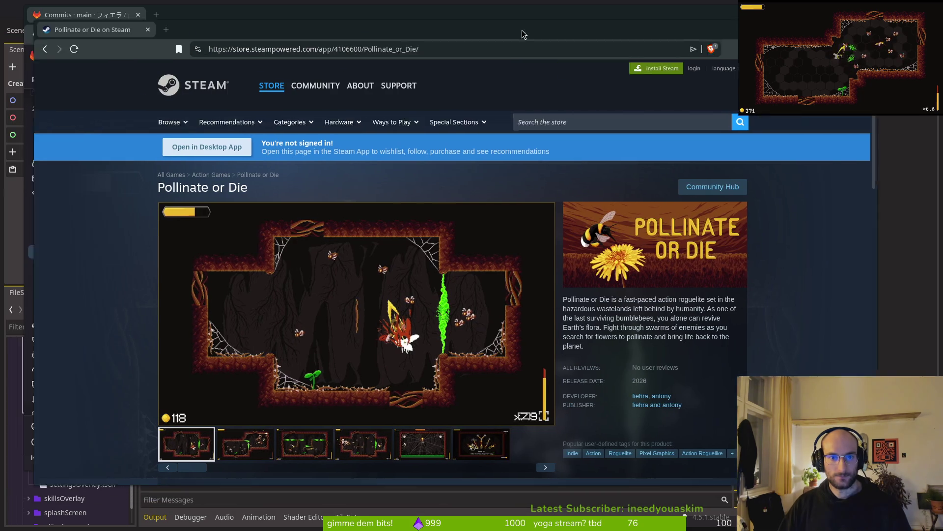
Nudge the Pollinate or Die store page window slightly down
drag(521, 33, 513, 46)
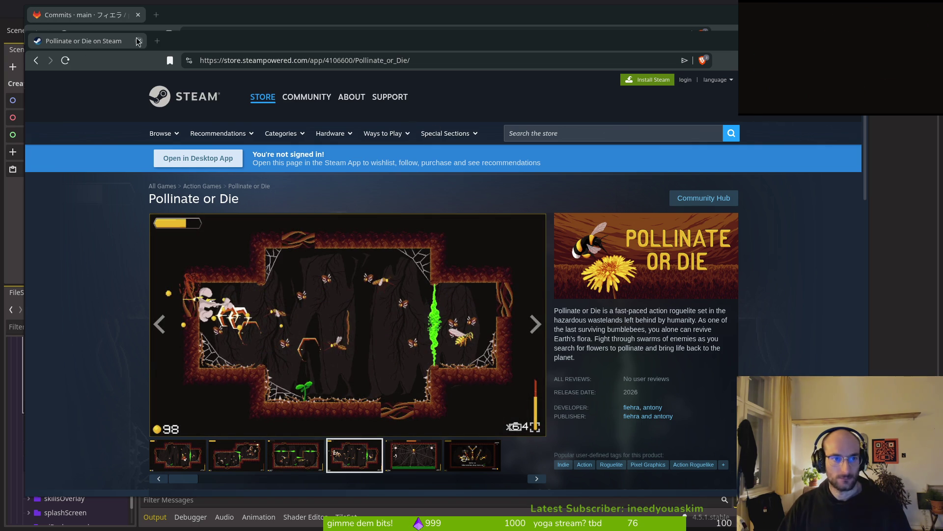
Reposition the store page window, then close it and move the Steam client window down
mouse_move(224, 47)
mouse_down()
mouse_move(231, 103)
mouse_move(254, 45)
mouse_up()
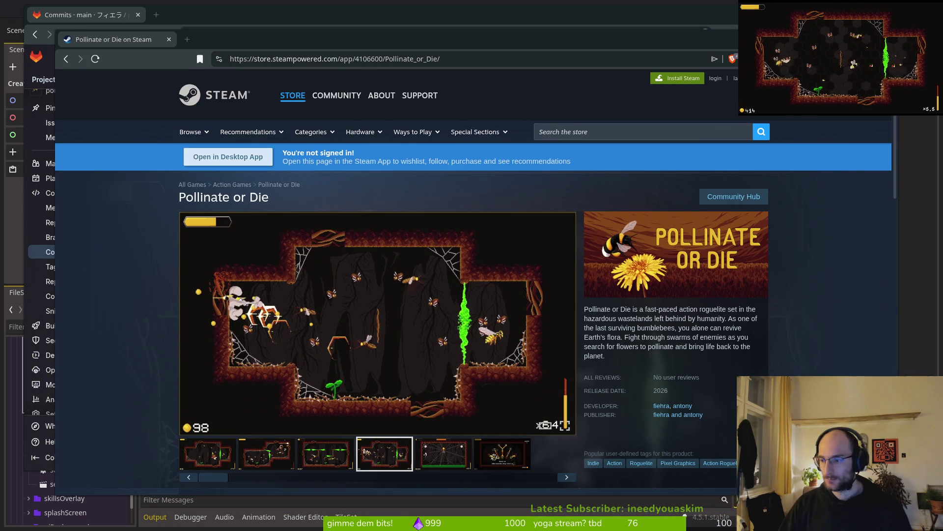
click(333, 236)
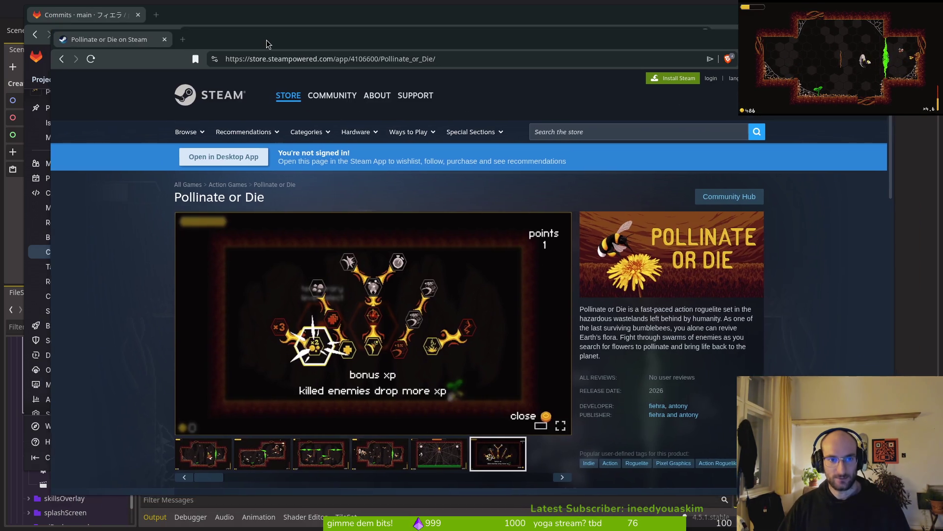
click(289, 83)
mouse_move(290, 83)
mouse_down()
mouse_move(354, 87)
mouse_move(347, 97)
mouse_up()
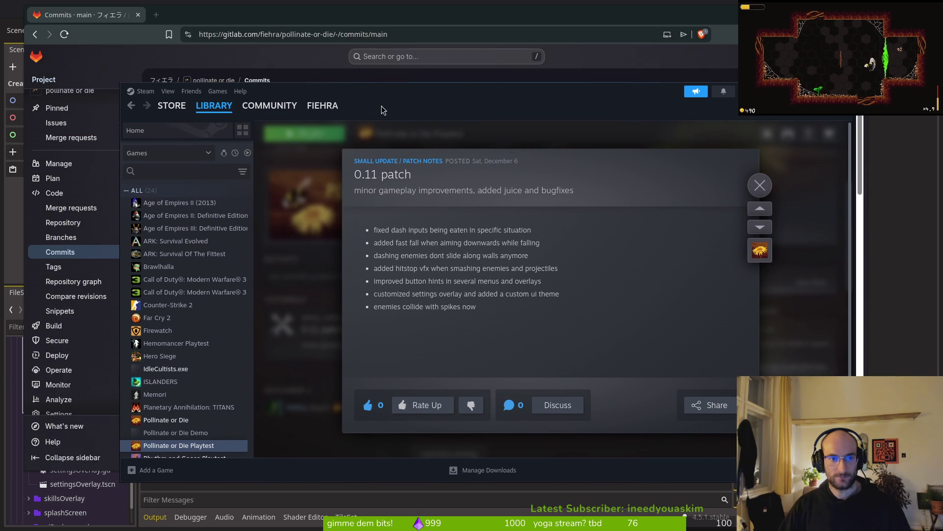
Scroll down through the GitLab commits, switching back and forth to the 0.11 patch notes
click(833, 91)
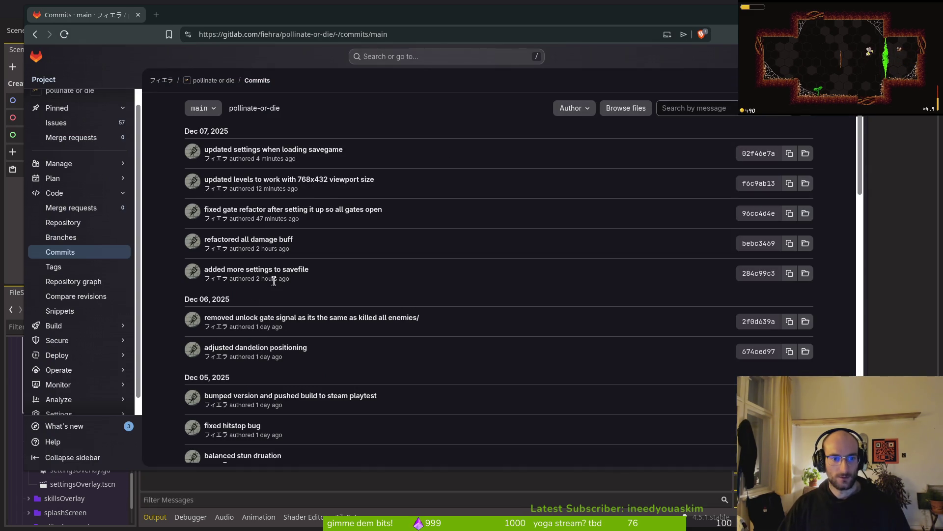
key(alt+Tab)
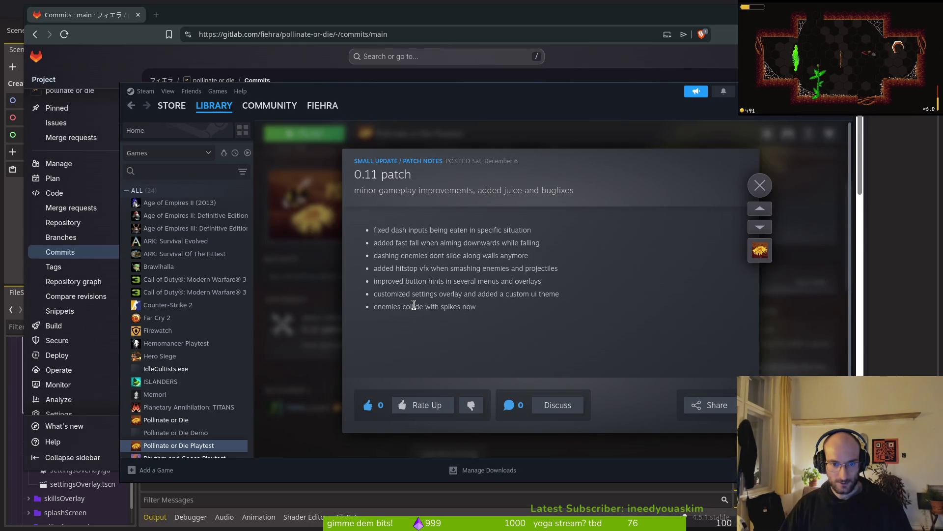
click(229, 18)
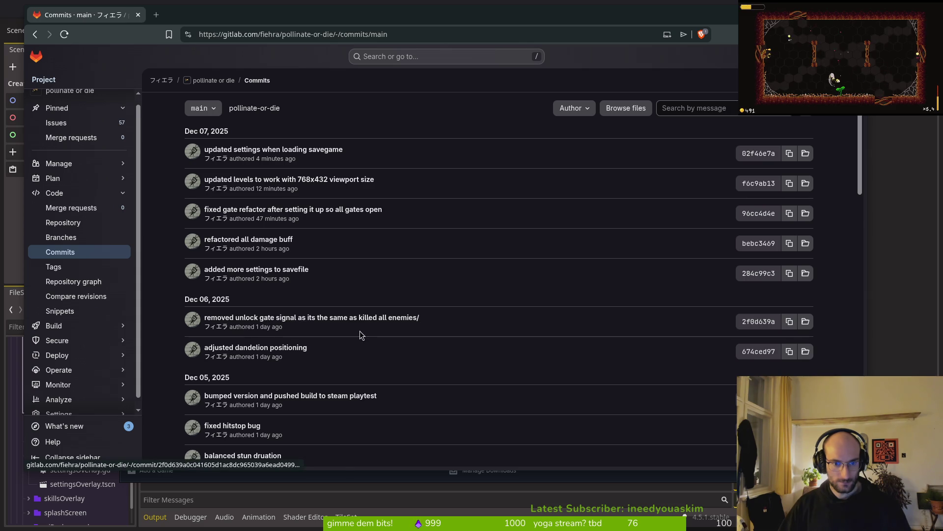
scroll(324, 359, down, 2)
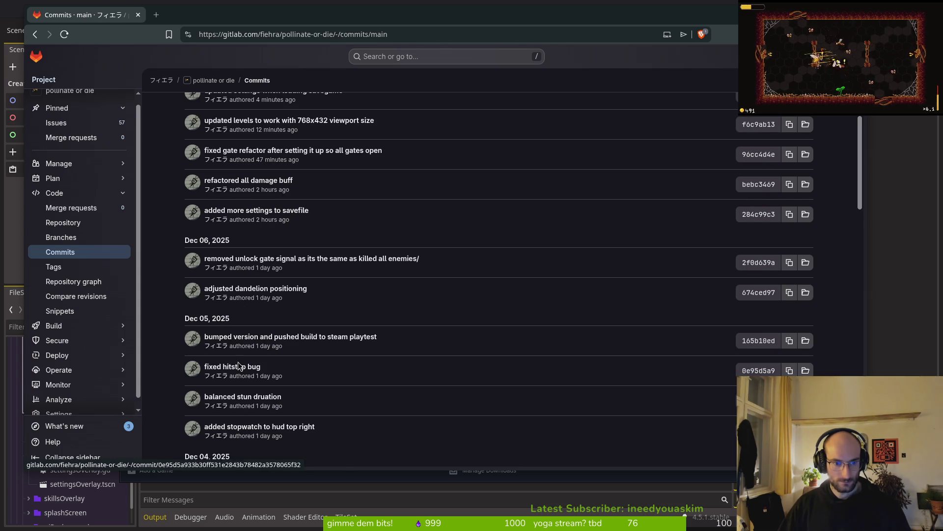
scroll(258, 432, down, 2)
scroll(304, 444, down, 2)
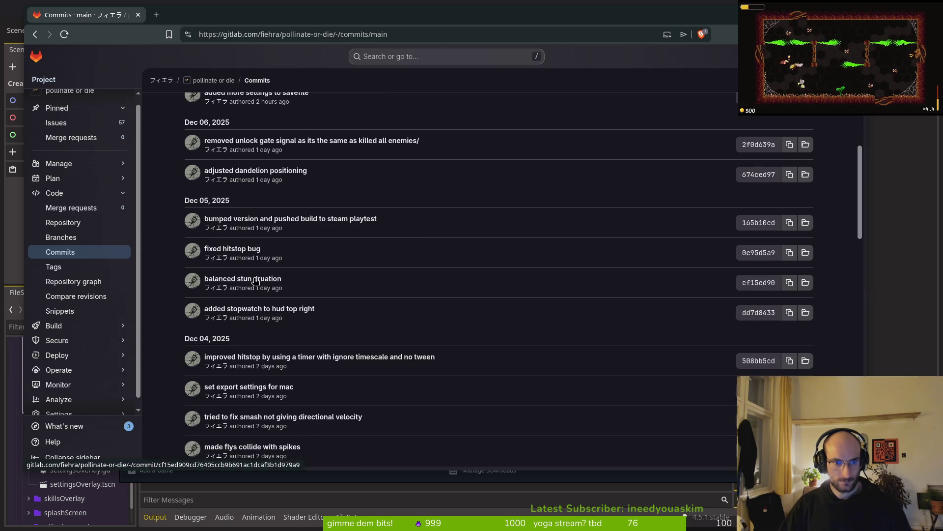
key(alt+Tab)
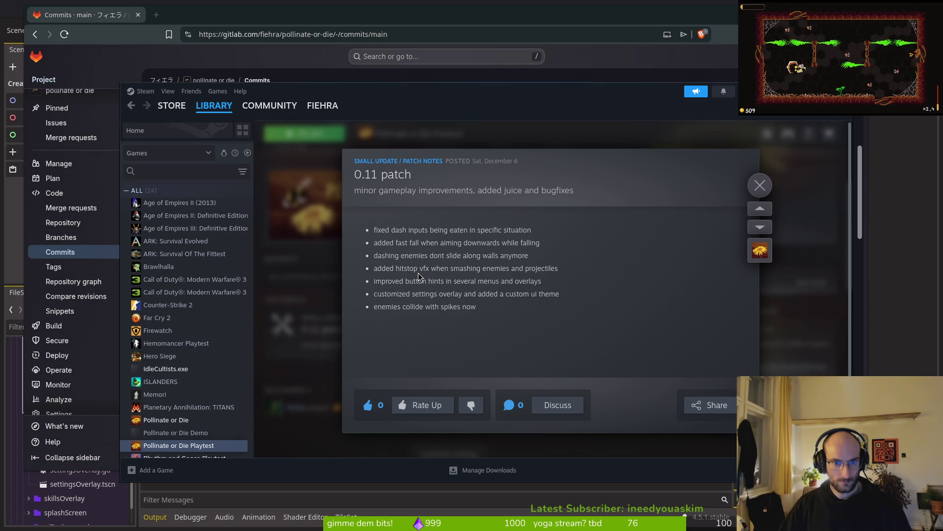
key(alt+Tab)
scroll(383, 354, down, 2)
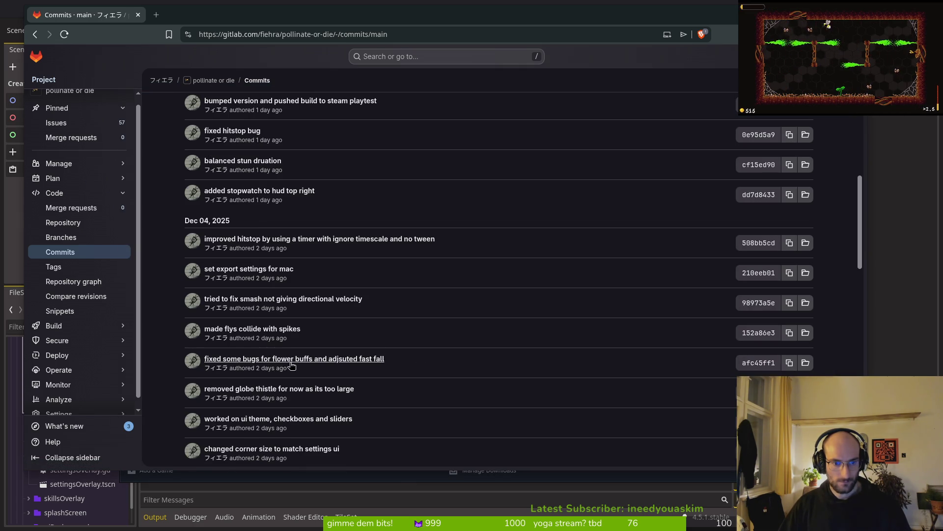
key(alt+Tab)
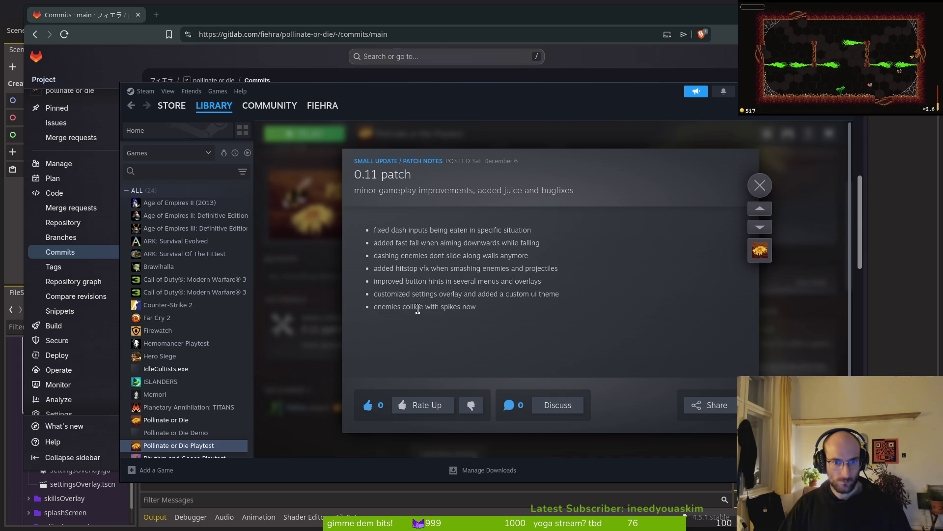
key(alt+Tab)
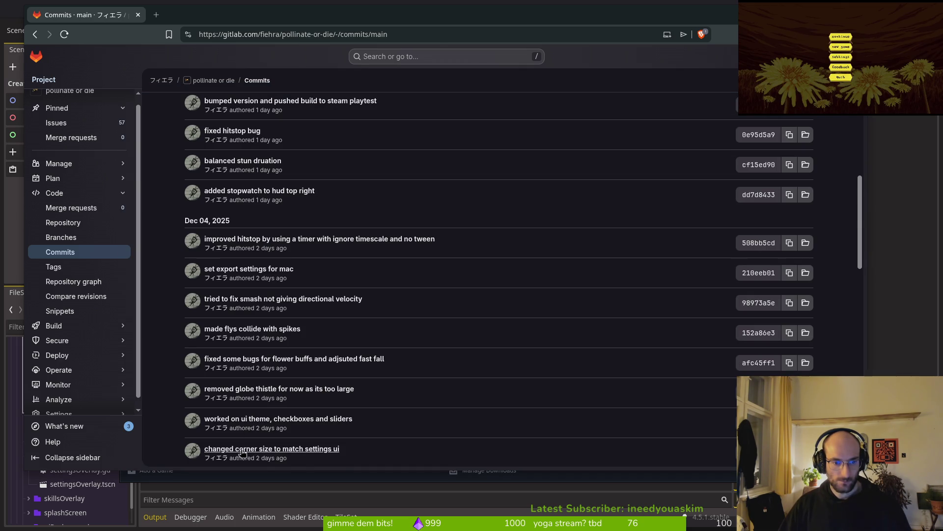
scroll(374, 388, down, 2)
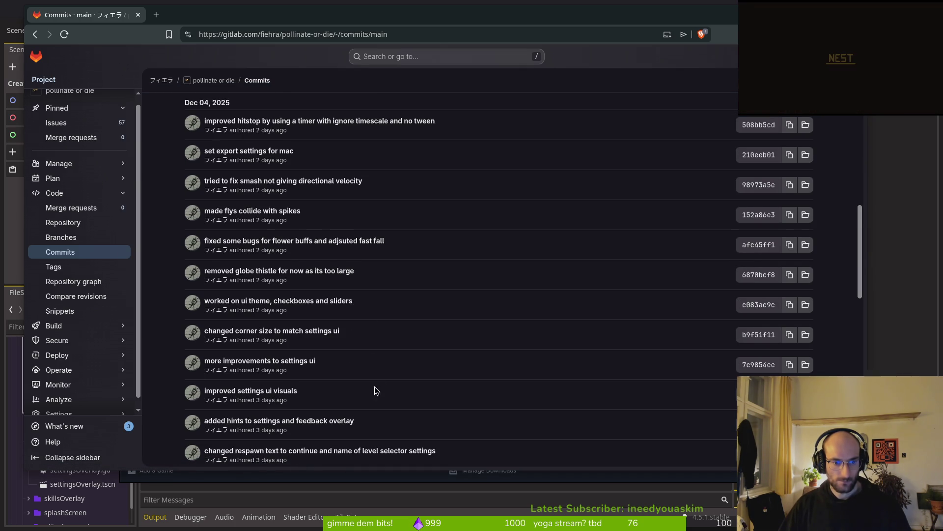
scroll(367, 390, down, 1)
Scroll back up the commits against the patch notes, then close the 0.11 patch notes and return to GitLab
key(alt+Tab)
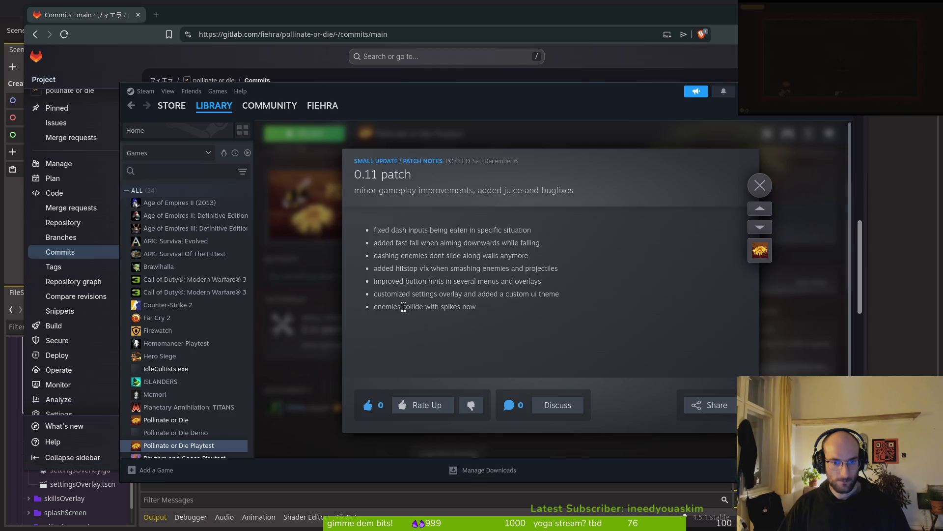
key(alt+Tab)
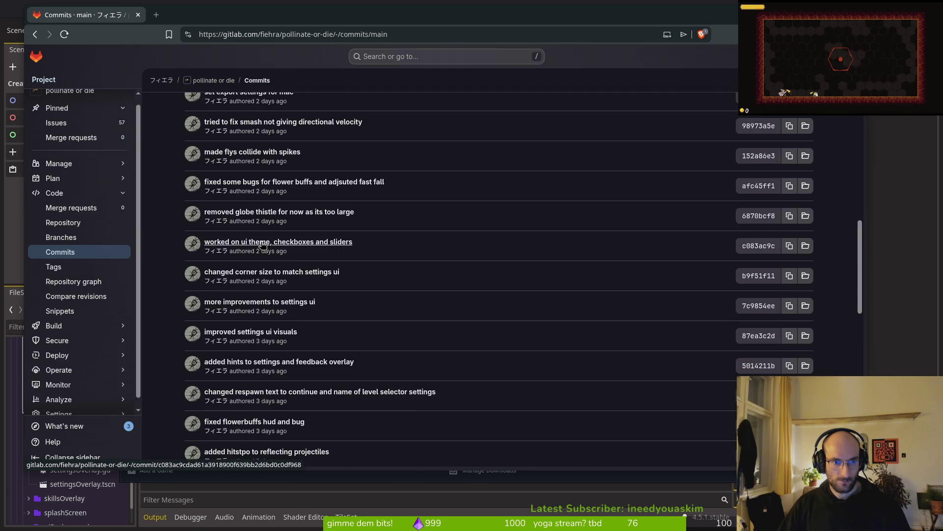
key(alt+Tab)
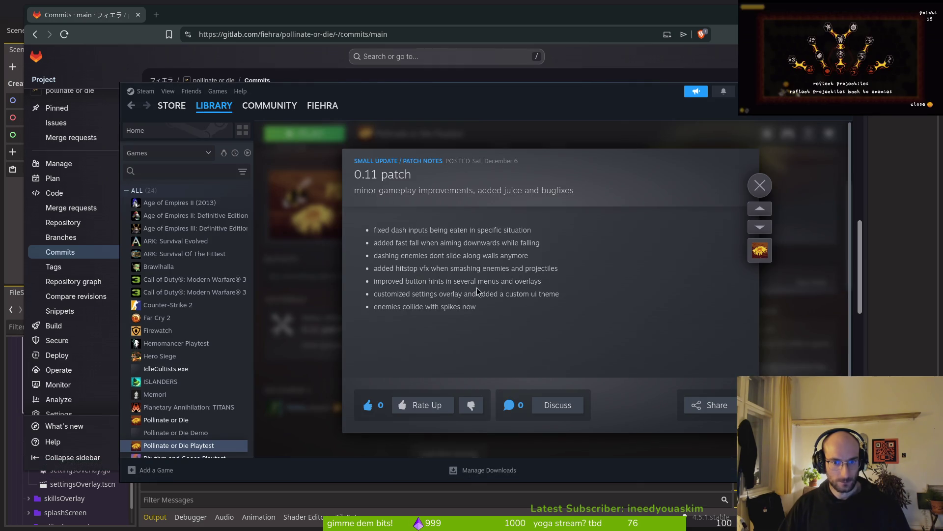
key(alt+Tab)
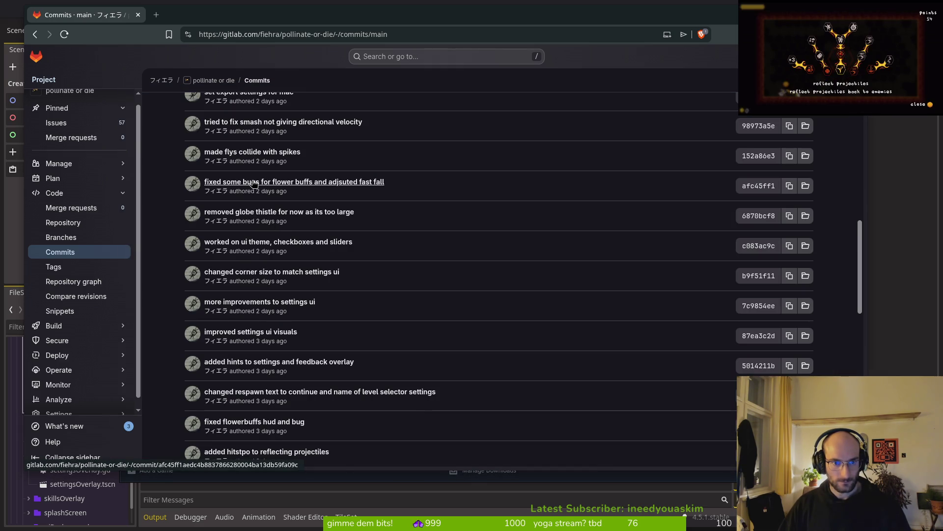
scroll(267, 157, up, 3)
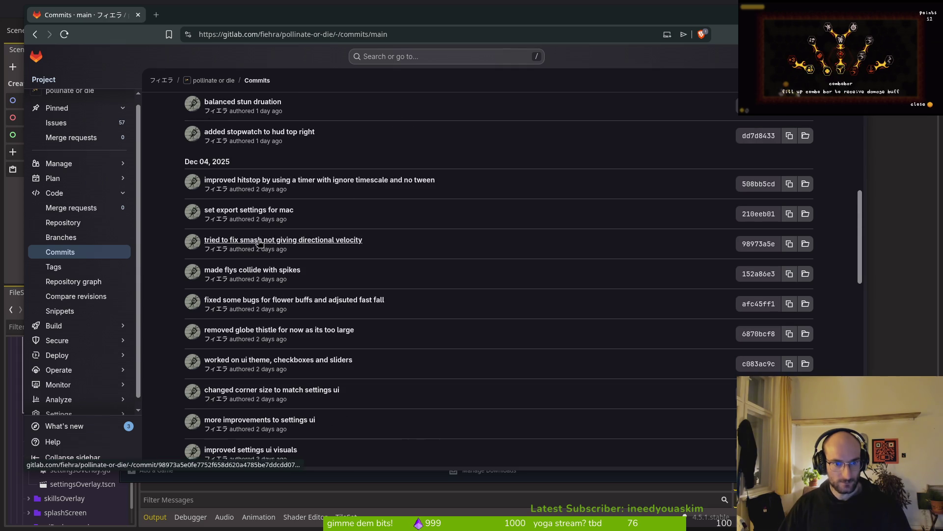
scroll(250, 265, up, 1)
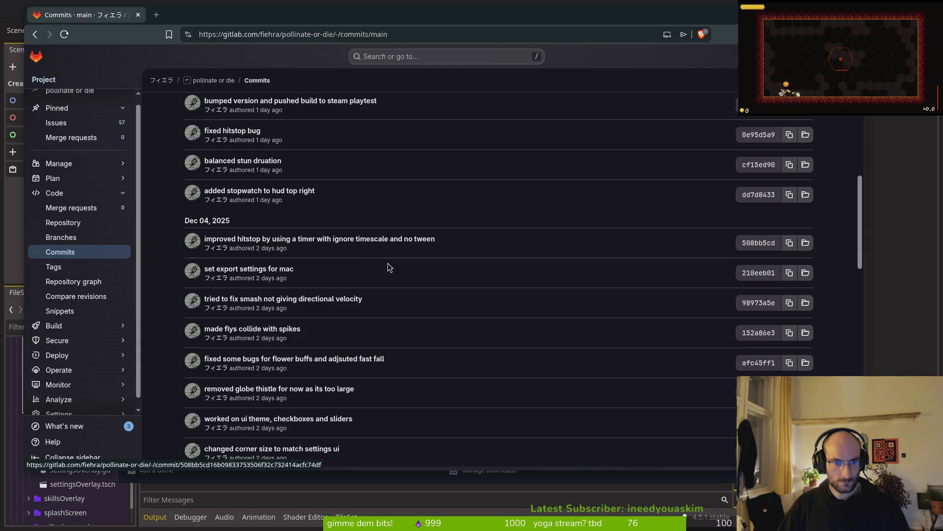
scroll(384, 261, up, 1)
key(alt+Tab)
key(alt+Tab)
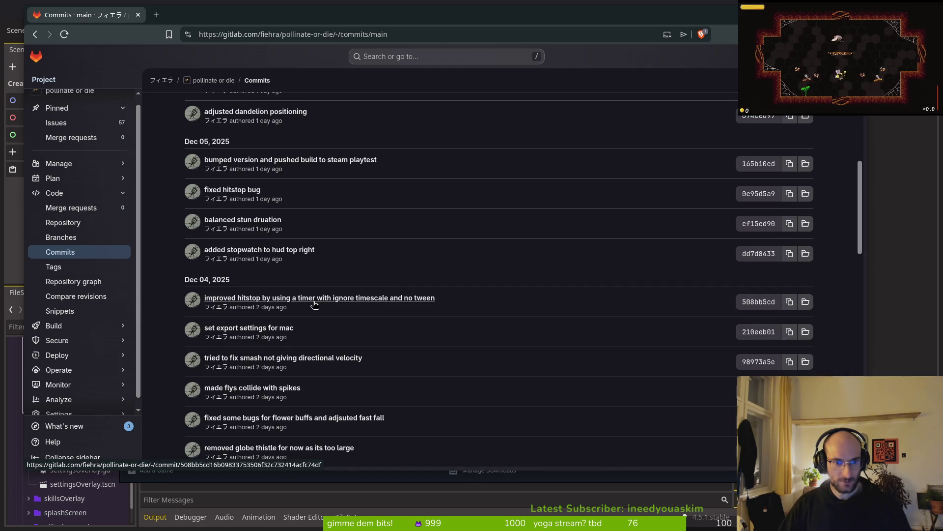
key(alt+Tab)
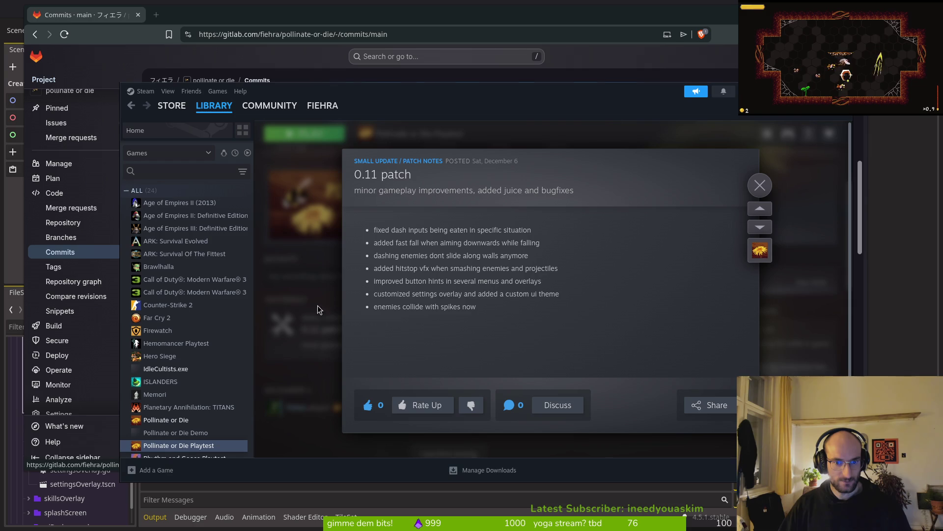
key(alt+Tab)
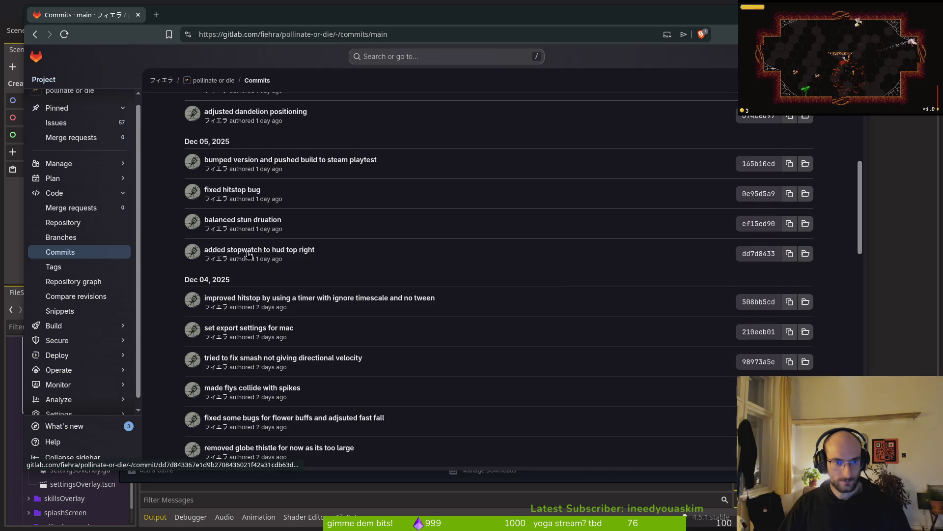
scroll(320, 257, up, 3)
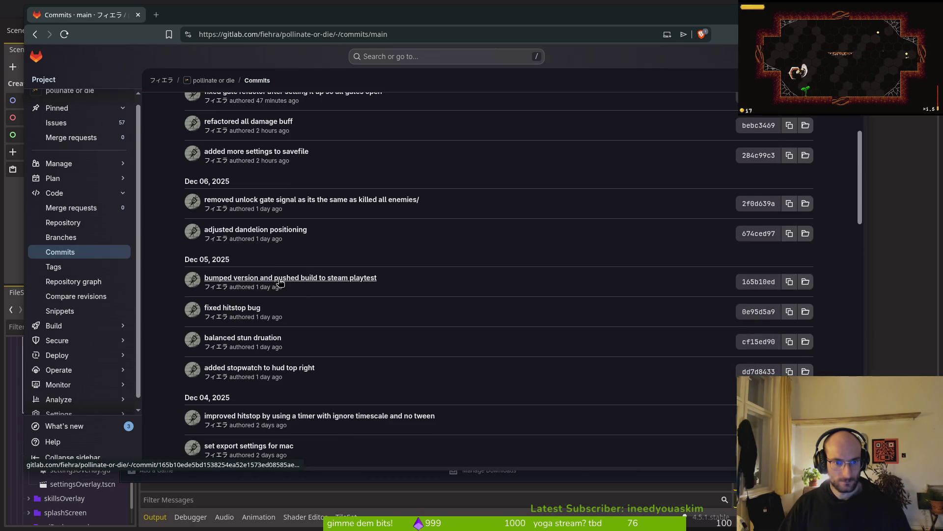
scroll(275, 339, up, 3)
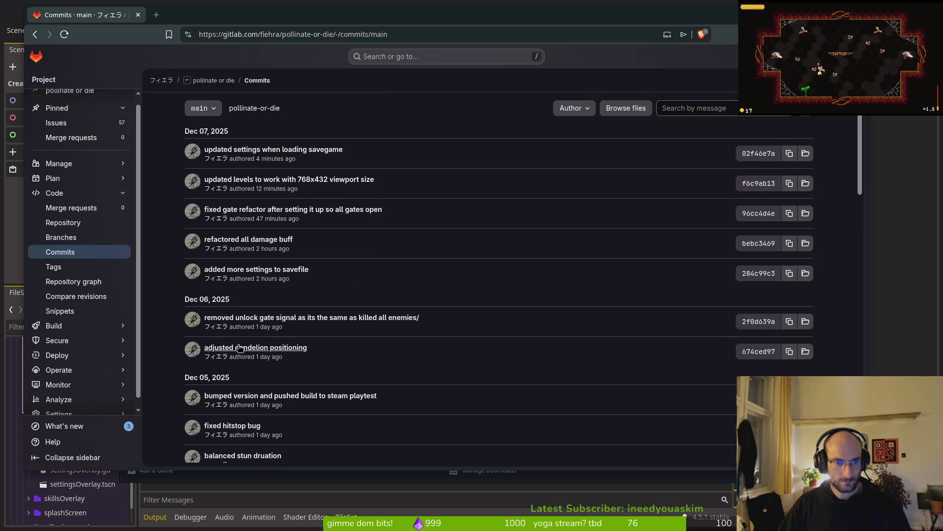
key(alt+Tab)
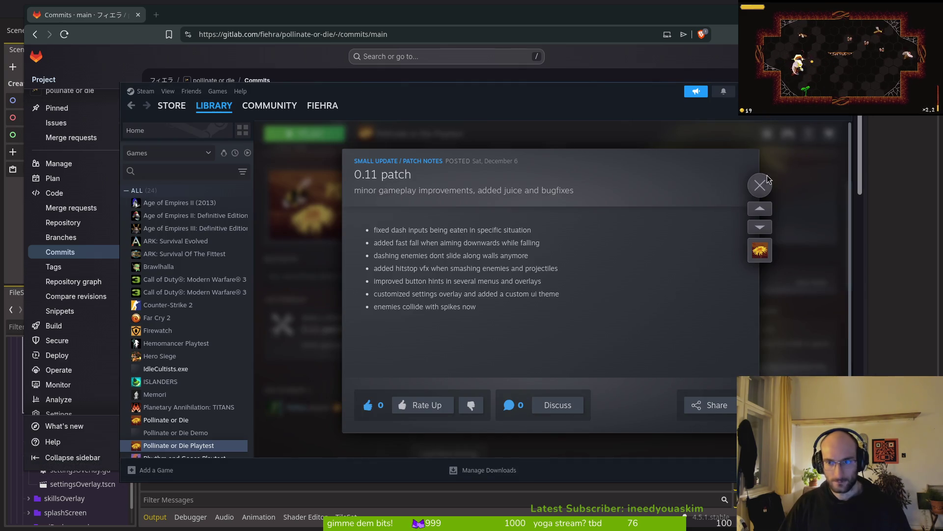
click(761, 184)
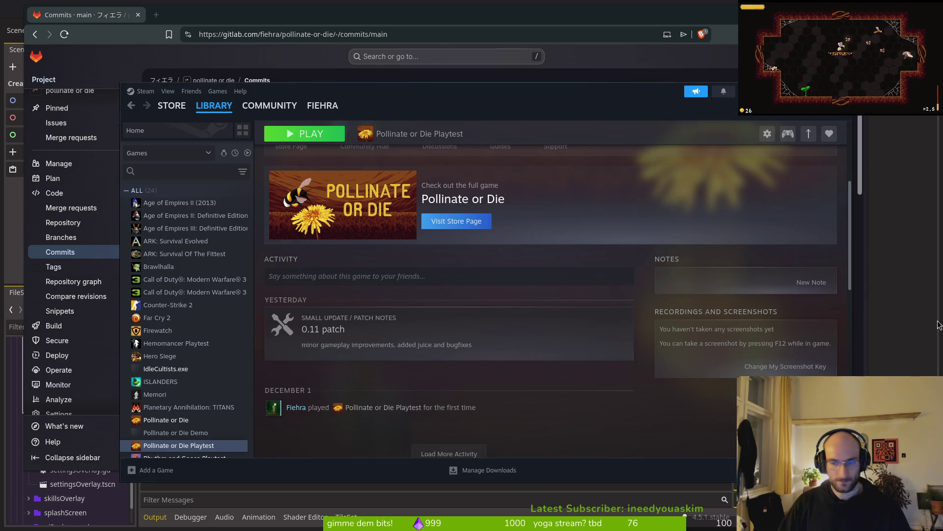
key(alt+Tab)
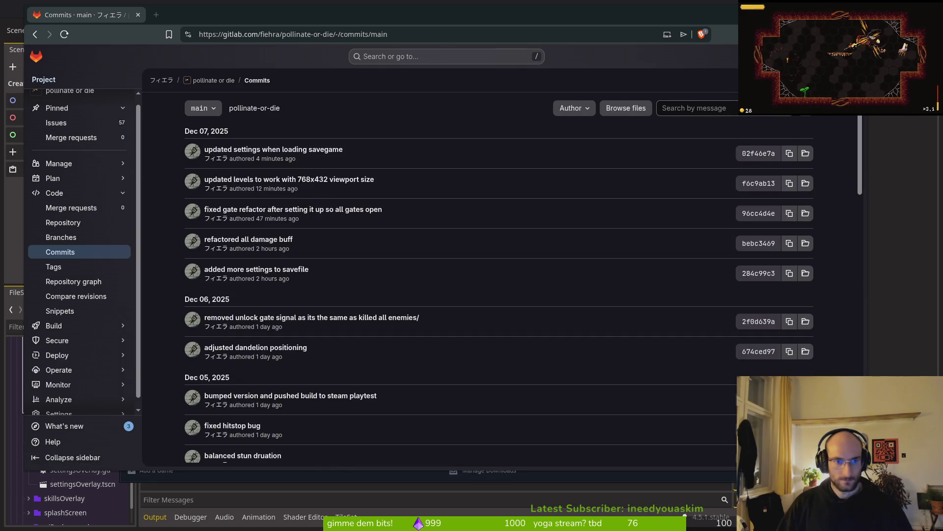
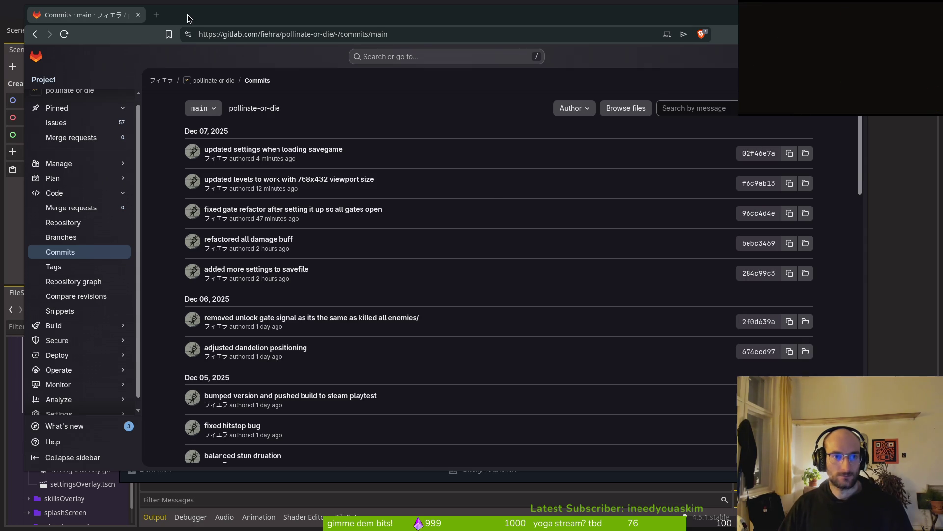
Switch from GitLab's commit history to the Pollinate or Die Playtest page in Steam
key(alt+Tab)
scroll(491, 246, down, 5)
mouse_move(193, 111)
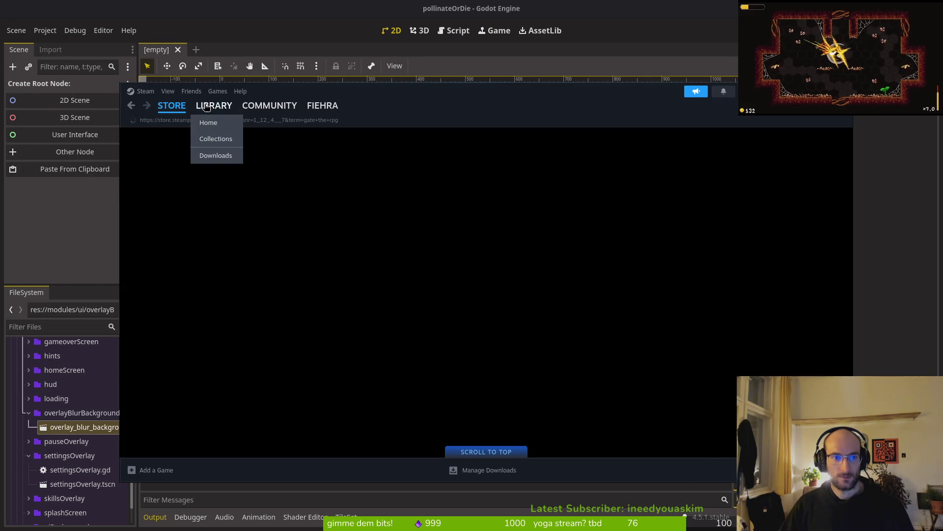
Open the Pollinate or Die Playtest library page, read its 0.11 patch notes, then return to Godot
click(206, 107)
click(176, 433)
click(181, 445)
scroll(565, 344, down, 4)
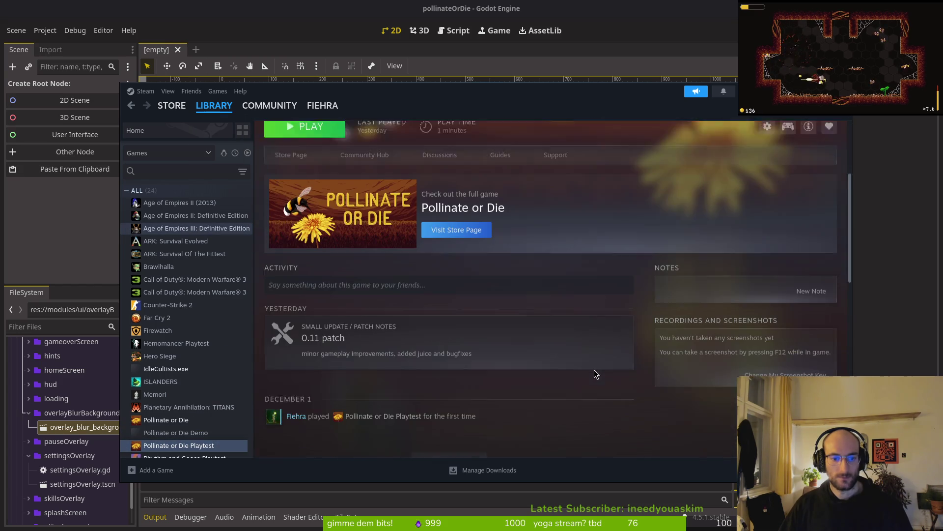
scroll(545, 293, up, 5)
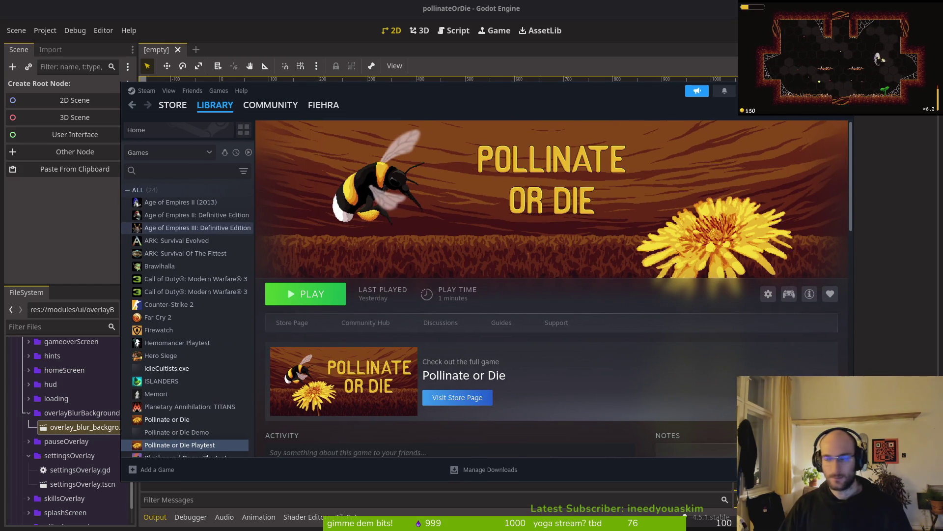
key(alt+Tab)
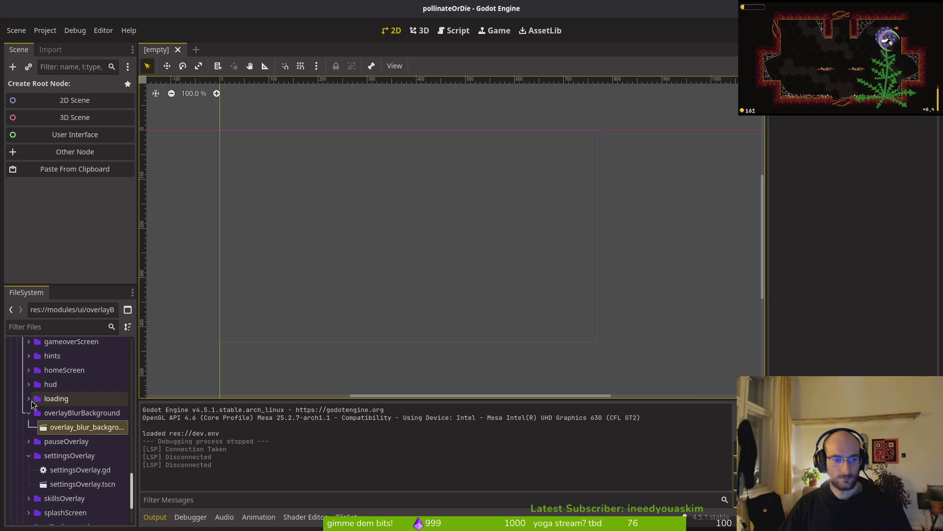
Collapse the overlayBlurBackground and settingsOverlay folders in the FileSystem dock, then return to Steam
click(28, 412)
click(29, 441)
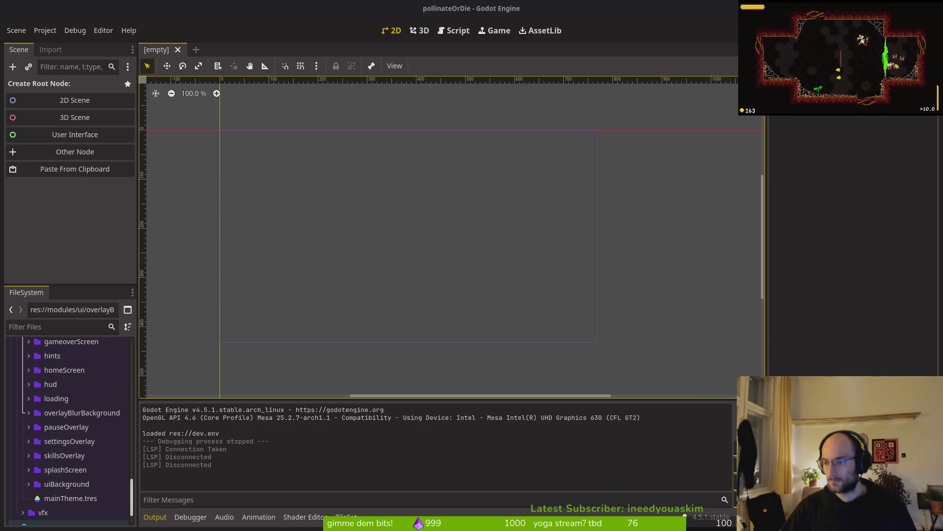
key(alt+Tab)
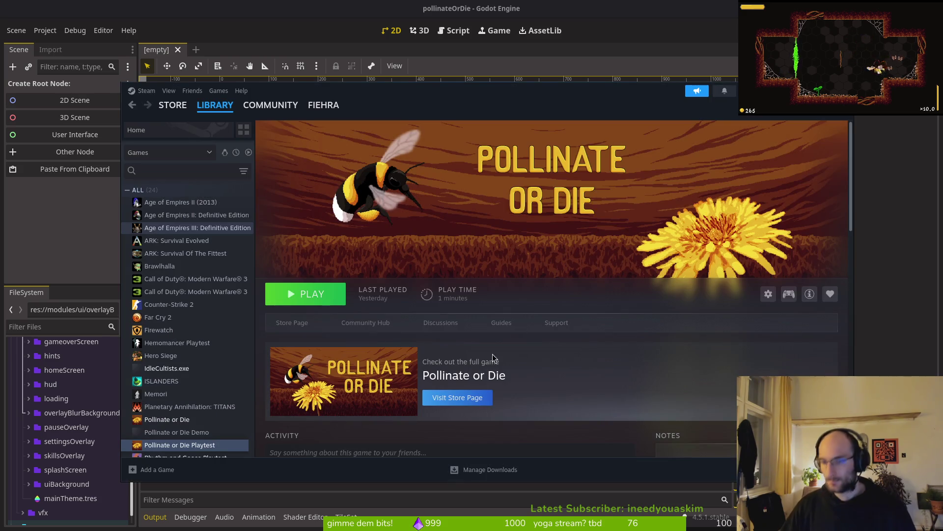
Open and then dismiss the Pollinate or Die Playtest's options menu
scroll(532, 331, down, 3)
scroll(491, 325, up, 3)
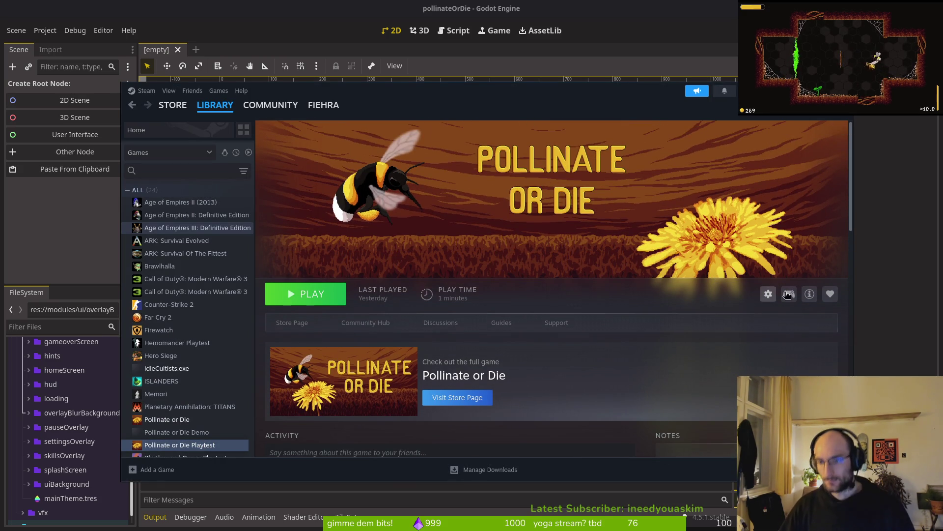
click(768, 294)
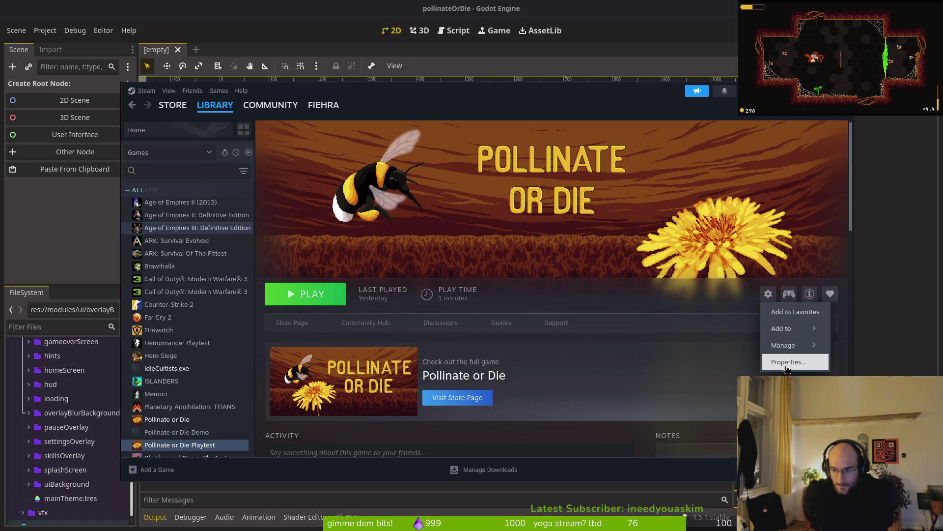
click(785, 365)
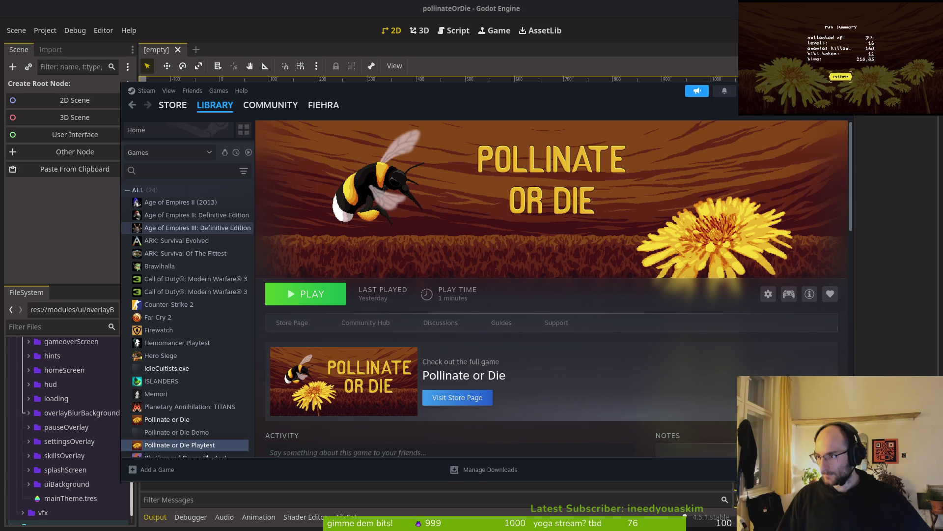
Respawn into the nest and spend skill points on health, knockback damage, reflect auto aim and dash chains
key(Return)
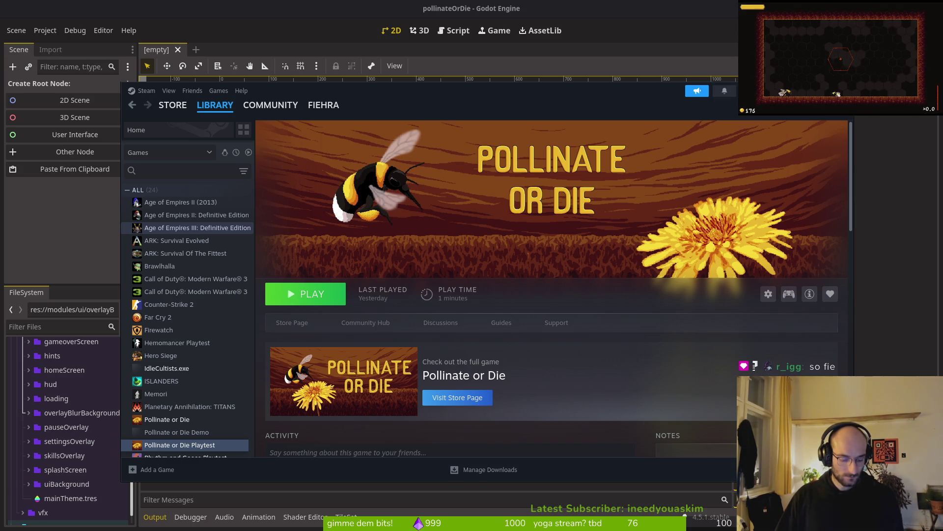
key(Tab)
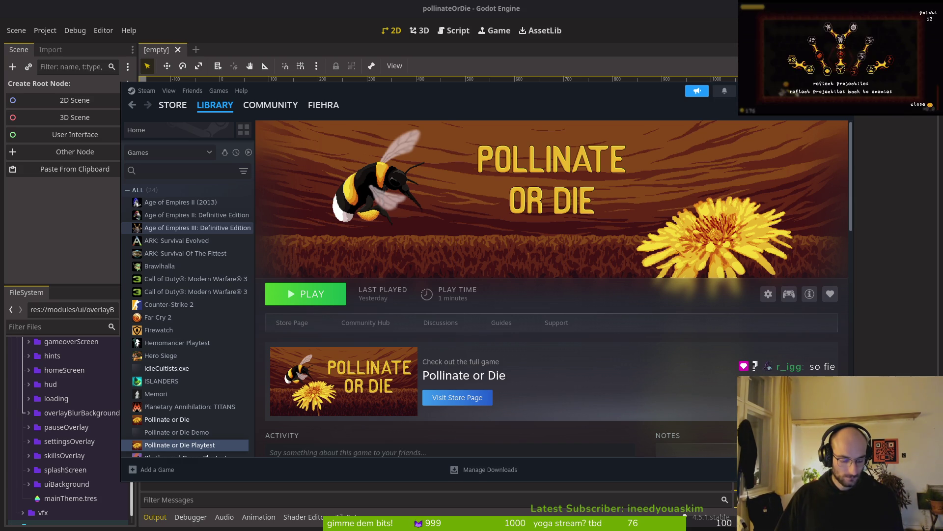
key(Return)
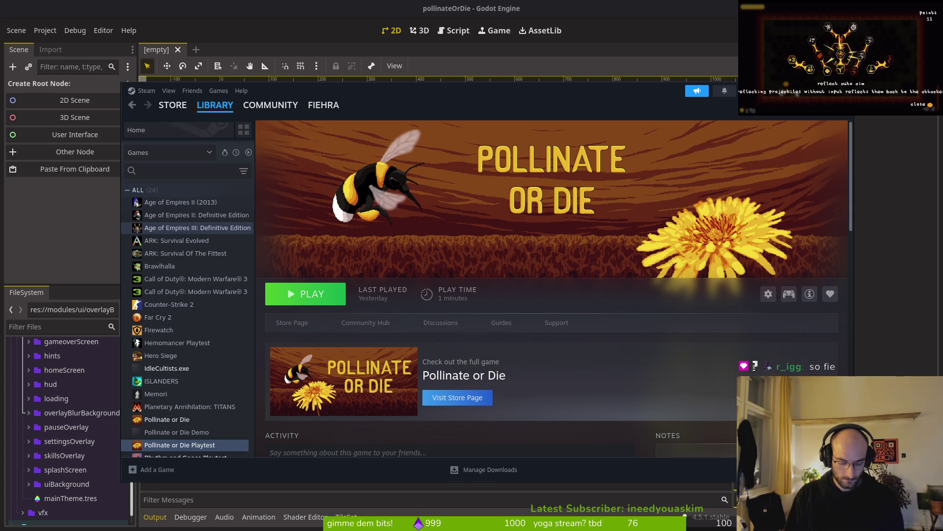
key(Up)
key(Return)
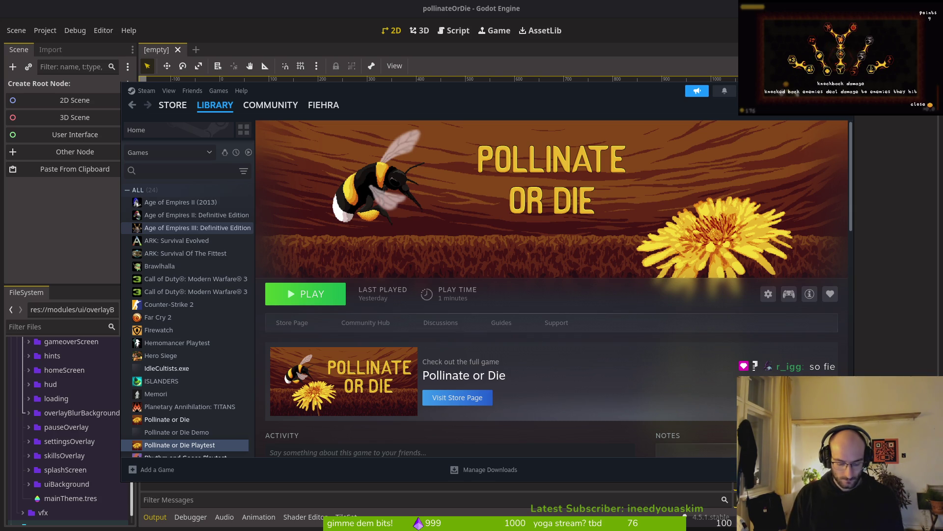
key(Up)
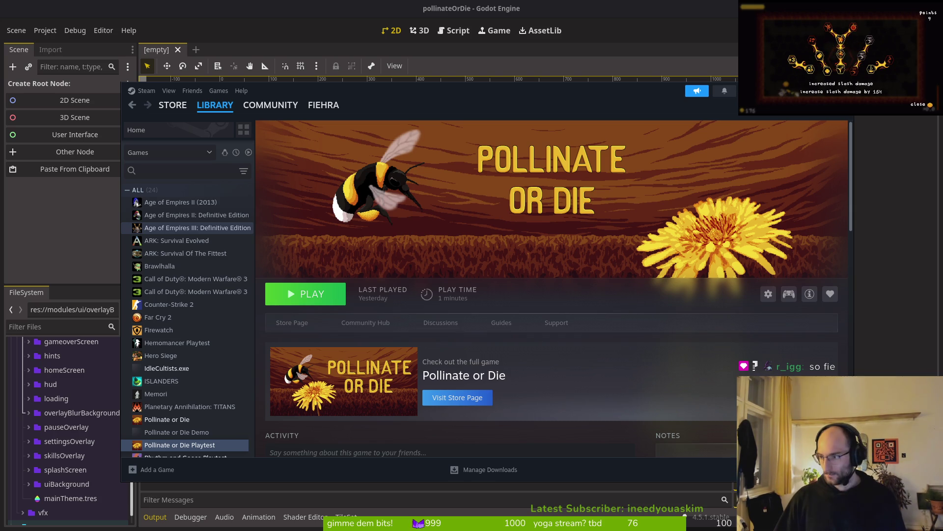
key(Return)
key(Left)
key(Left)
key(Up)
key(Return)
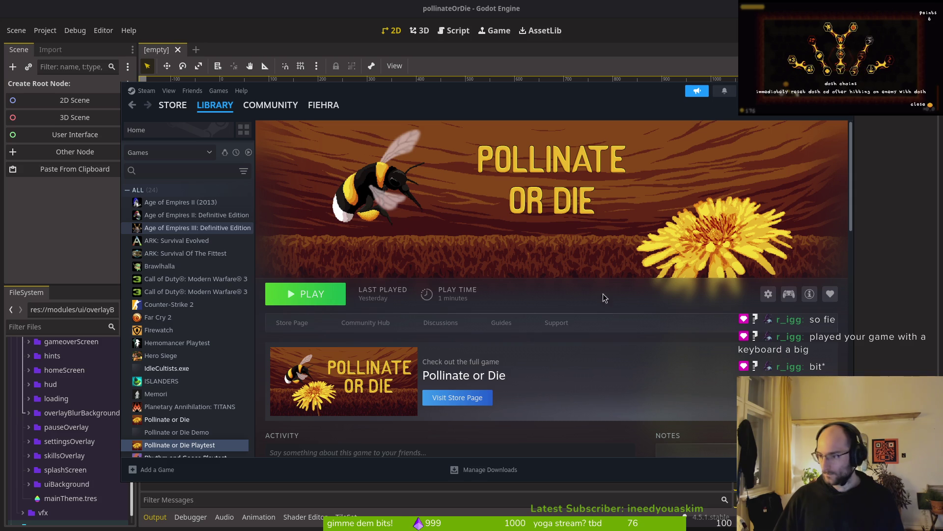
click(769, 295)
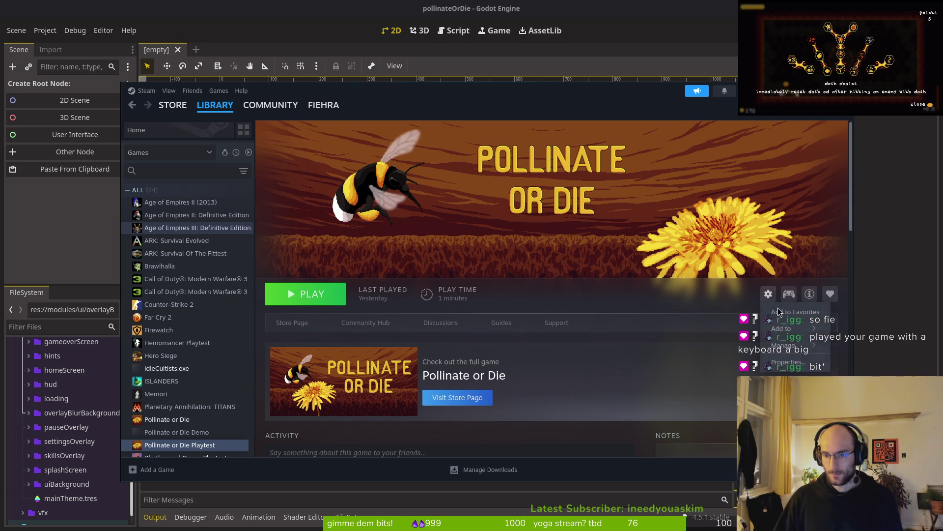
Verify the Playtest's beta files under Properties > Installed Files, then bring Perplexity forward
click(800, 364)
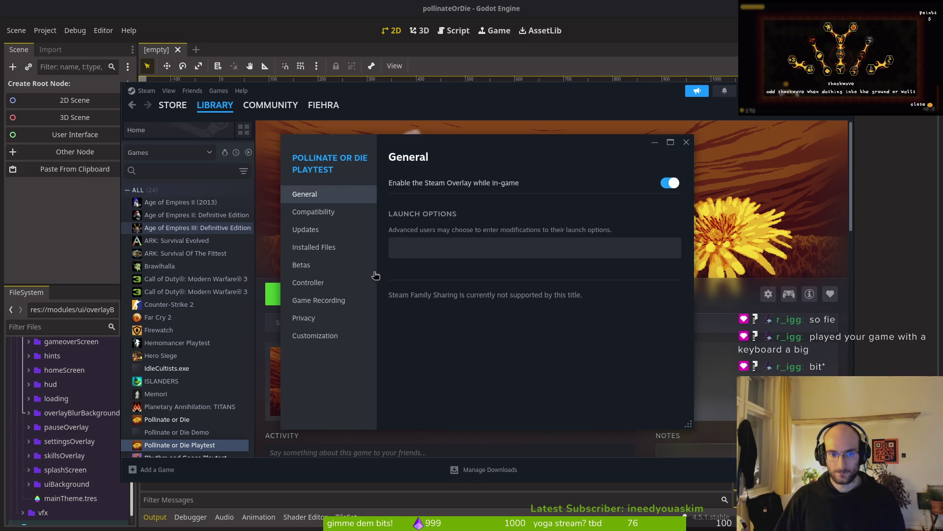
click(317, 247)
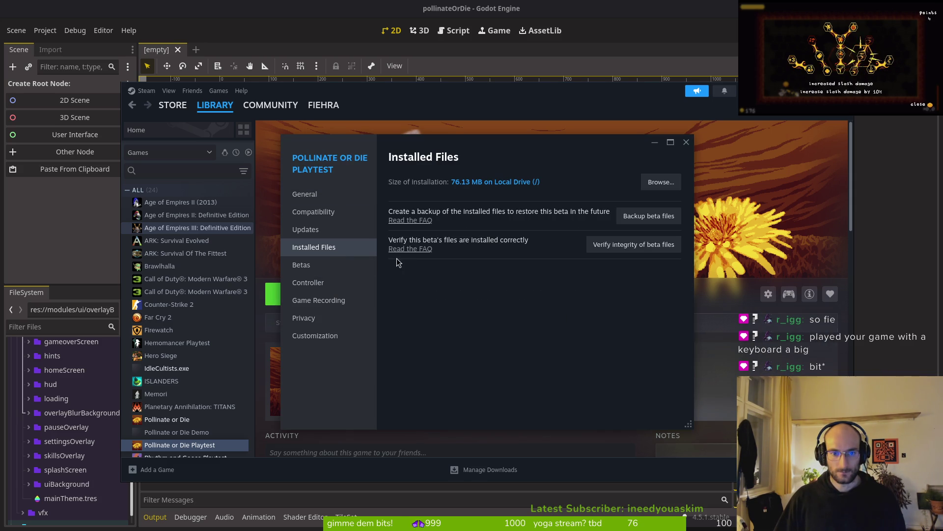
click(634, 245)
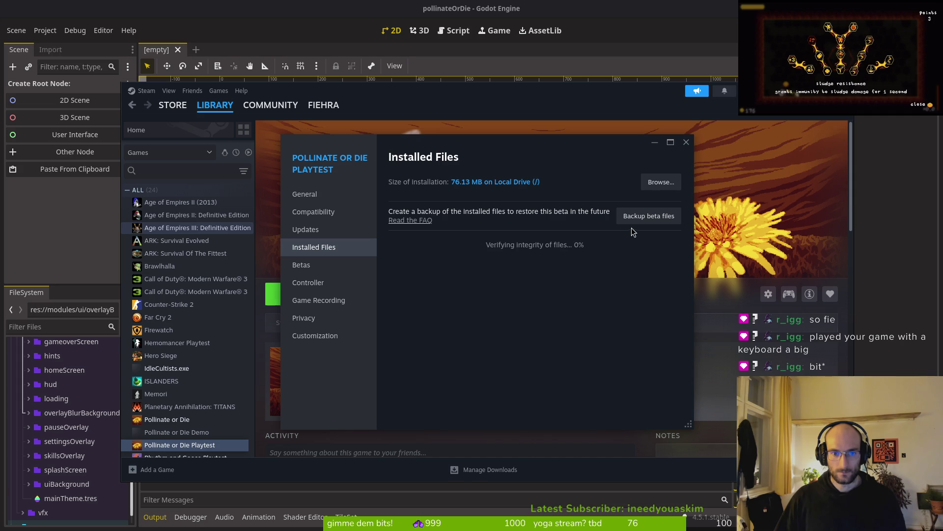
click(684, 143)
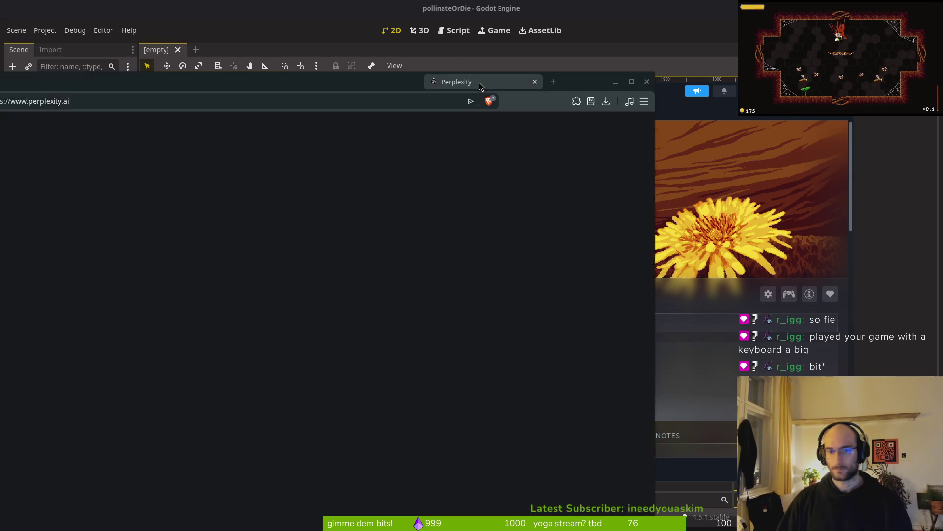
drag(480, 84, 632, 25)
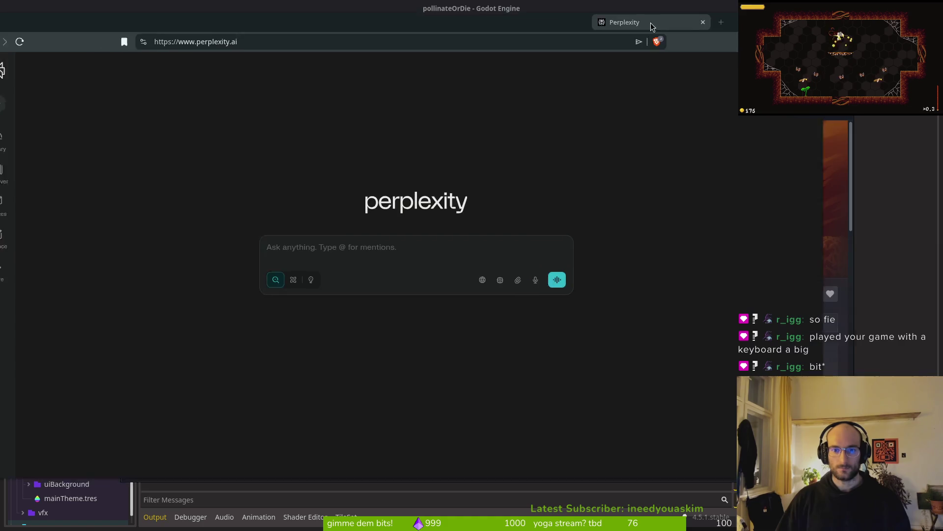
Ask Perplexity how a Steam playtest can announce updates without players manually verifying files
text(hey how ca)
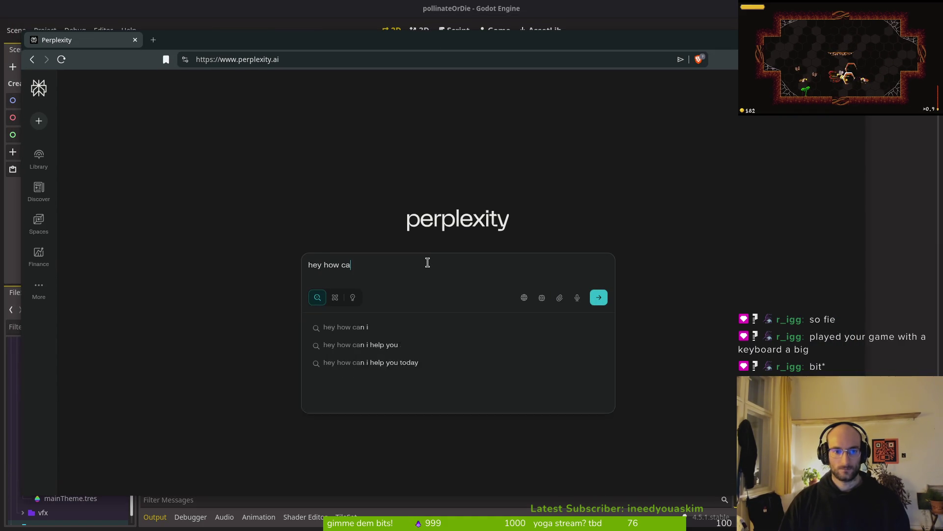
text(n i set the pl)
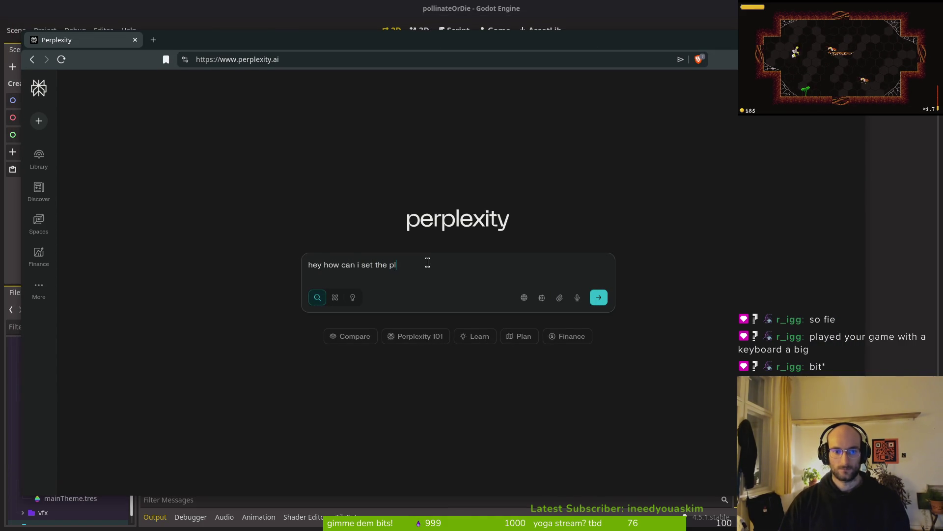
text(aytest page of)
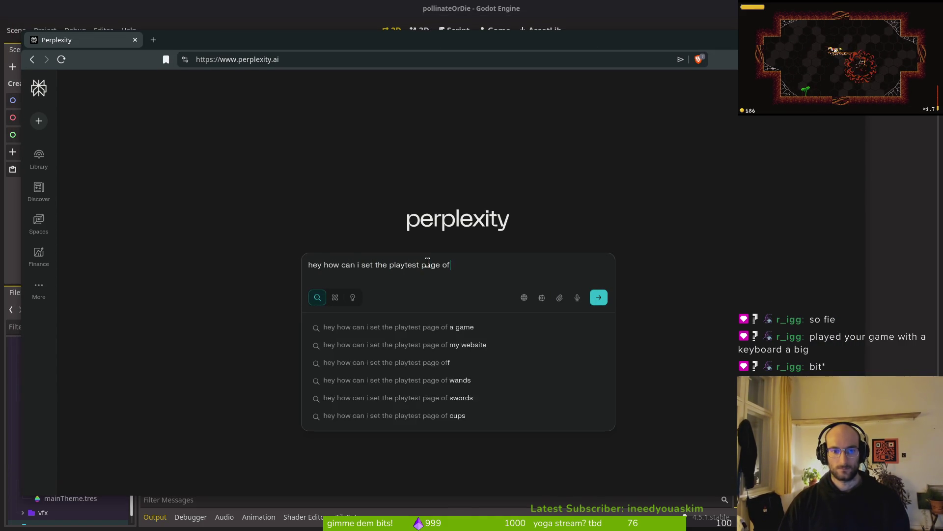
key(BackSpace)
text(n my steam game to )
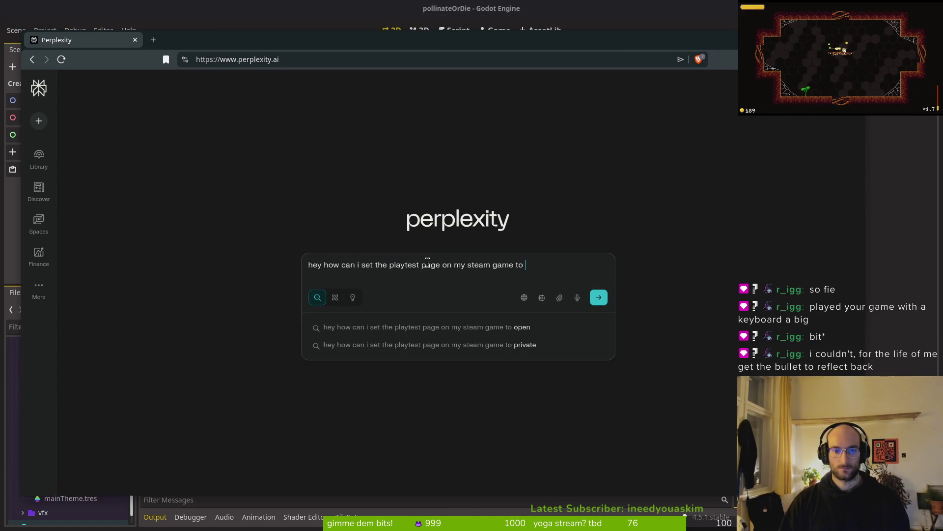
text(tell players)
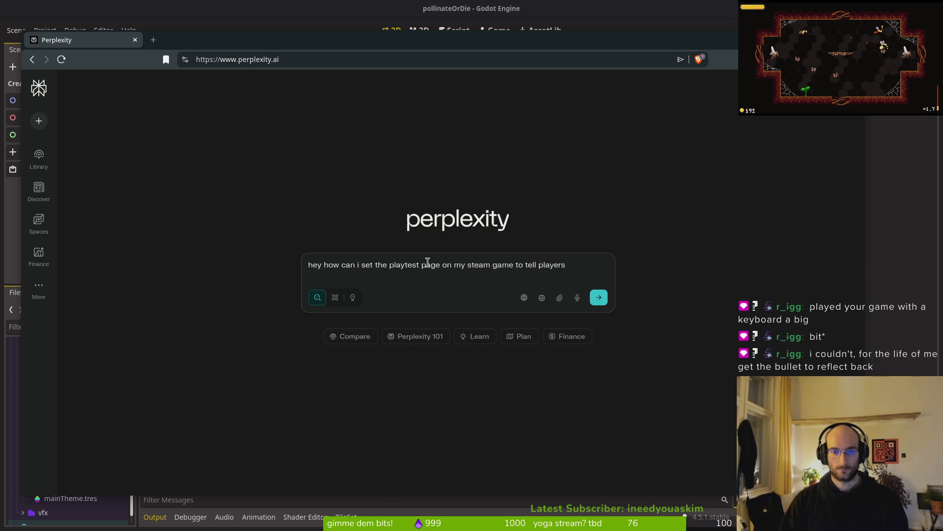
text( when an update is availba)
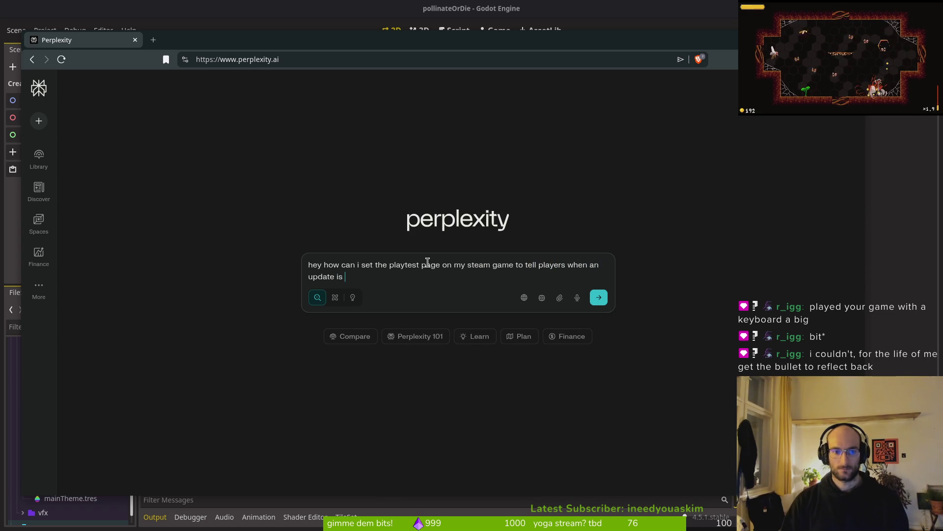
key(BackSpace)
key(BackSpace)
text(able a)
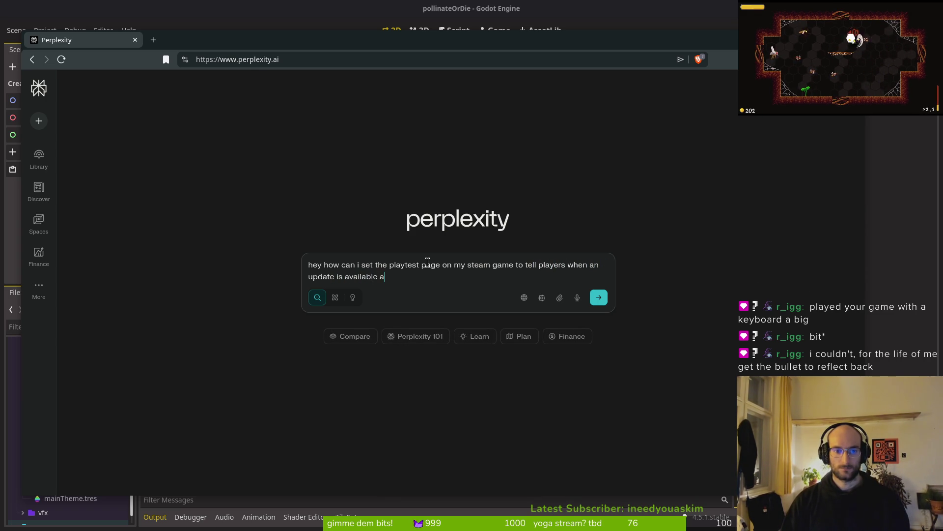
text(utomatically with)
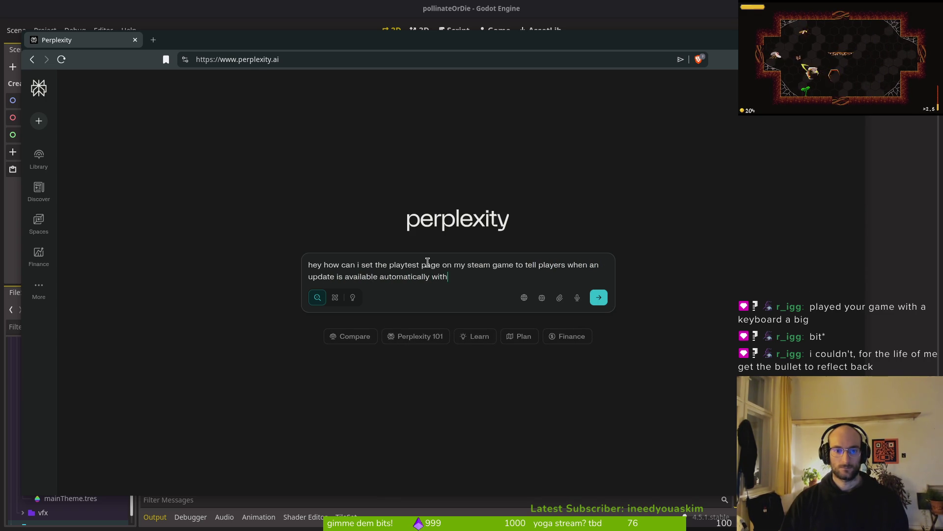
text(out the m ver)
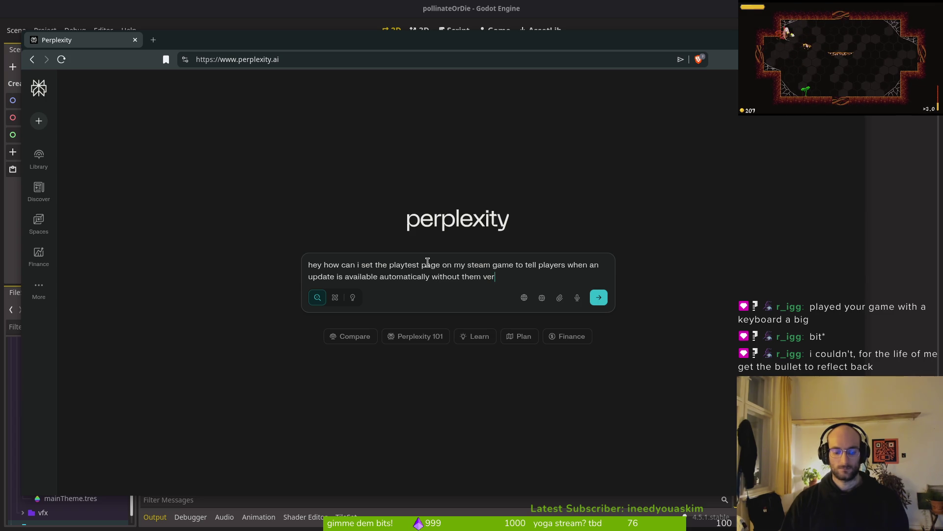
text(iffying the )
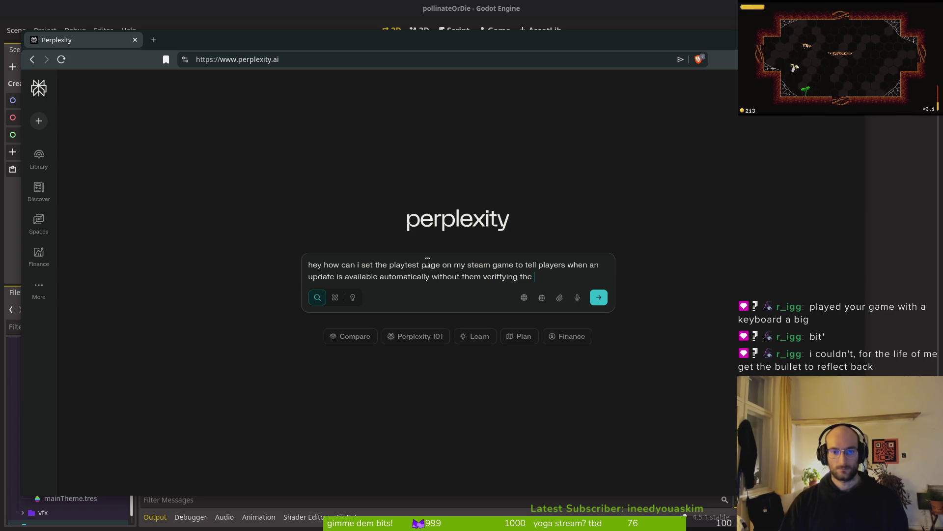
text(package files ma)
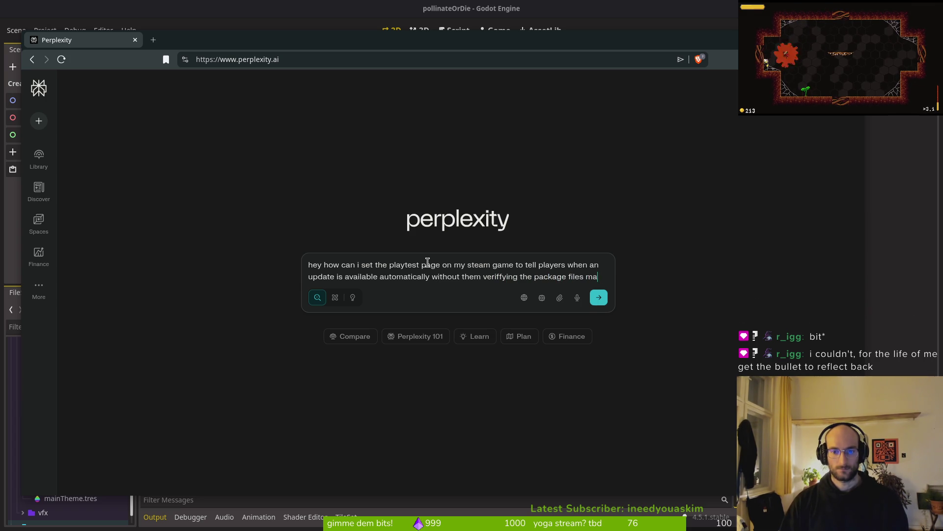
text(nually in the )
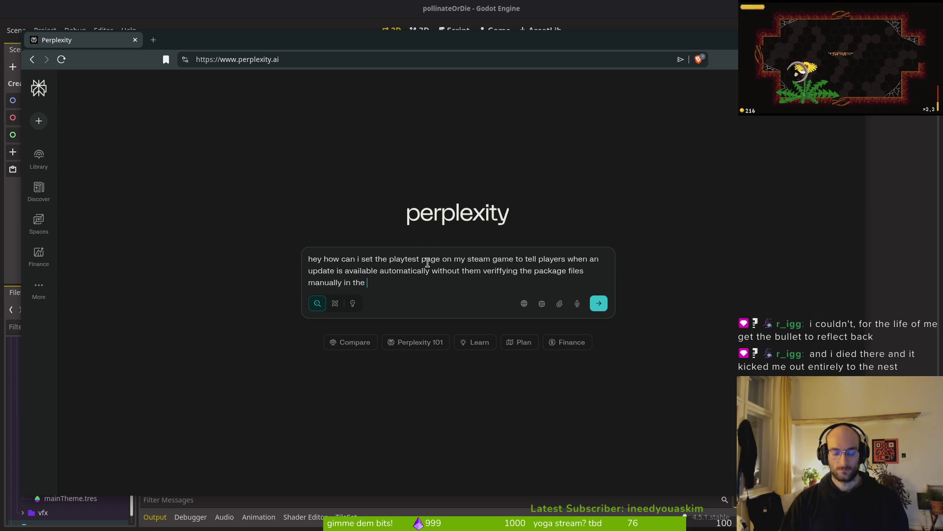
text(game properties?)
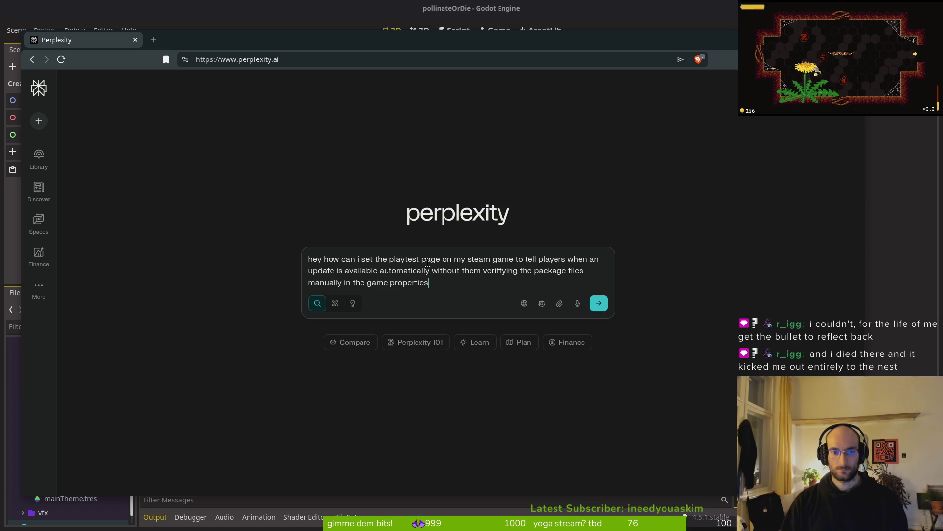
key(Return)
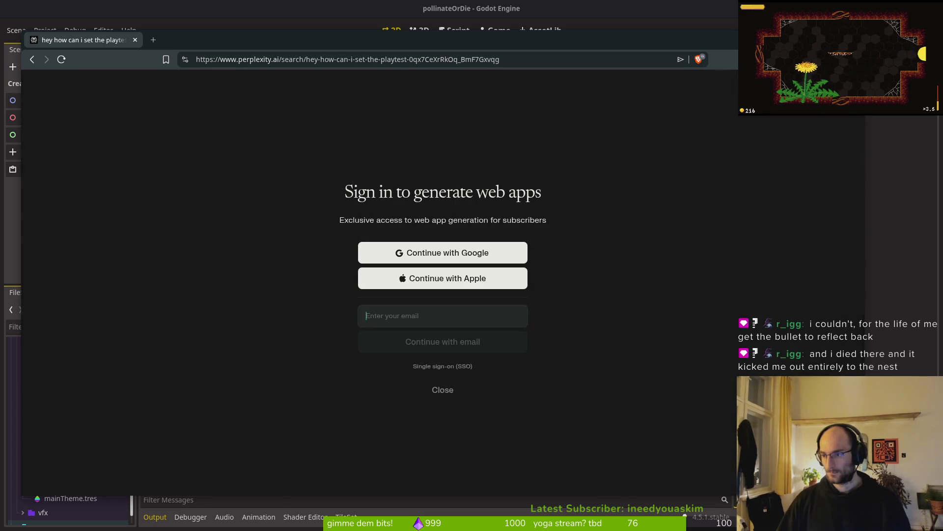
click(442, 388)
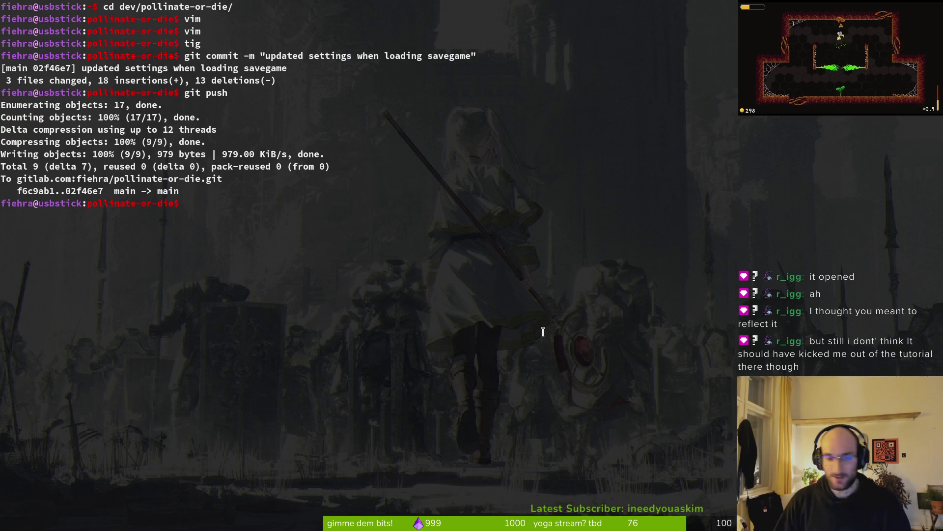
Launch vim in the project from the Terminal
text(vim)
key(Return)
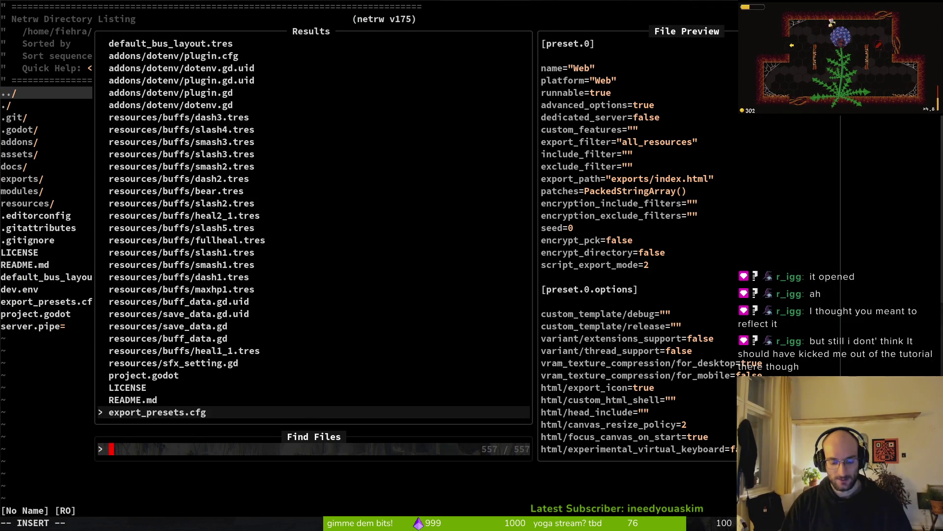
Look through scene.manager.gd's on_content_finished_loading and the end of tutorial.gd
text(scene)
key(Return)
key(ctrl+d)
key(ctrl+d)
key(ctrl+d)
key(ctrl+u)
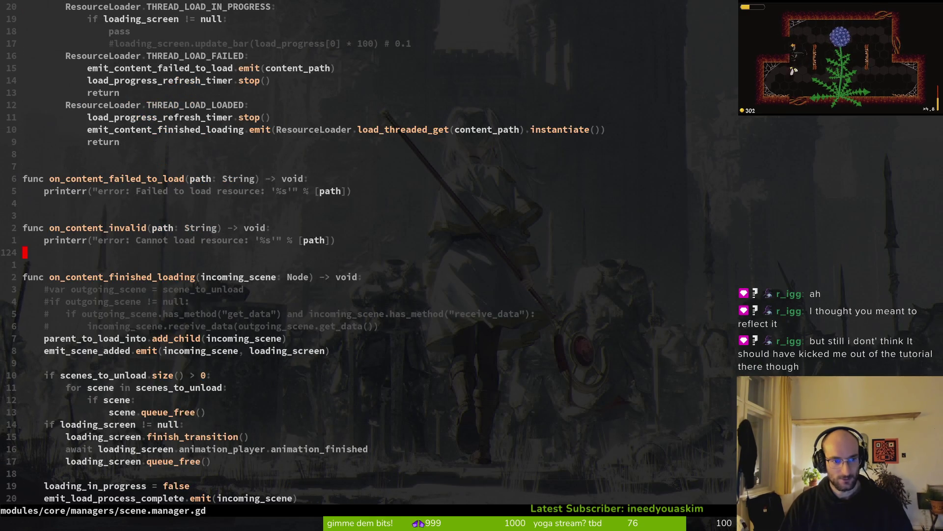
key(space)
key(f)
key(f)
text(tut)
key(Return)
key(G)
Inspect gameover.gd, then gate.gd's switch_level, open_gate and get_correct_transition_animation
key(space)
key(f)
key(f)
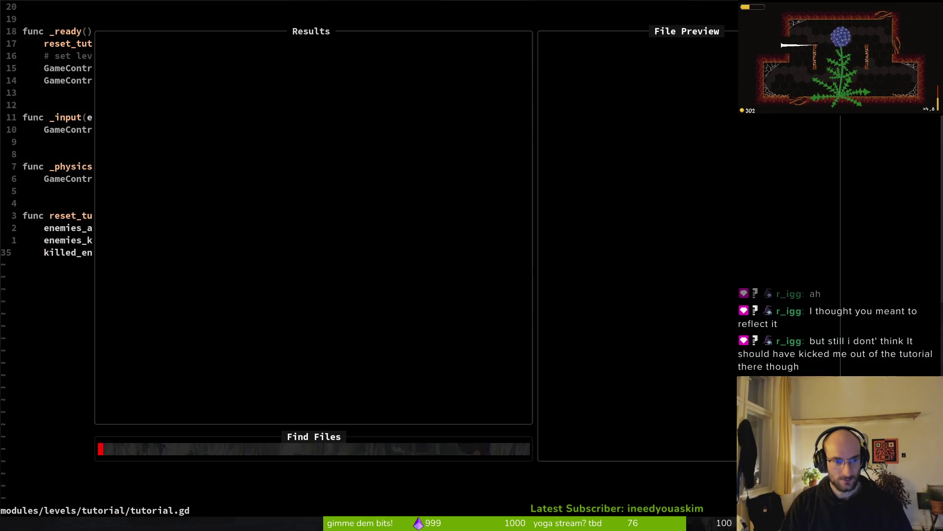
text(gameover)
key(Return)
key(space)
key(f)
key(f)
text(gate)
key(Return)
key(ctrl+d)
key(ctrl+d)
key(ctrl+d)
key(ctrl+u)
key(ctrl+d)
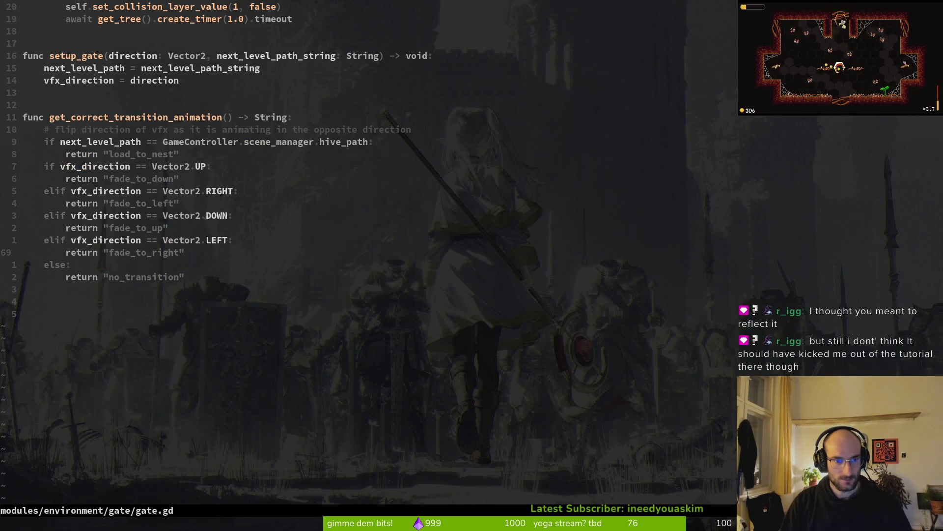
key(ctrl+u)
Open modules/player/dying.gd through the file finder
key(ctrl+p)
text(dying)
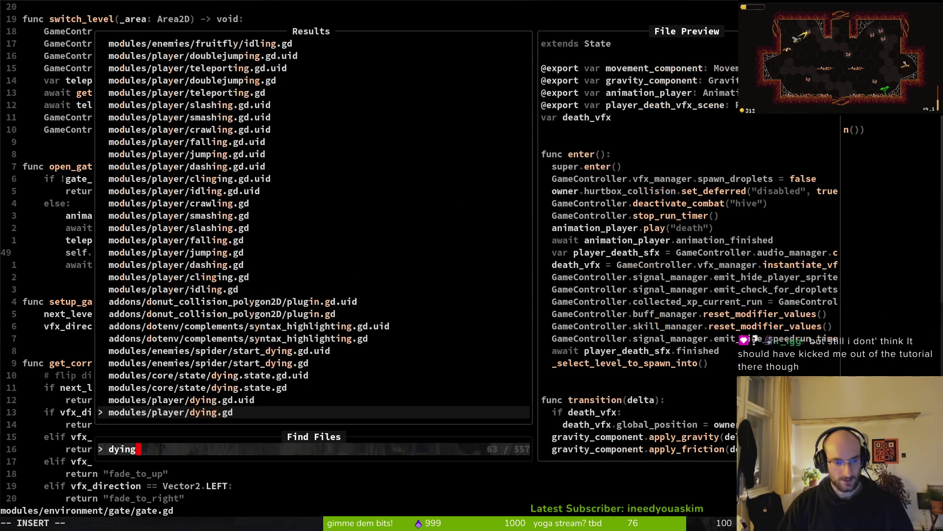
key(Return)
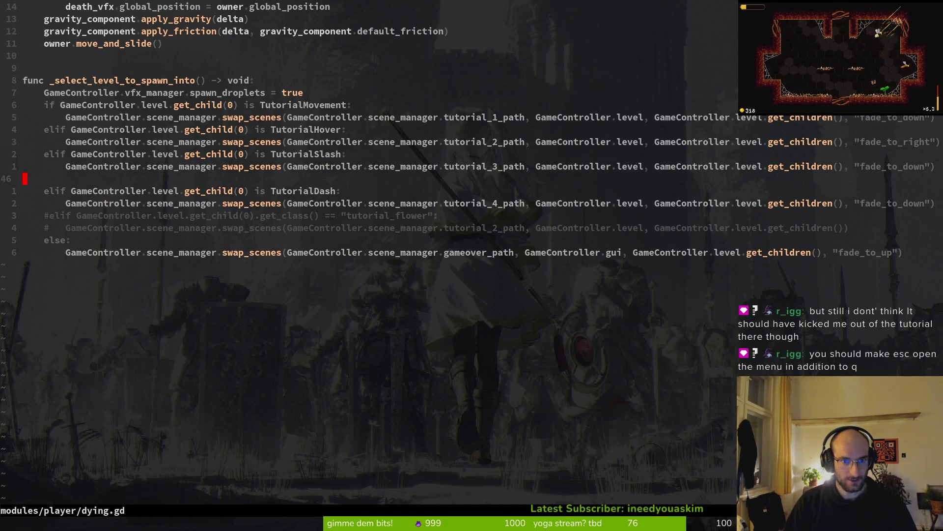
Duplicate the two-line TutorialDash branch in dying.gd below the blank line
key(V)
key(j)
key(y)
key(k)
key(k)
key(p)
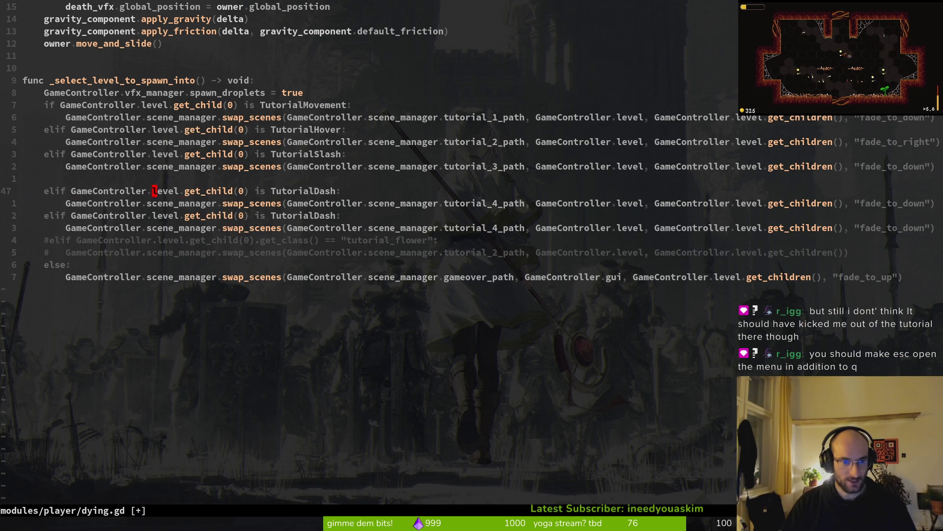
key(w)
key(w)
key(w)
key(space)
key(f)
key(f)
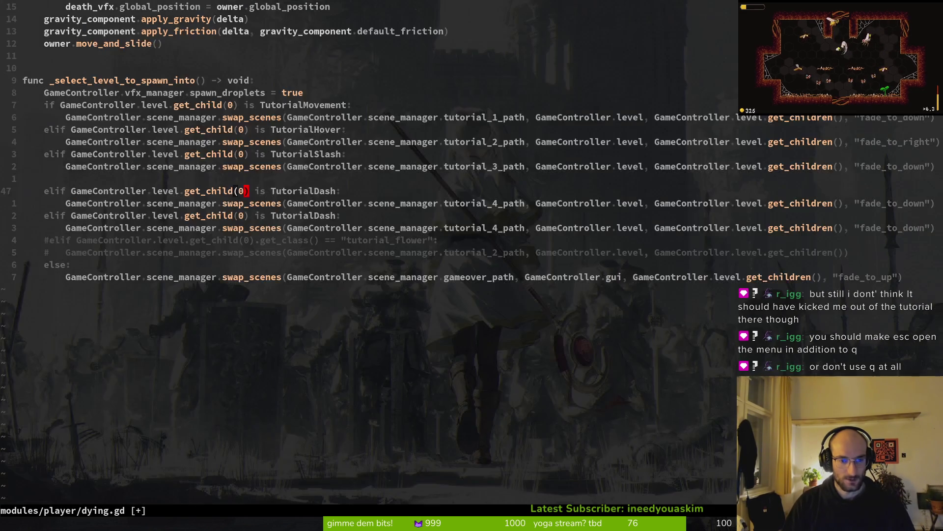
text(tu)
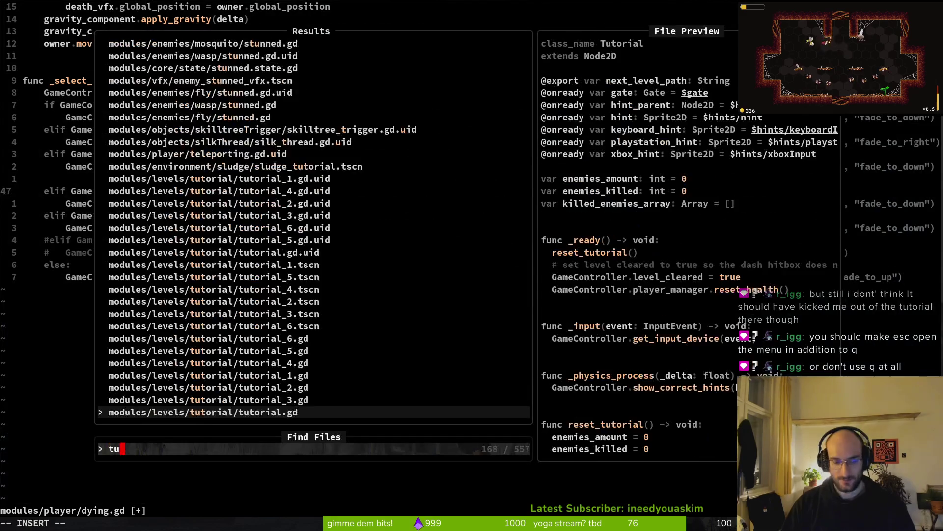
text(t)
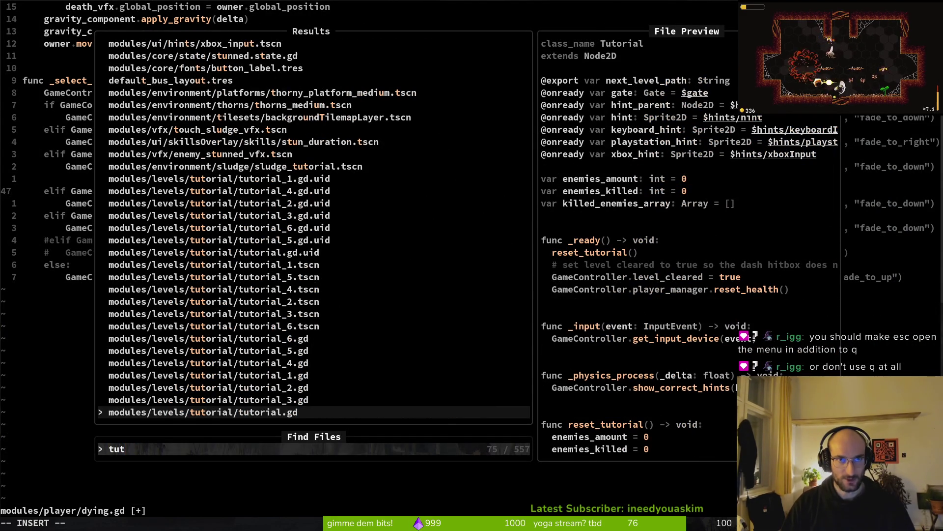
text(4)
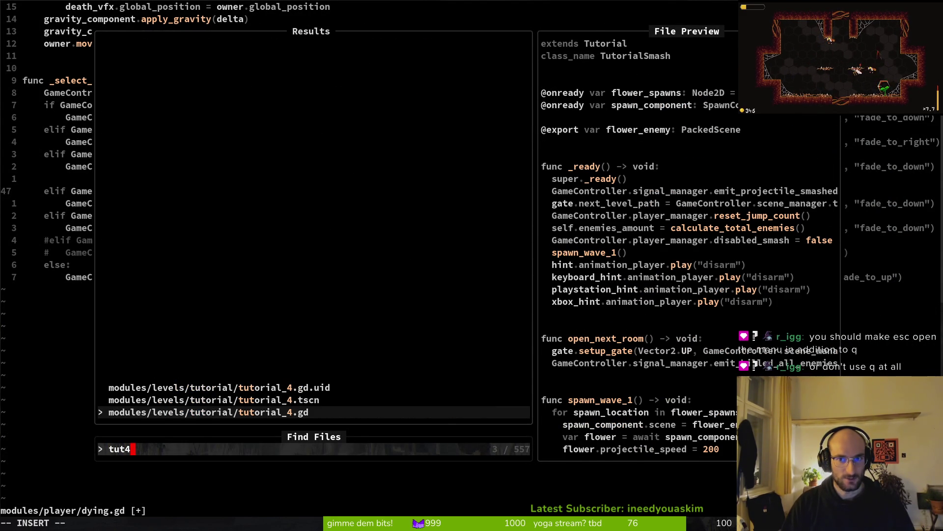
key(Escape)
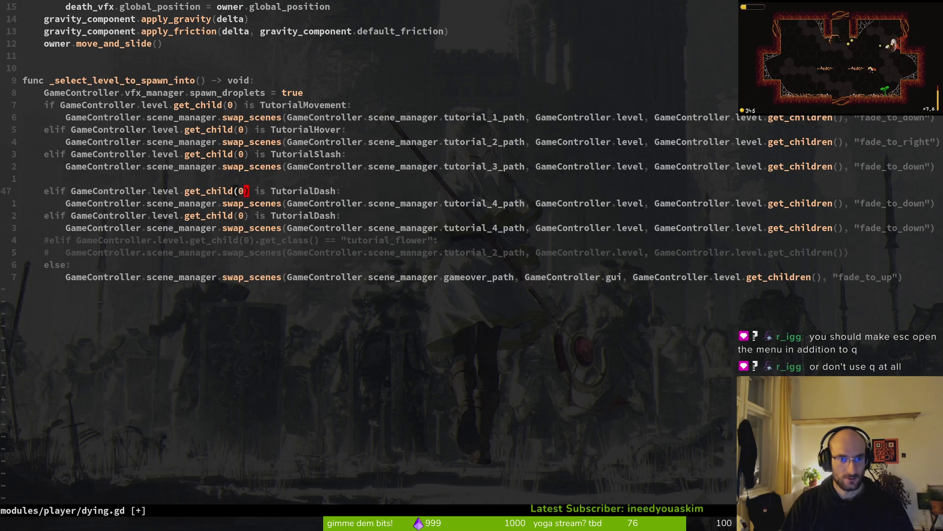
Make the duplicated branch check for TutorialSmash and save
text(cwTuto)
key(Tab)
key(Tab)
key(Tab)
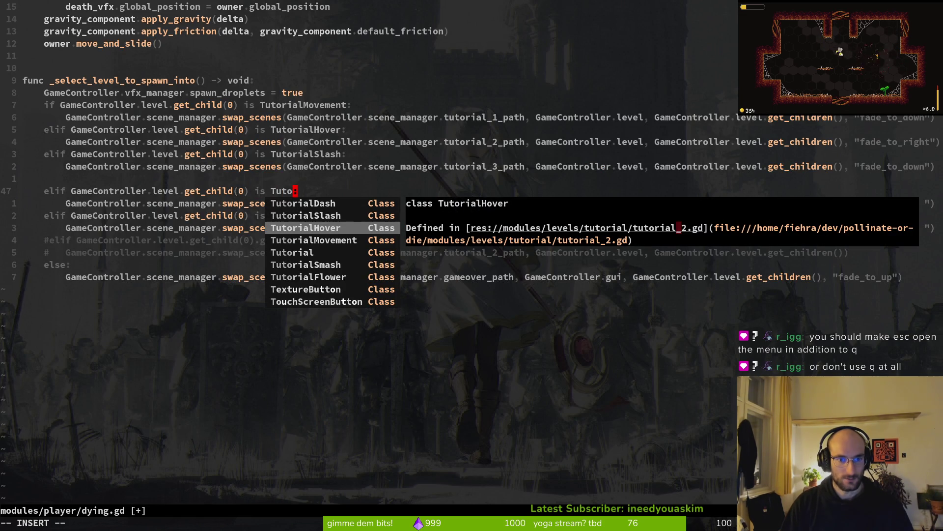
key(Tab)
key(Tab)
key(Escape)
text(:w)
key(Return)
key(j)
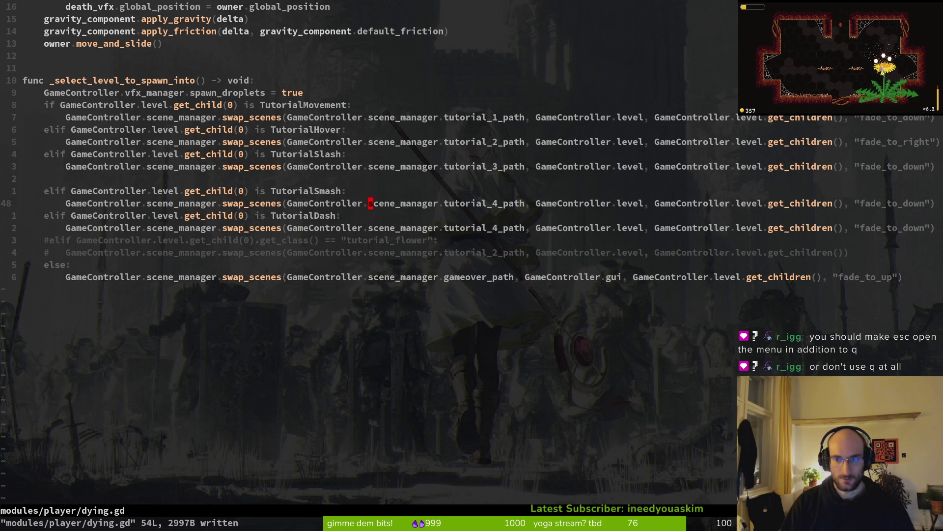
Set the TutorialDash branch's level to tutorial_5_path and save
text(cwtut)
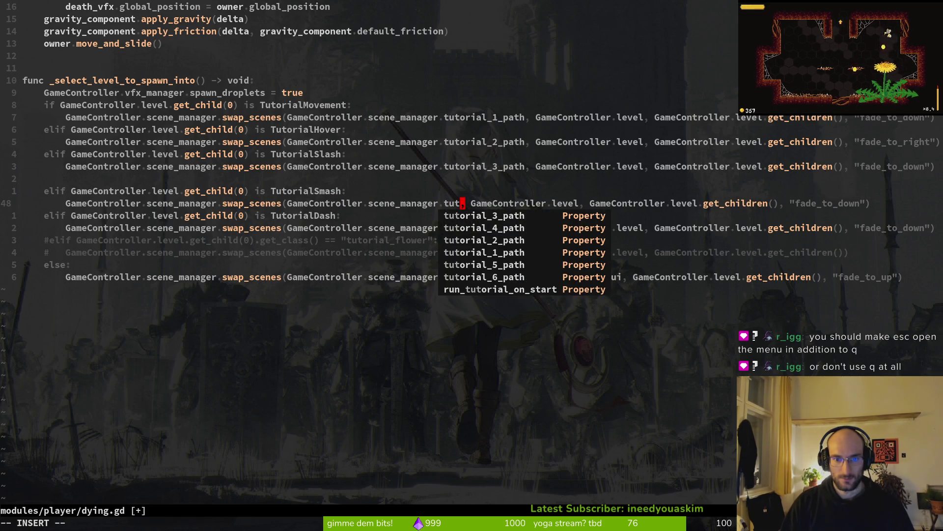
key(Escape)
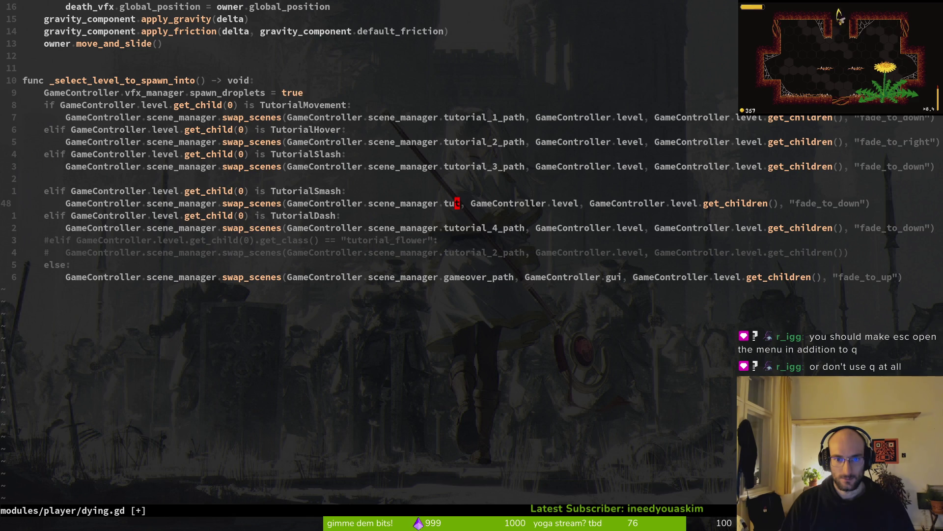
key(k)
key(k)
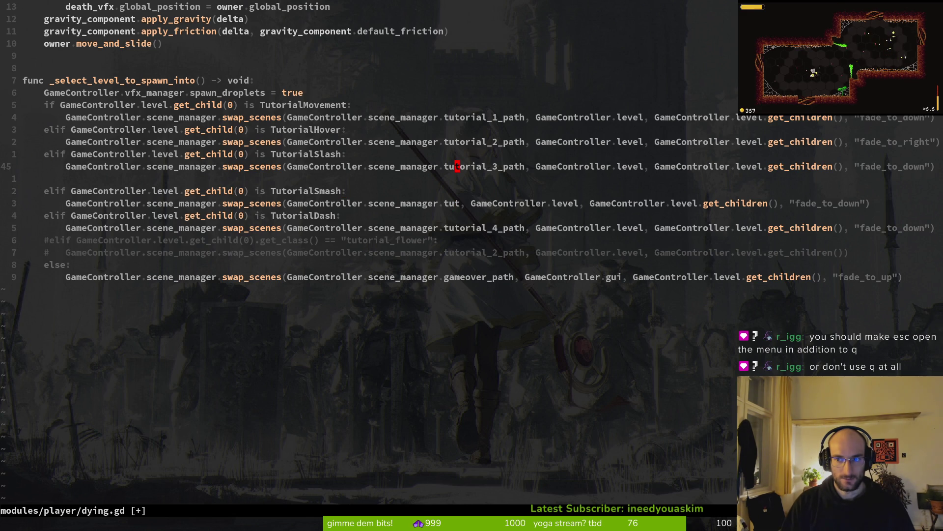
key(j)
key(j)
key(j)
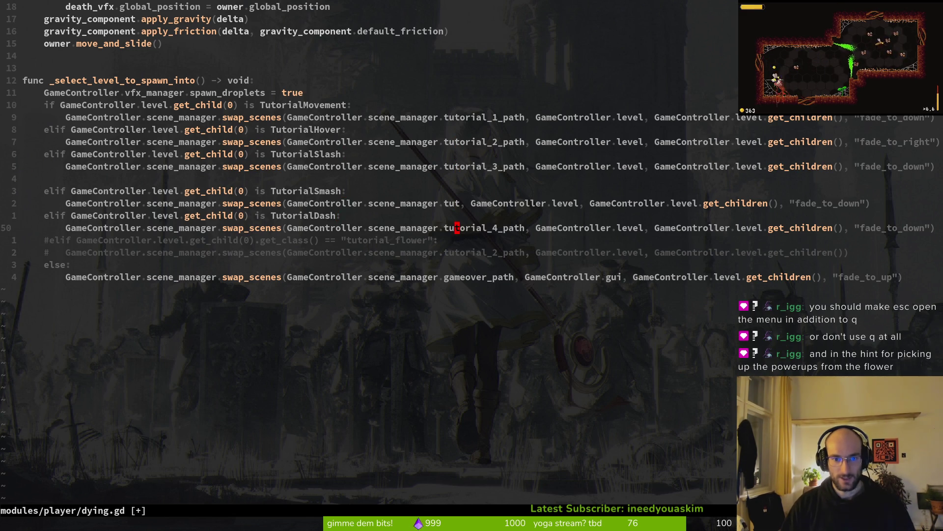
key(j)
key(w)
key(w)
key(w)
text(ciwtut)
key(ctrl+n)
key(Escape)
text(k:w)
key(Return)
Complete the TutorialSmash branch's level path to tutorial_4_path and save
key(j)
key(w)
key(w)
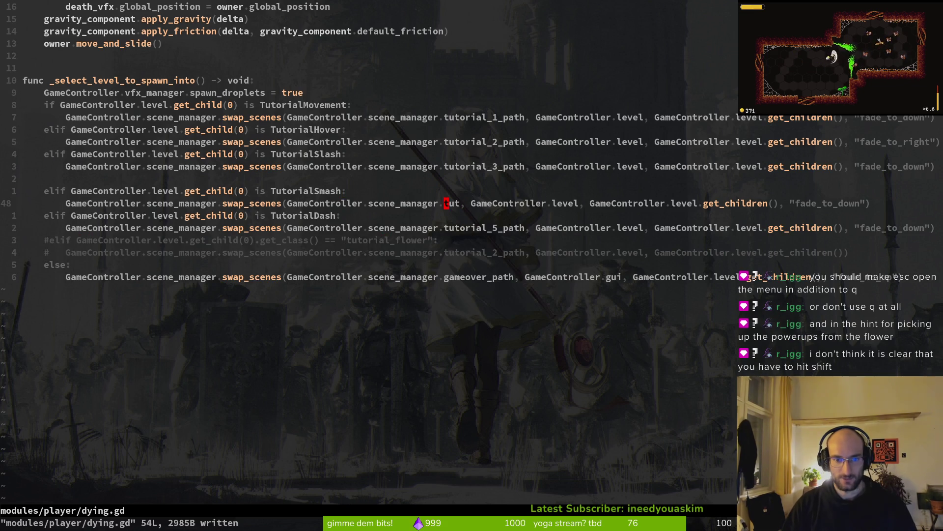
key(a)
key(ctrl+n)
key(ctrl+n)
key(ctrl+n)
key(Escape)
text(:w)
key(Return)
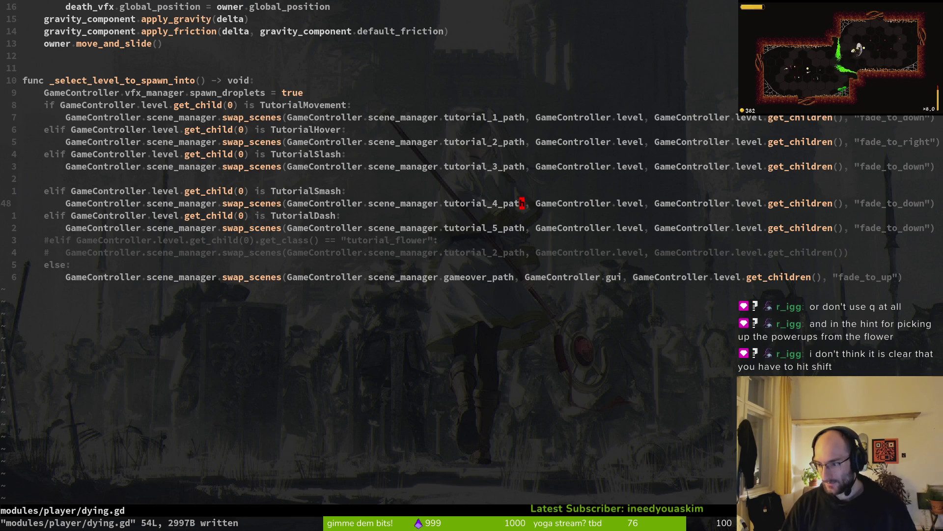
Delete the blank line above TutorialSmash, save and quit, then relaunch vim
key(j)
key(d)
key(d)
text(:w)
key(Return)
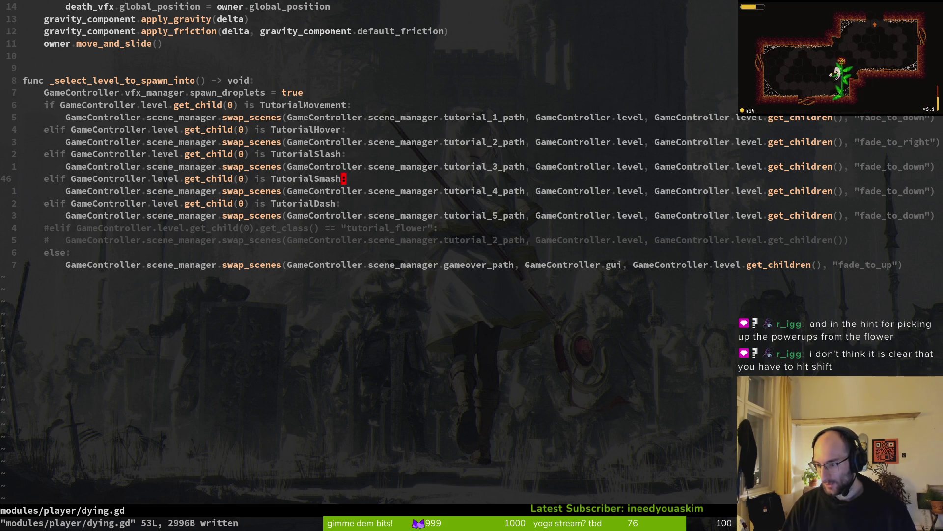
text(:wq)
key(Return)
key(Return)
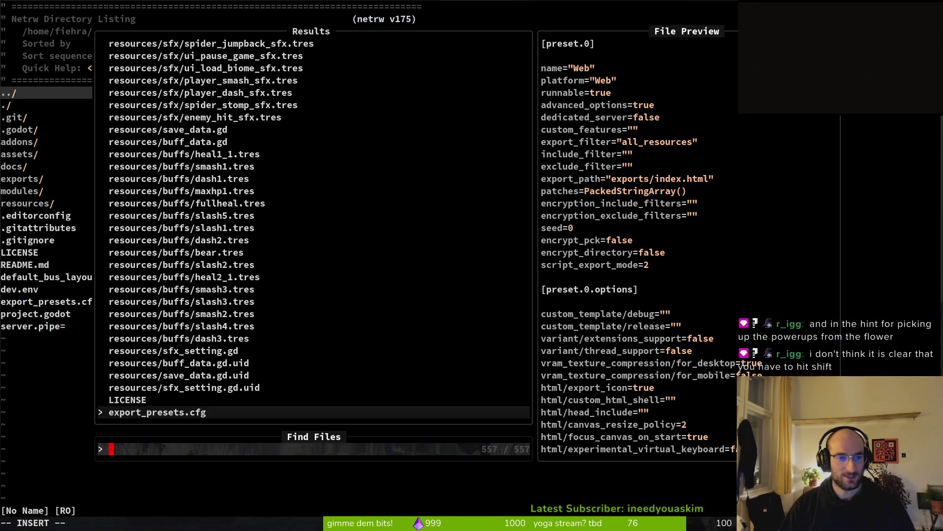
Open pause_overlay.gd and review its ui_cancel check in _process
key(Escape)
key(ctrl+p)
text(pause)
key(Return)
scroll(652, 274, down, 4)
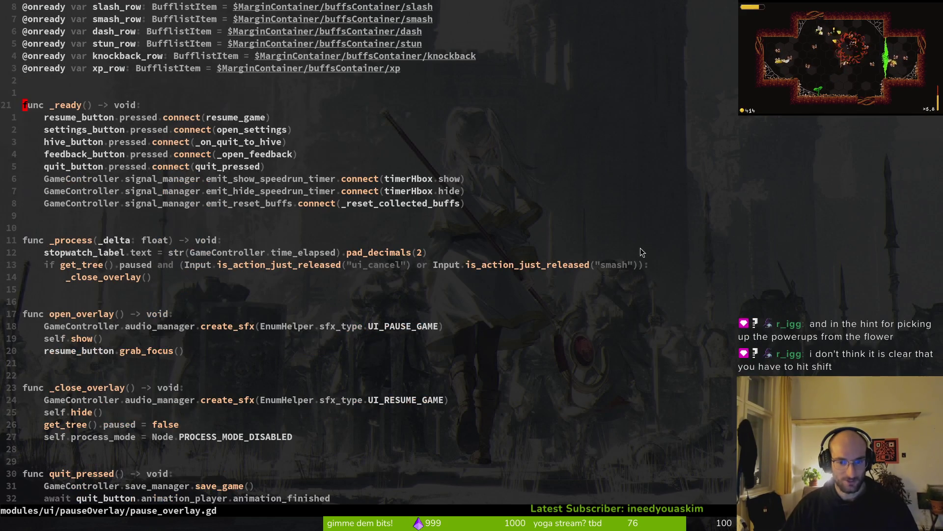
click(370, 265)
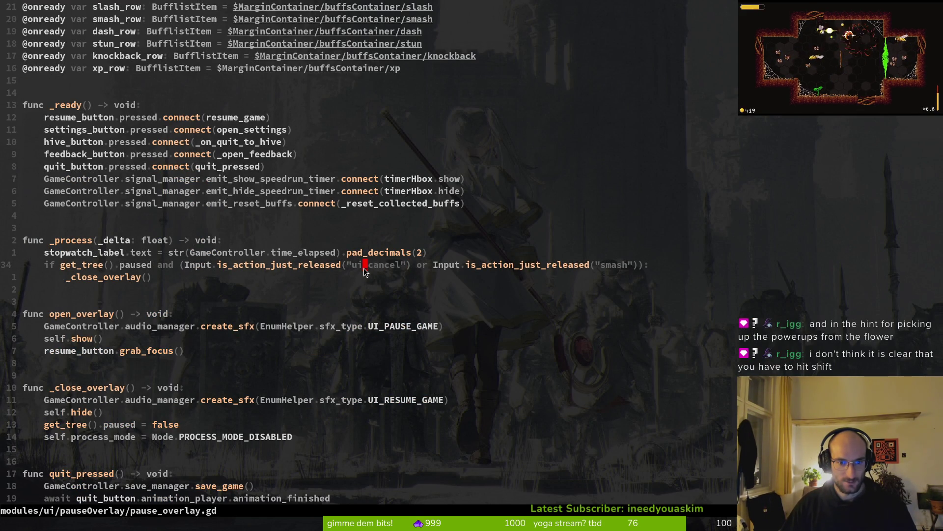
key(ctrl+s)
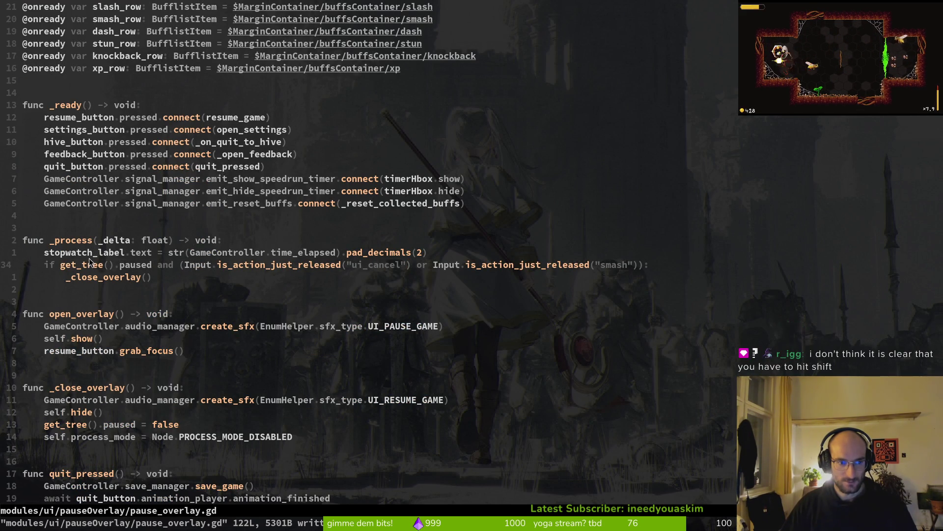
Open player.gd and add an opening parenthesis before the pause check on line 60
key(ctrl+p)
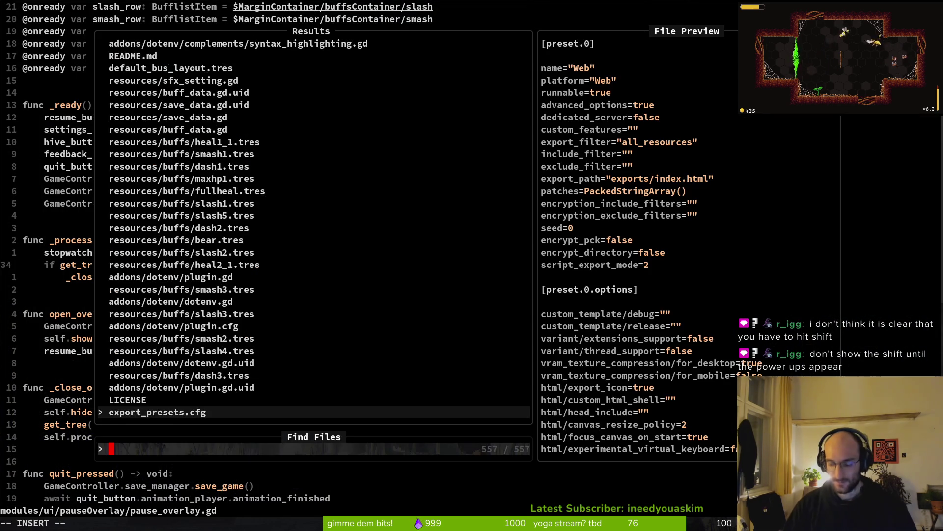
text(player)
key(Return)
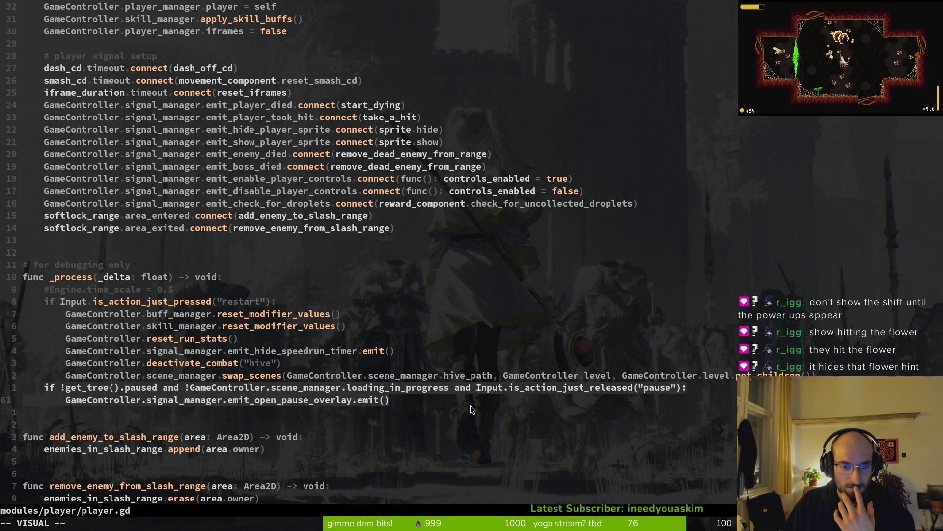
click(608, 388)
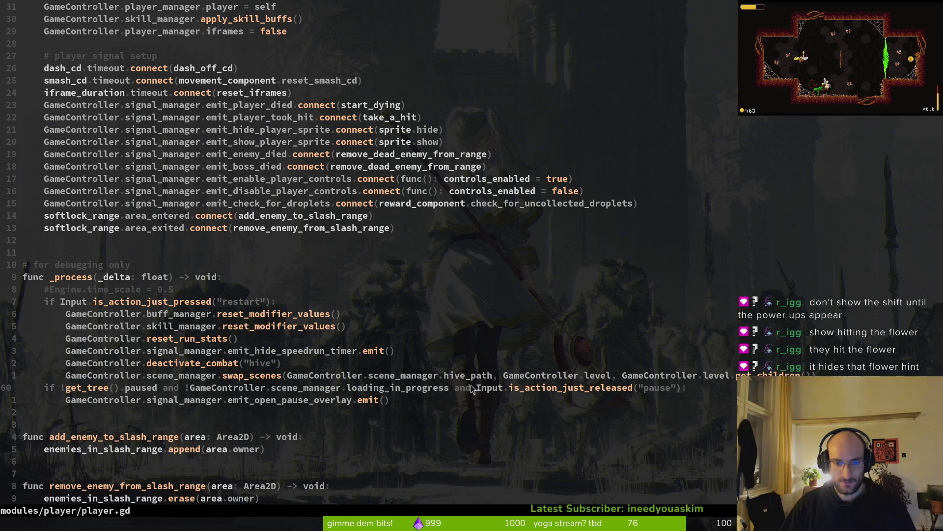
drag(479, 387, 680, 392)
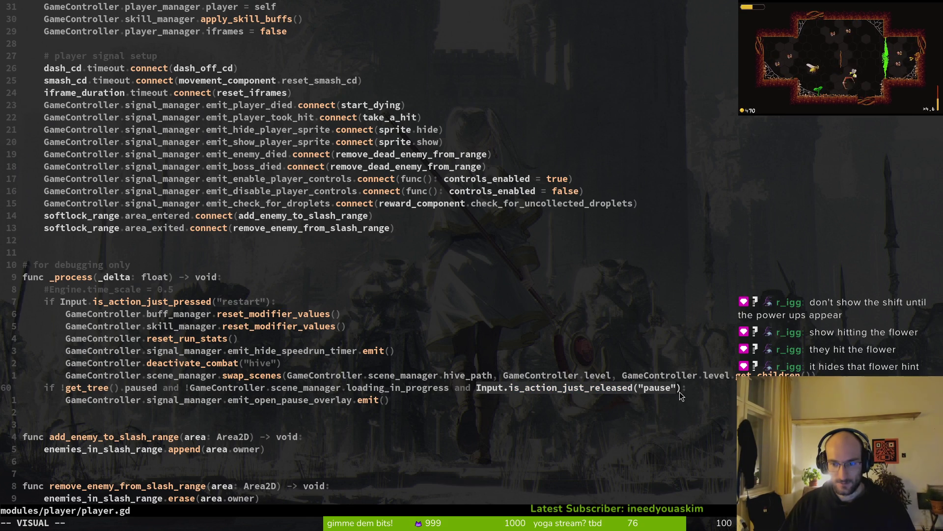
key(Escape)
key(b)
key(b)
key(b)
text(i()
key(Escape)
Extend the condition with 'or Input.is_action_just_released("ui_cancel")' and save
click(495, 388)
key(e)
key(l)
key(ctrl+e)
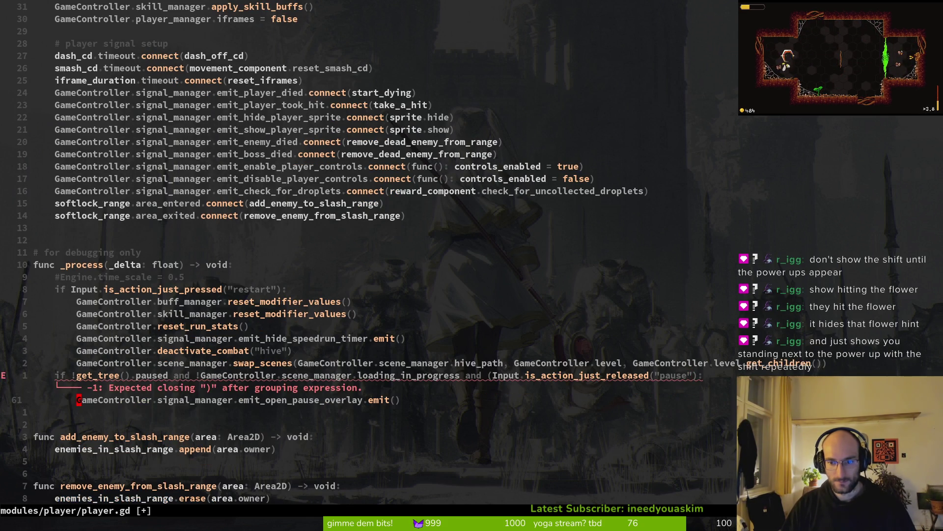
text(ause") or )
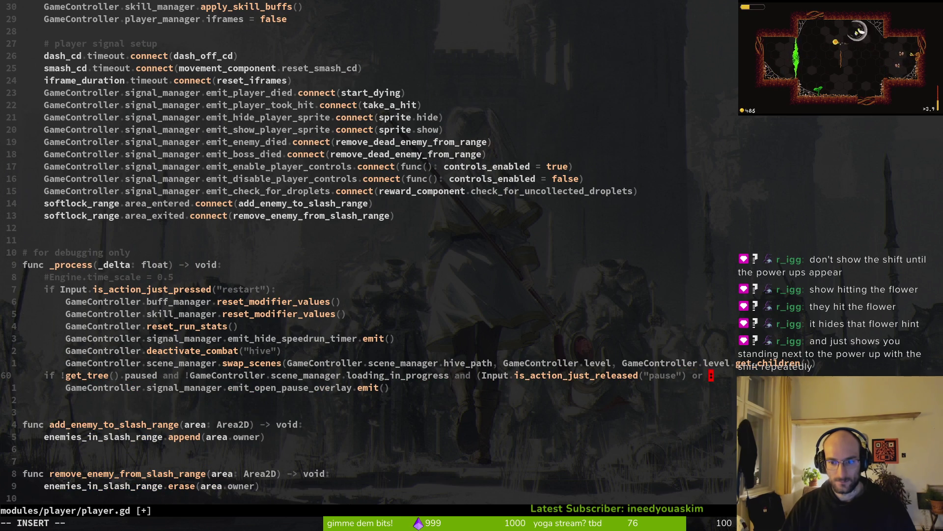
text(Input.)
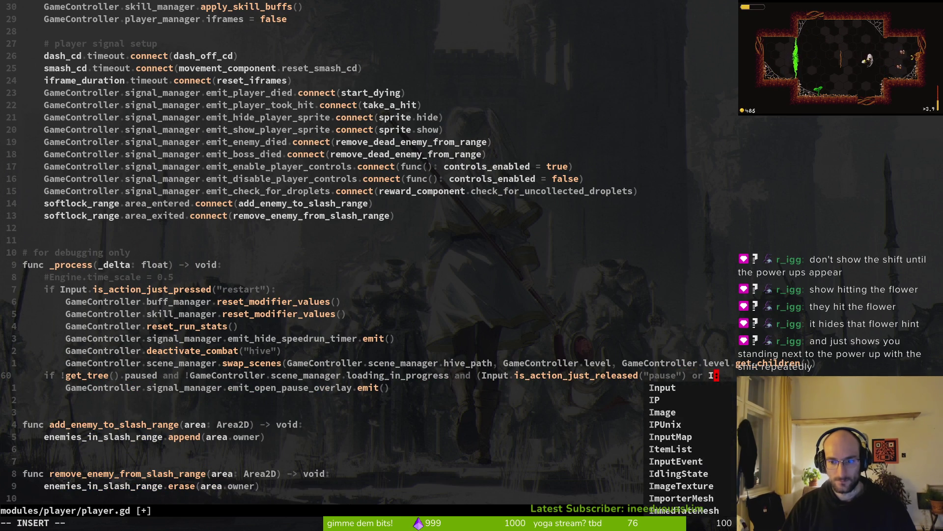
text(isact)
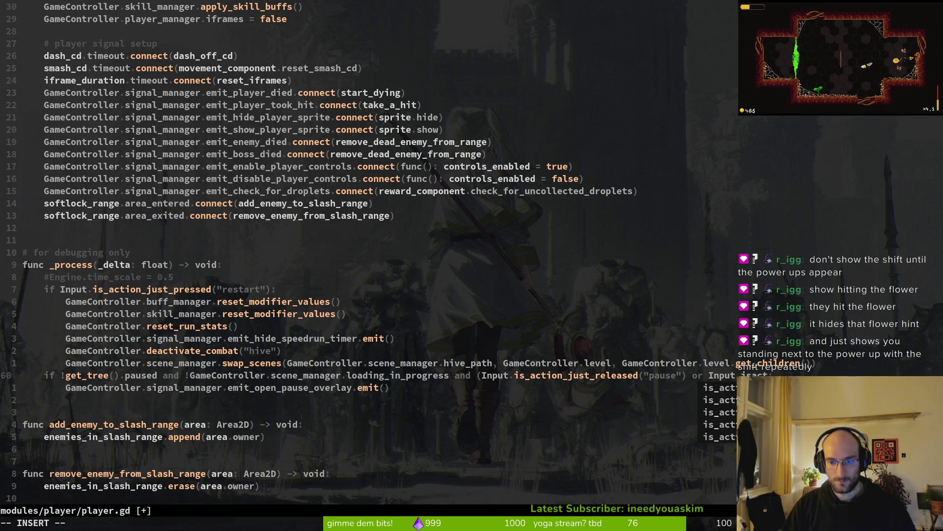
key(Tab)
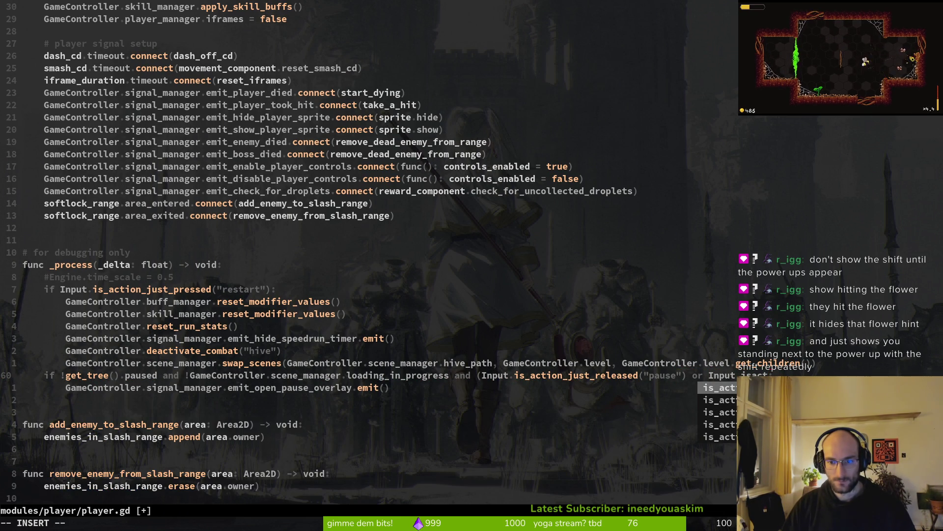
key(Tab)
key(Tab)
key(Return)
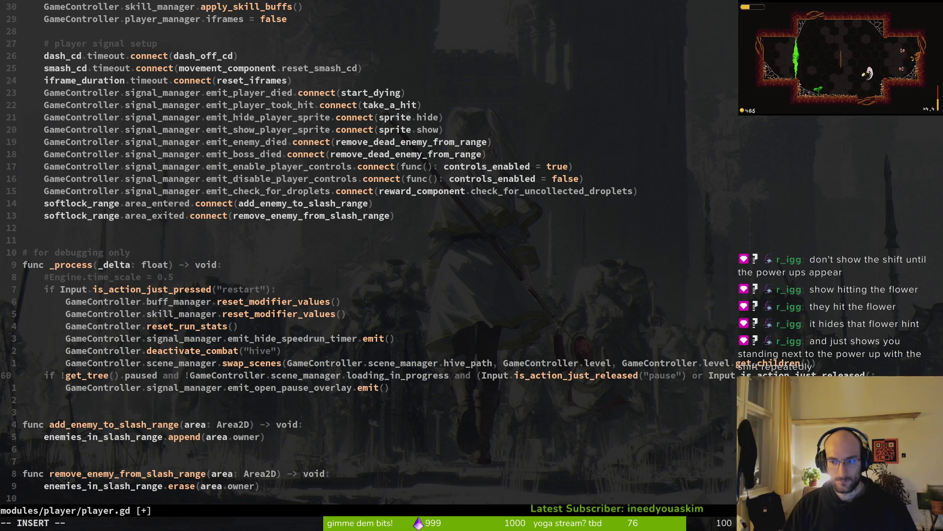
text("ui)
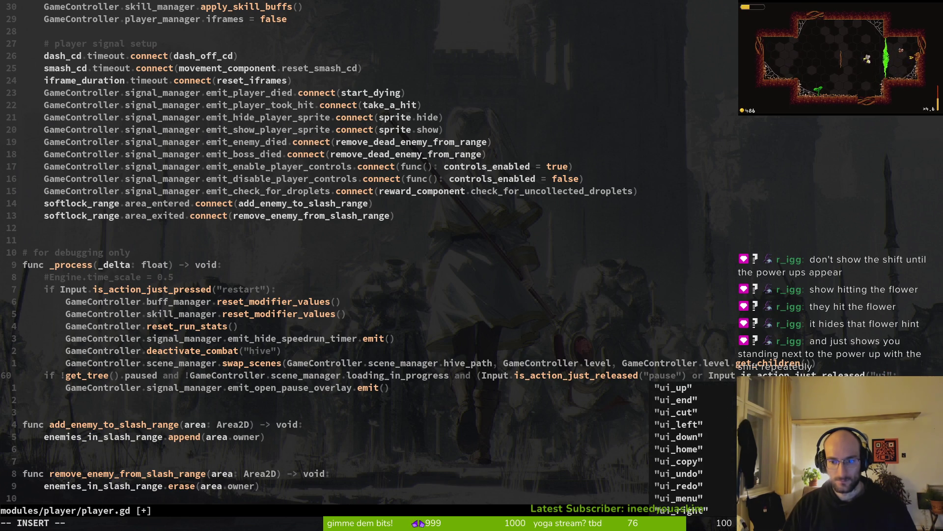
text("))
text(_)
key(Tab)
key(Return)
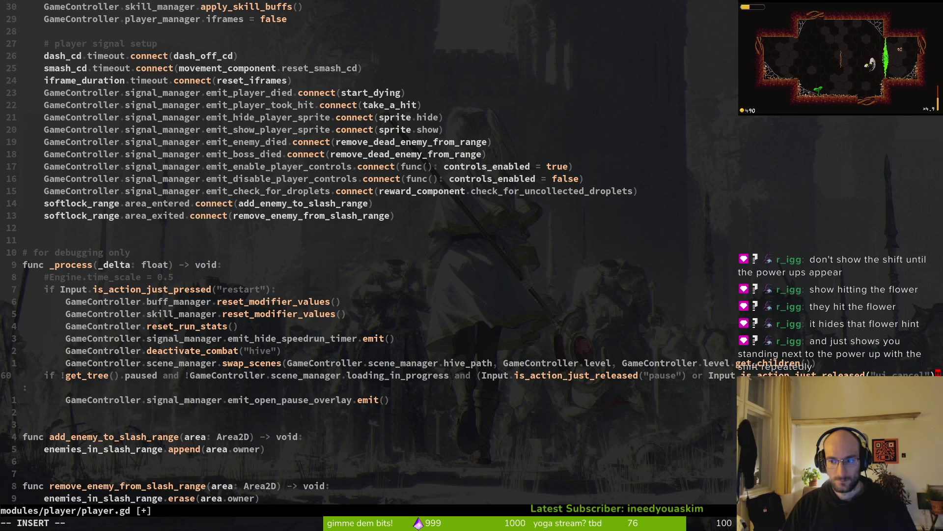
key(Return)
key(ctrl+s)
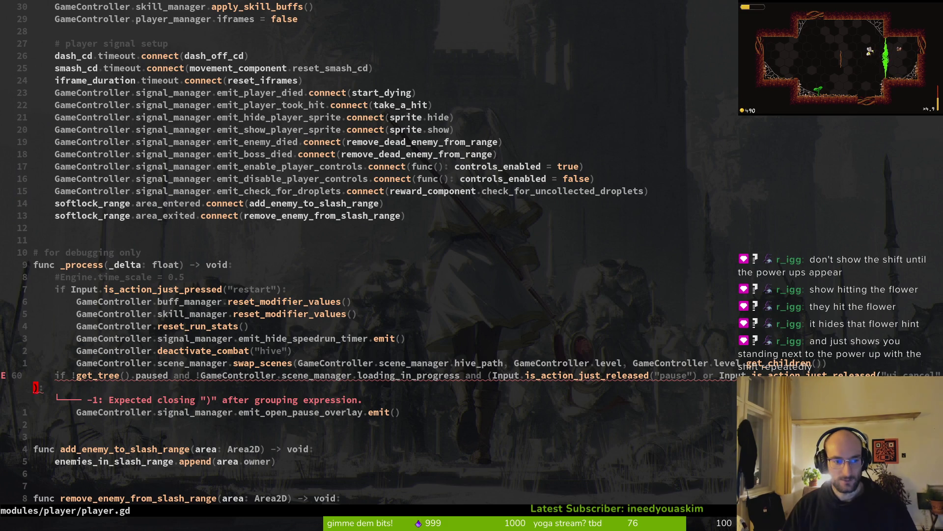
Join the stray closing line onto line 60 and save player.gd
key(Left)
key(BackSpace)
key(ctrl+s)
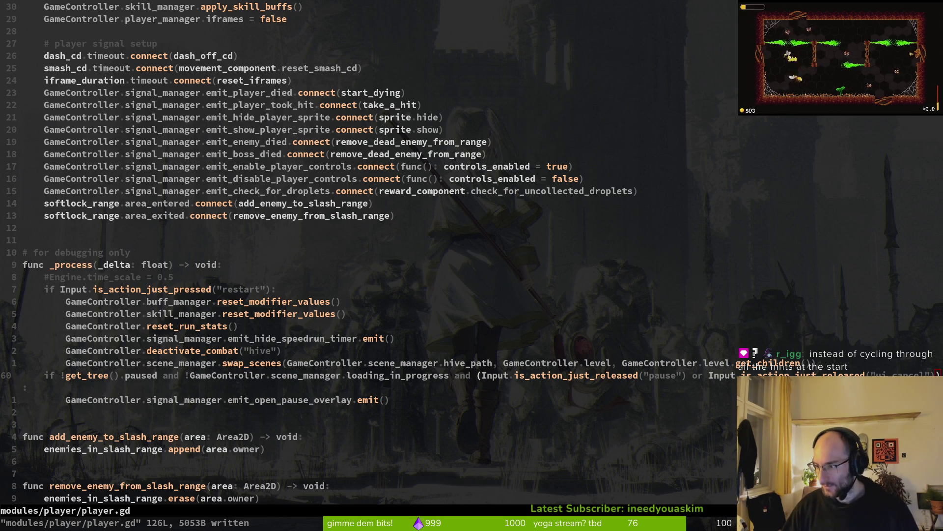
key(alt+Tab)
Run the game, stop it with F8, then relaunch it and start a New Game
key(F5)
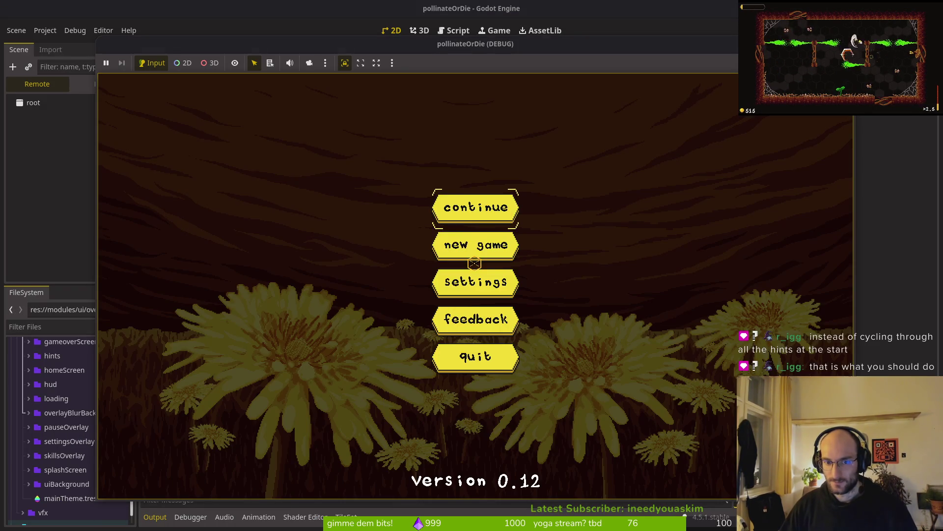
click(506, 209)
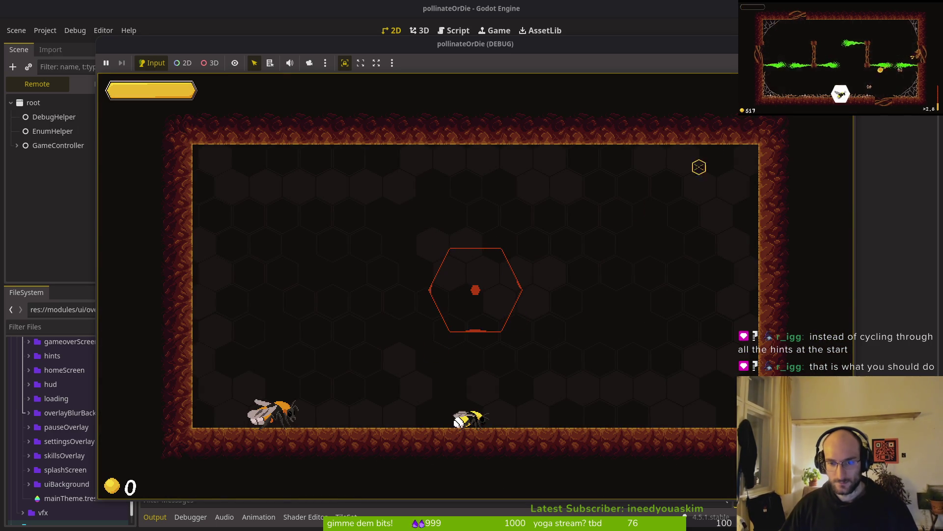
key(F8)
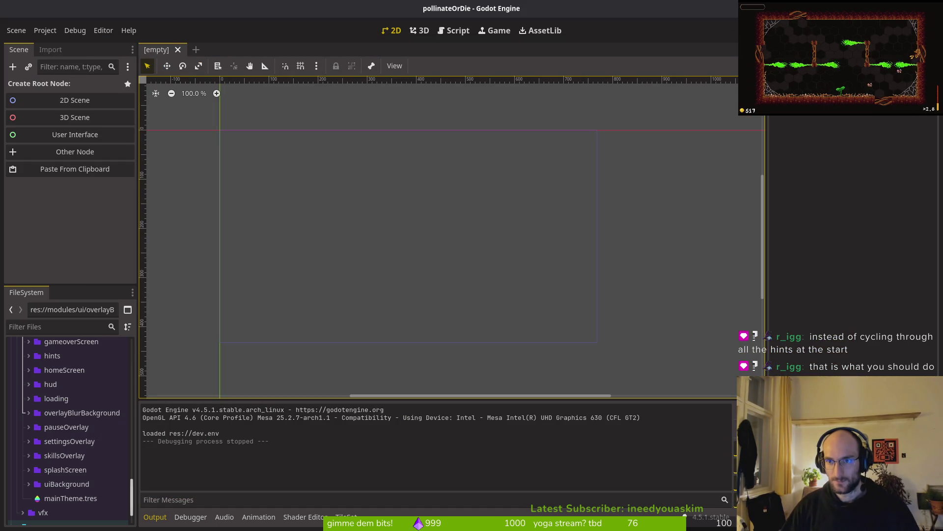
key(F5)
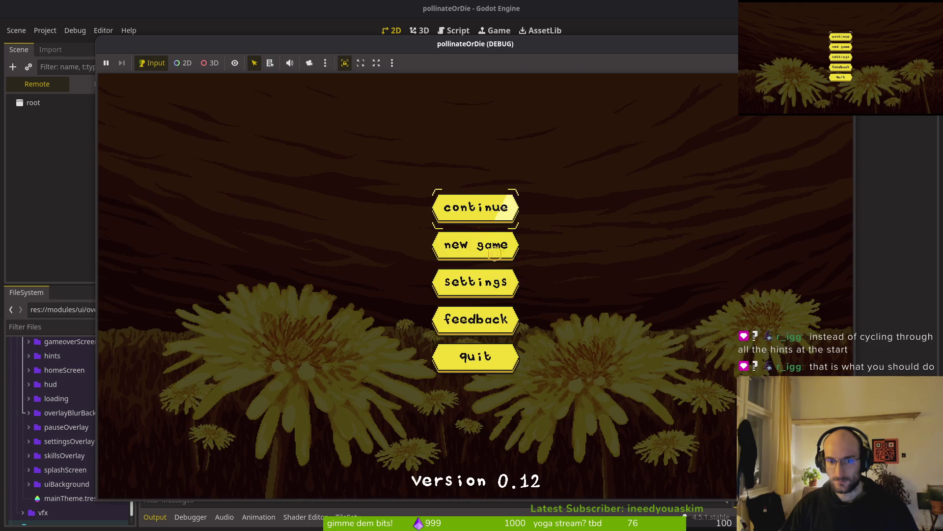
click(484, 242)
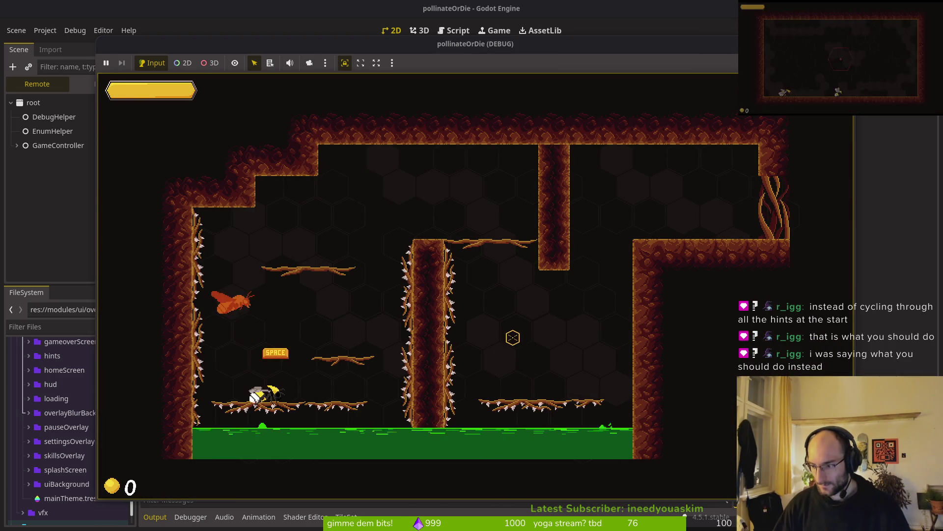
Fly the bee through the first tutorial rooms, swinging two melee attacks and dashing out the right exit
key(space)
key(d)
key(s)
key(d)
key(space)
key(d)
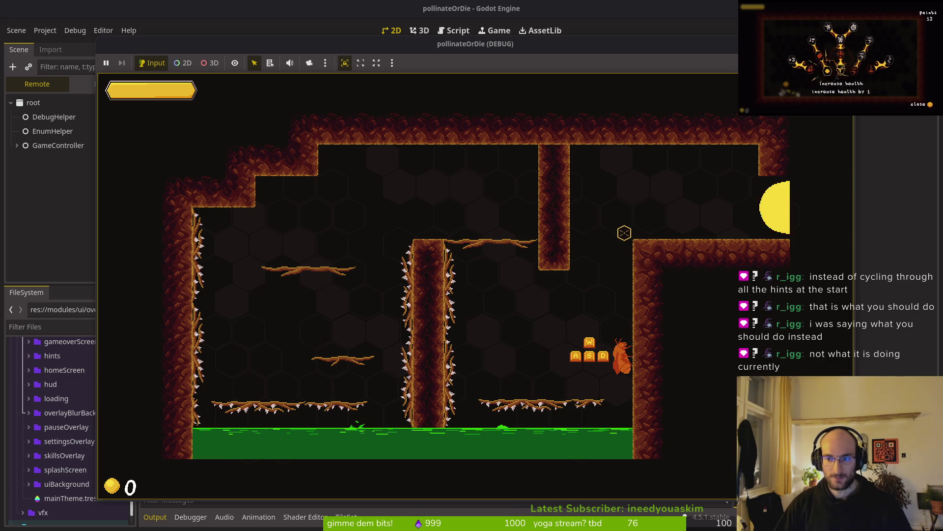
key(space)
key(d)
click(554, 261)
click(592, 245)
key(d)
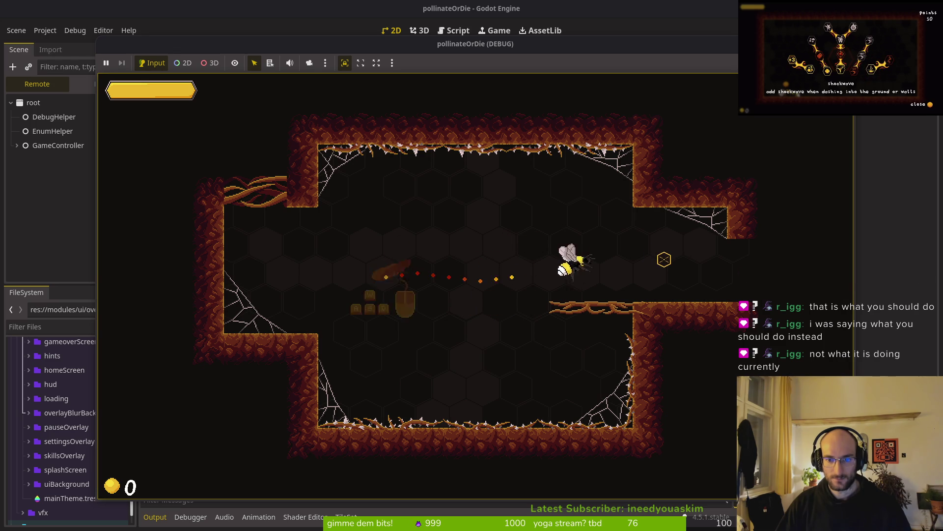
right_click(661, 259)
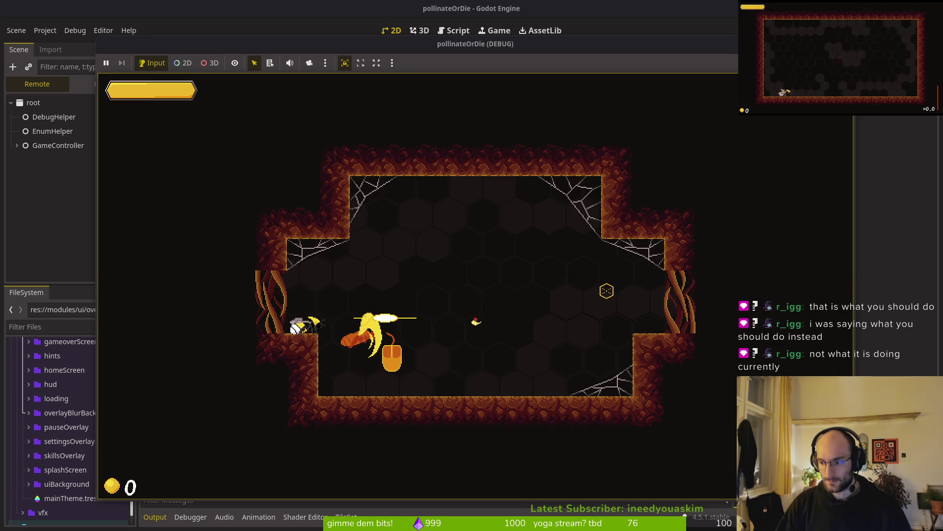
Fight through the cave room collecting coins, then drop into the vertical shaft and dash
key(d)
click(454, 316)
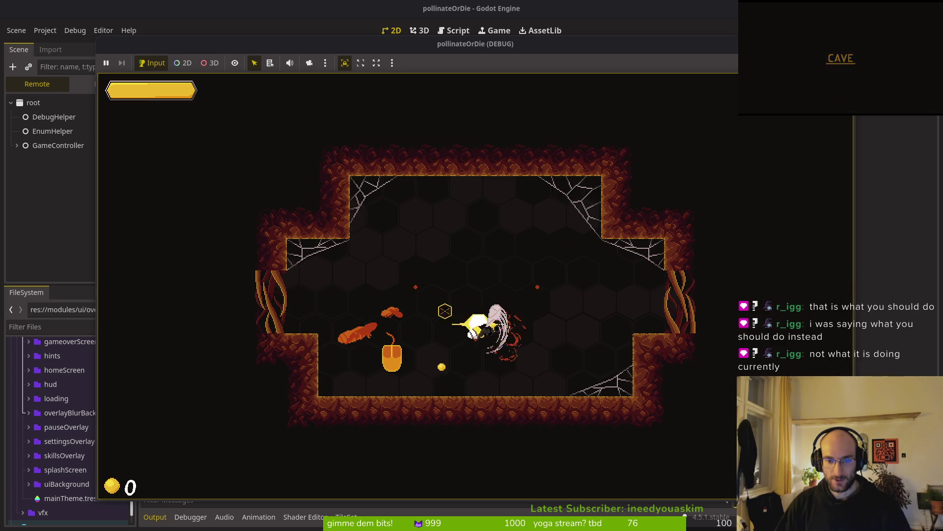
key(a)
key(d)
key(d)
key(s)
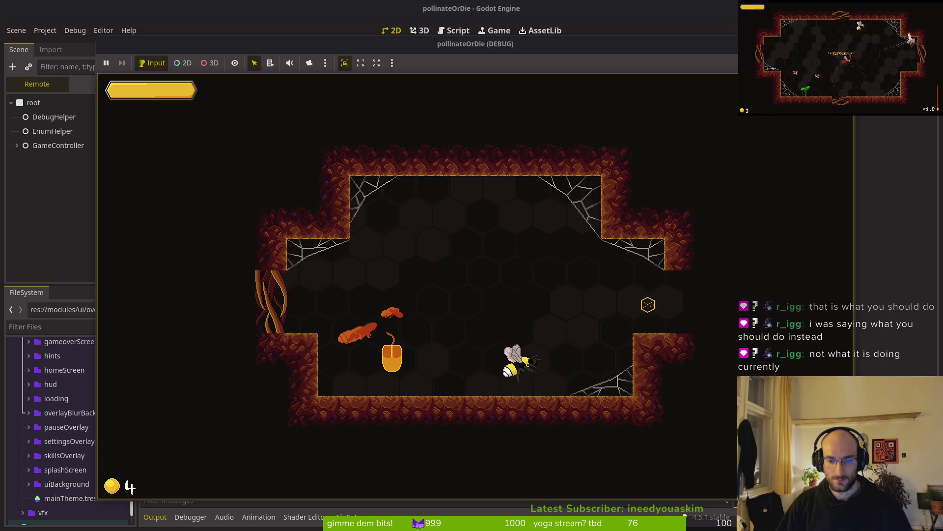
key(w)
key(d)
key(w)
key(d)
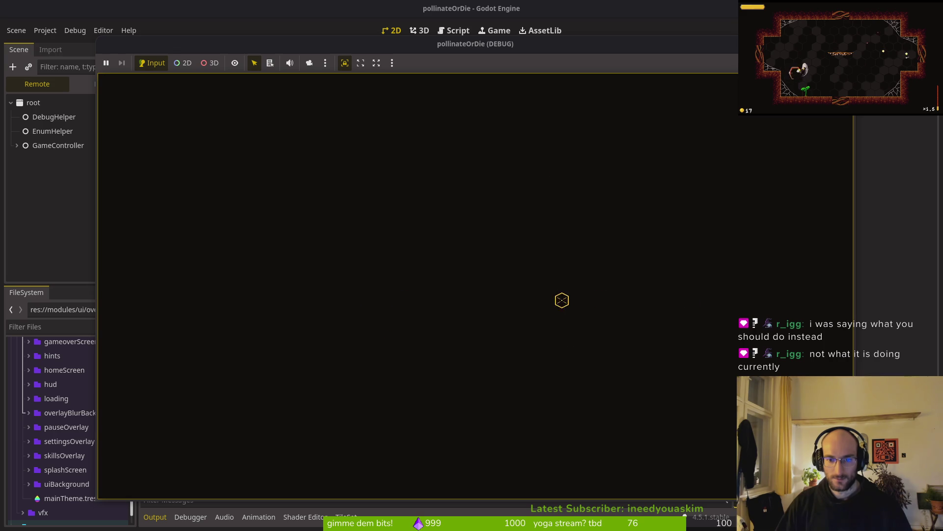
key(d)
key(w)
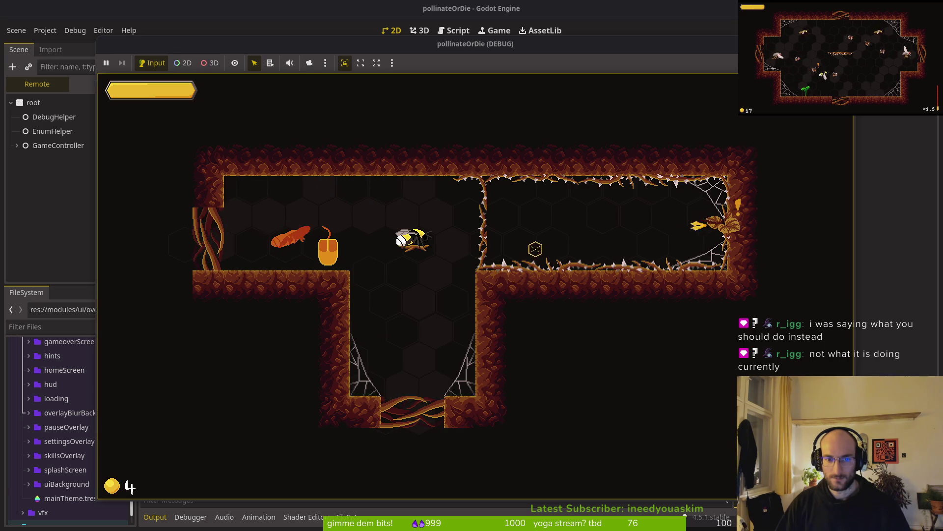
key(a)
key(s)
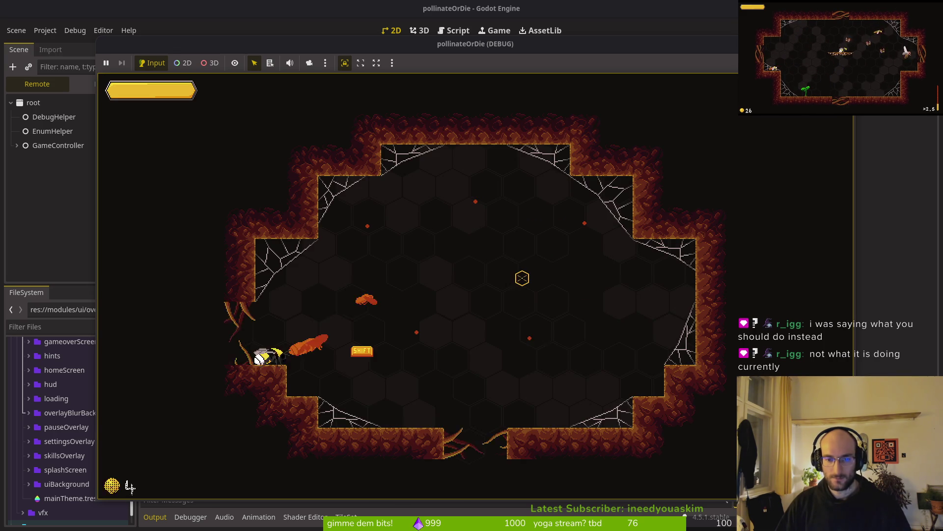
key(shift)
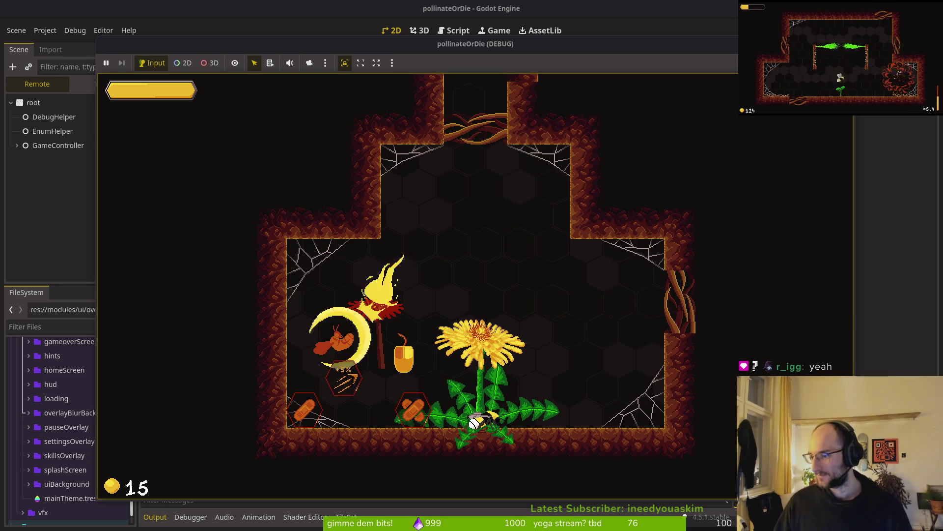
Bring the browser with Perplexity's Steam playtest answer in front of the game
key(alt+Tab)
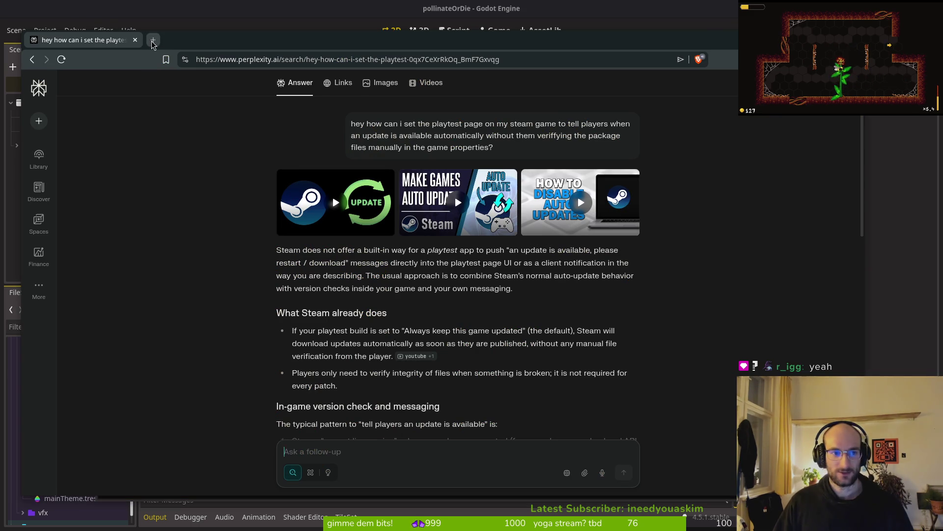
Load gitlab.com in a new tab, open the pollinate or die project and start a new issue
click(152, 40)
text(gi)
key(Return)
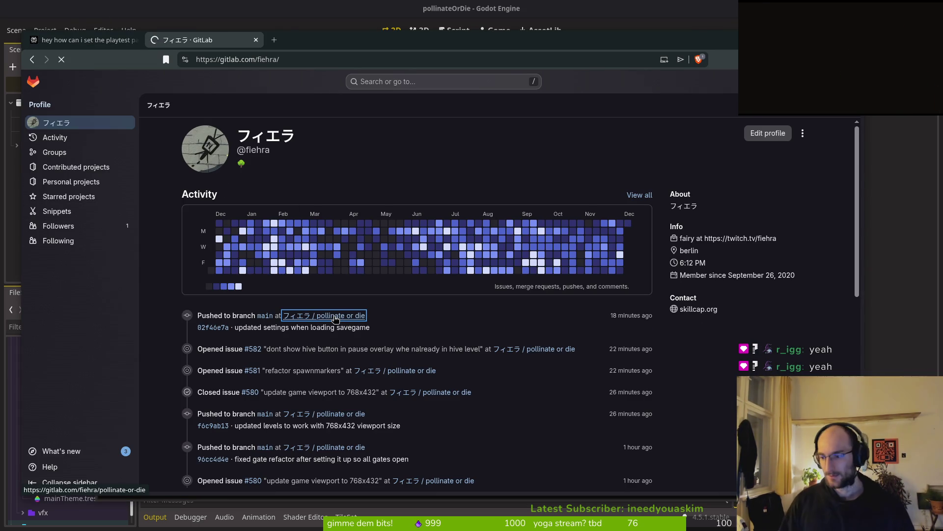
click(336, 317)
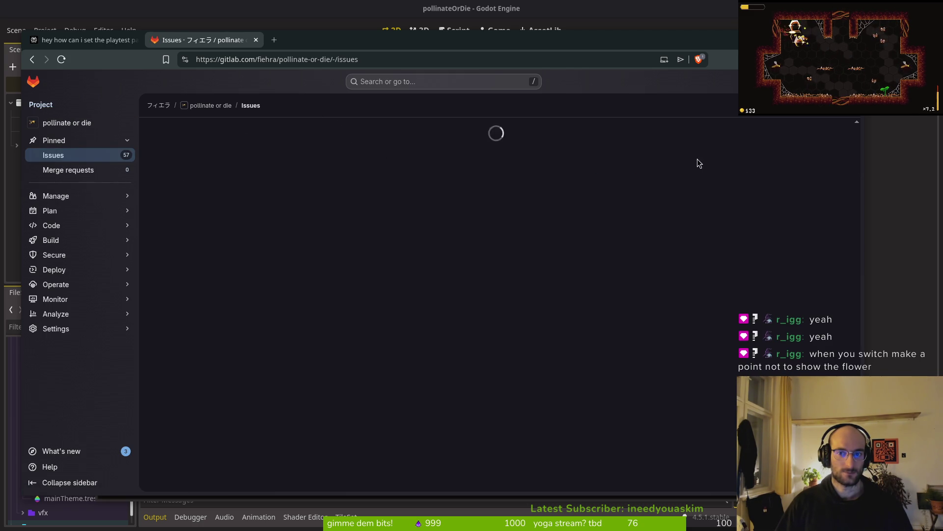
click(769, 130)
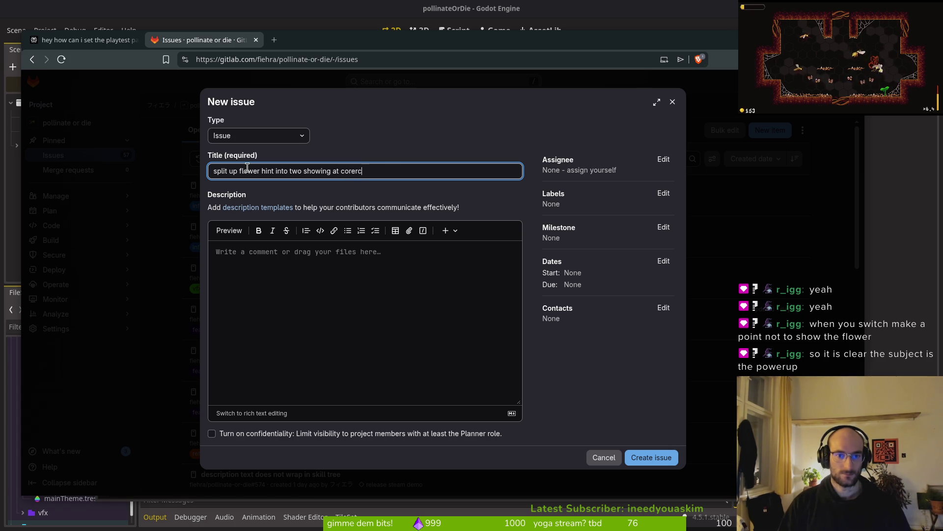
text(rect time)
Write the issue description and add the assets and refactor labels
click(292, 264)
text(show dash hint af)
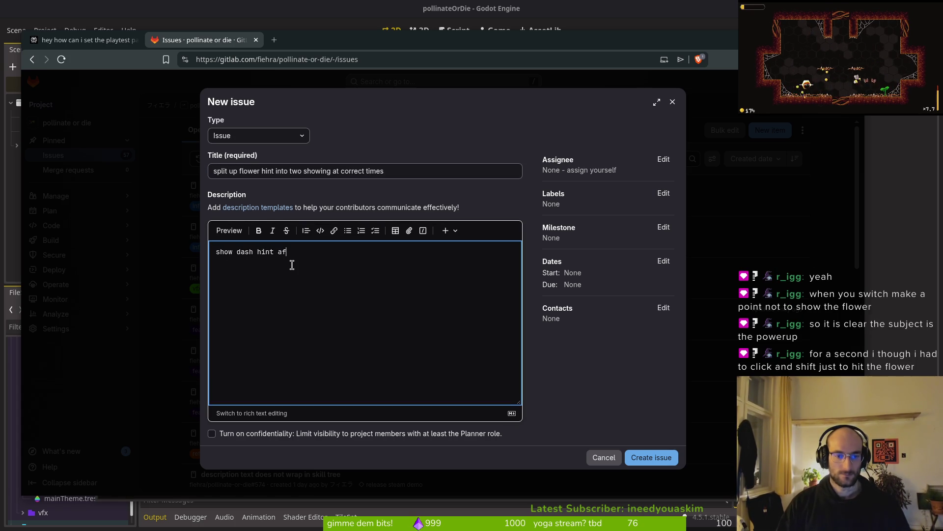
text(AFTER smashing the flower  until then l)
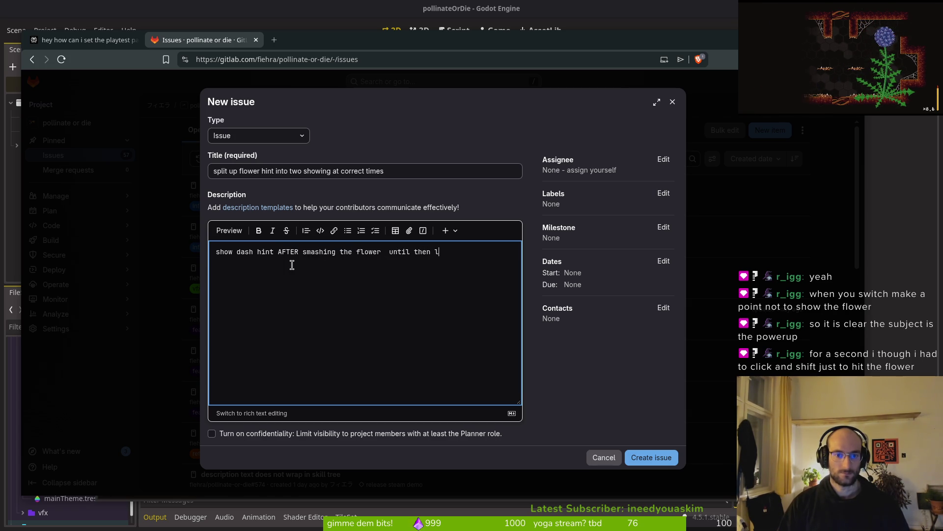
text(ust loopo)
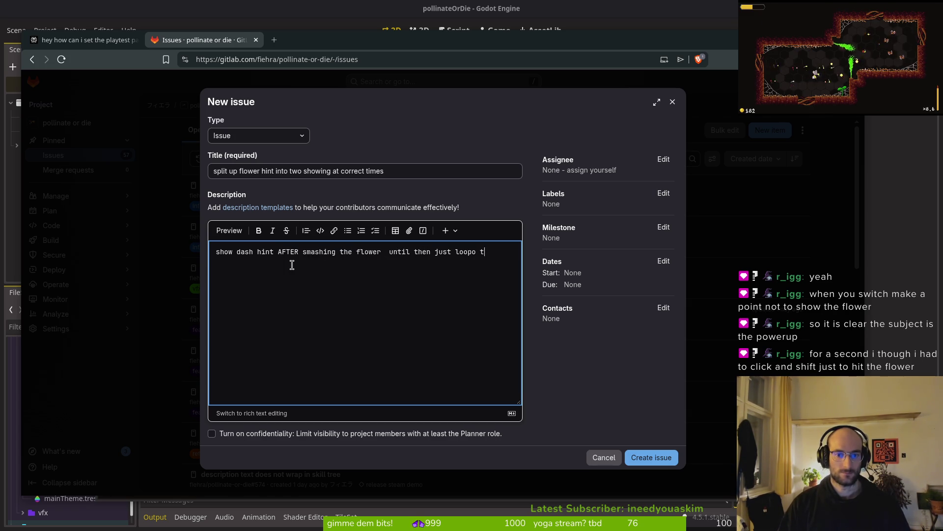
text(the smash)
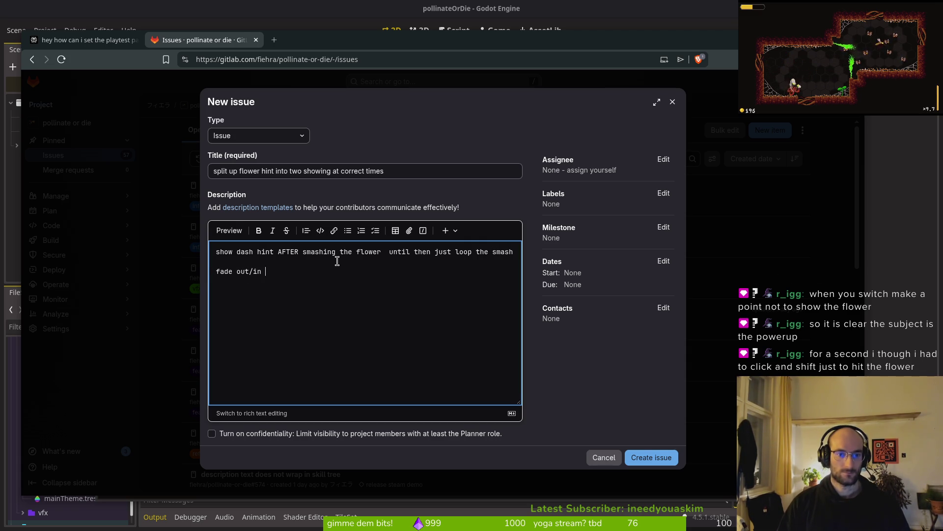
click(663, 193)
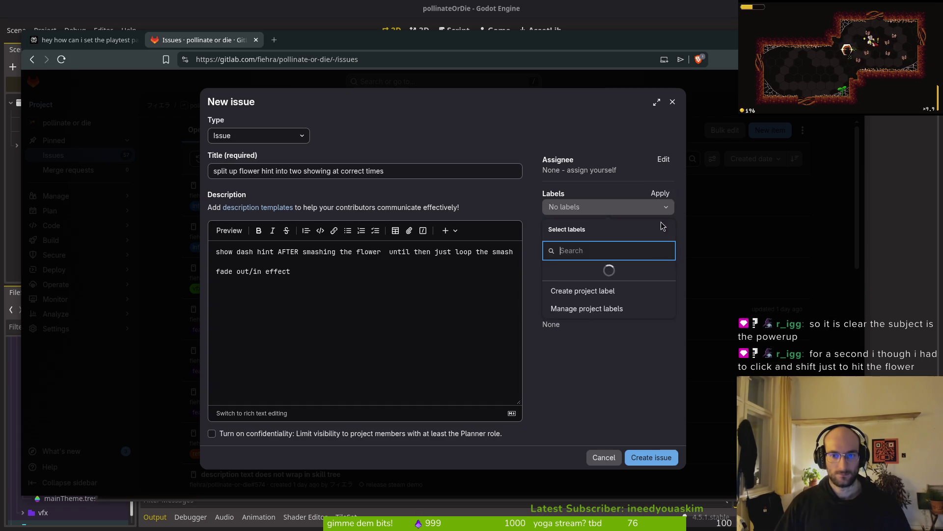
click(603, 269)
scroll(604, 289, down, 2)
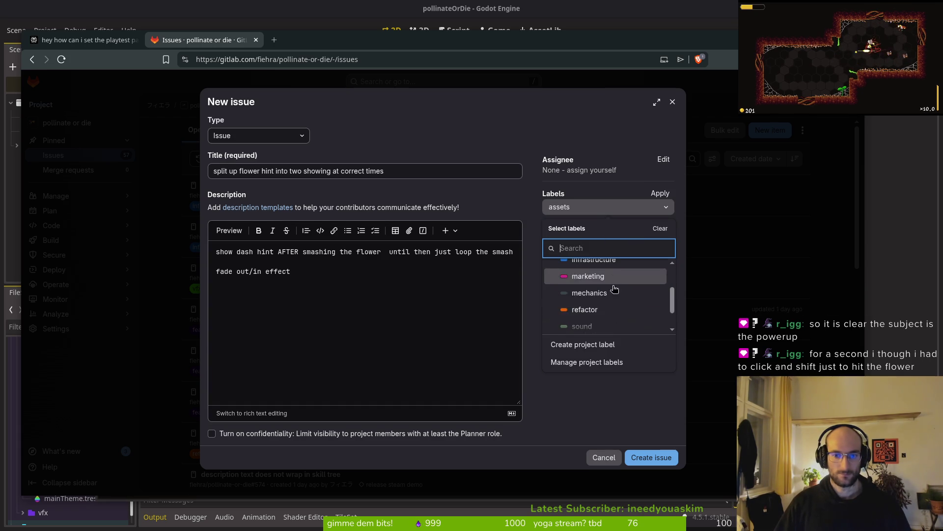
click(604, 309)
click(589, 411)
Set the milestone to release steam demo, create the issue and close the GitLab tab
click(663, 228)
click(615, 305)
click(655, 458)
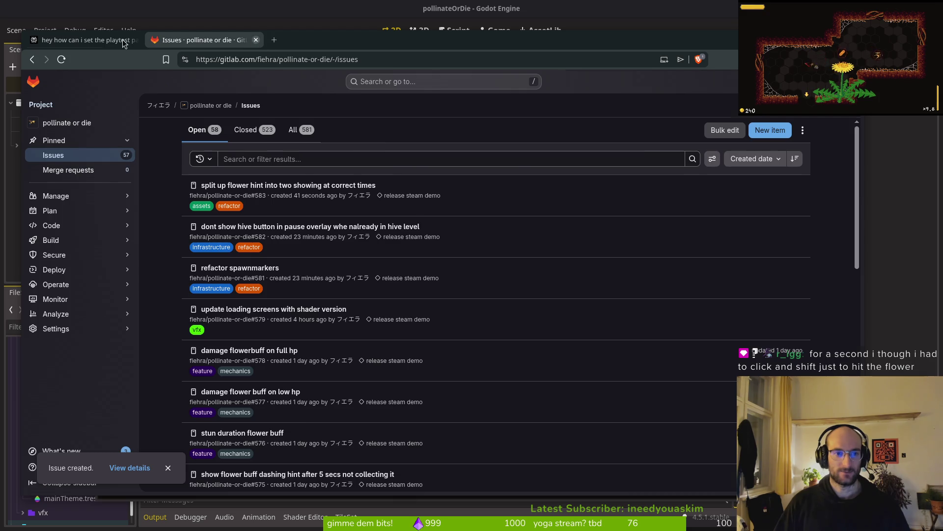
click(256, 40)
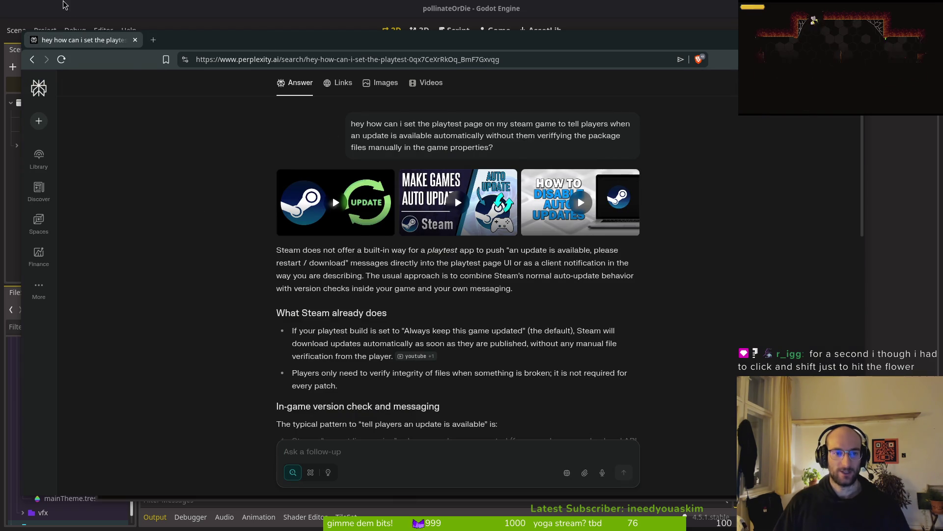
Close the Perplexity tab, stop the debug game and launch Pollinate or Die Playtest from Steam
click(135, 40)
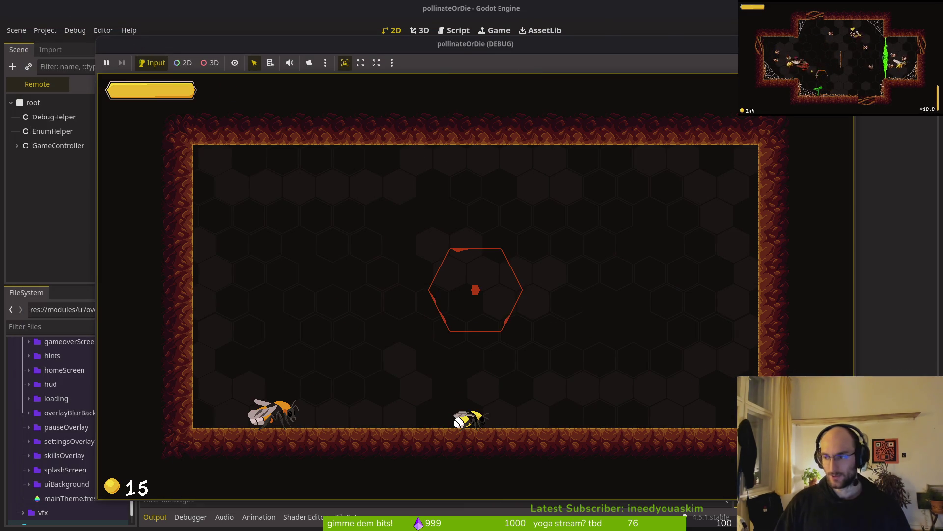
key(F8)
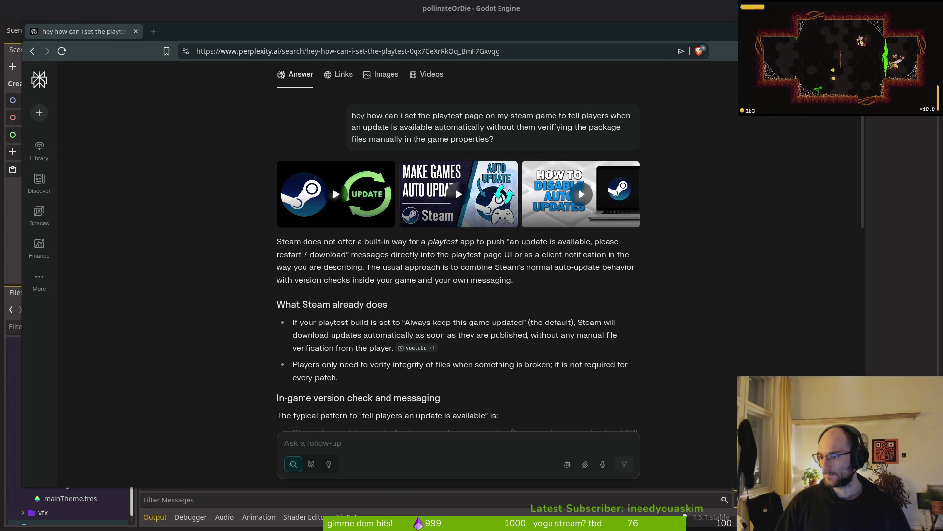
key(alt+Tab)
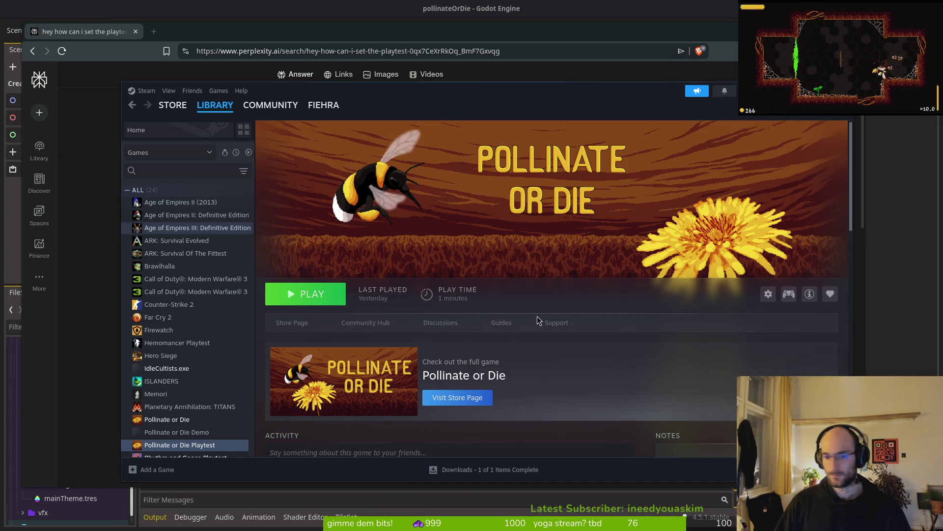
click(306, 296)
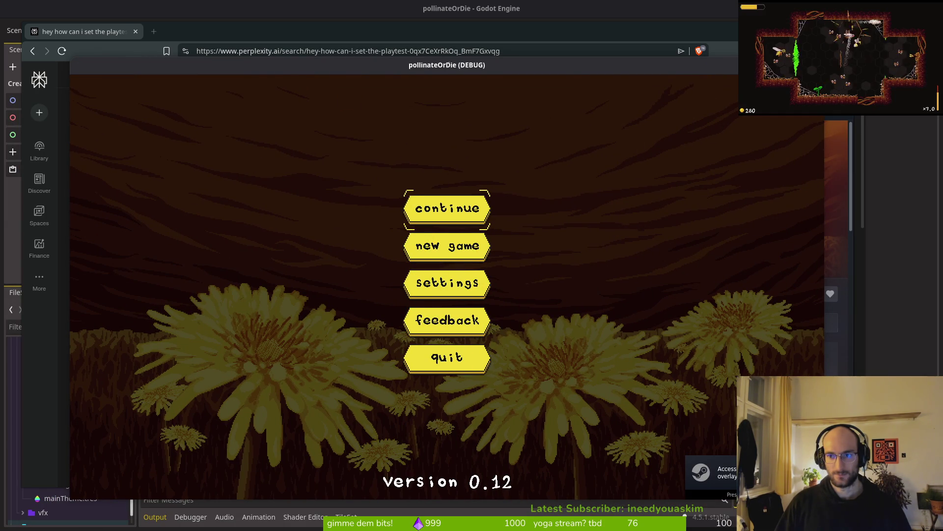
key(alt+Tab)
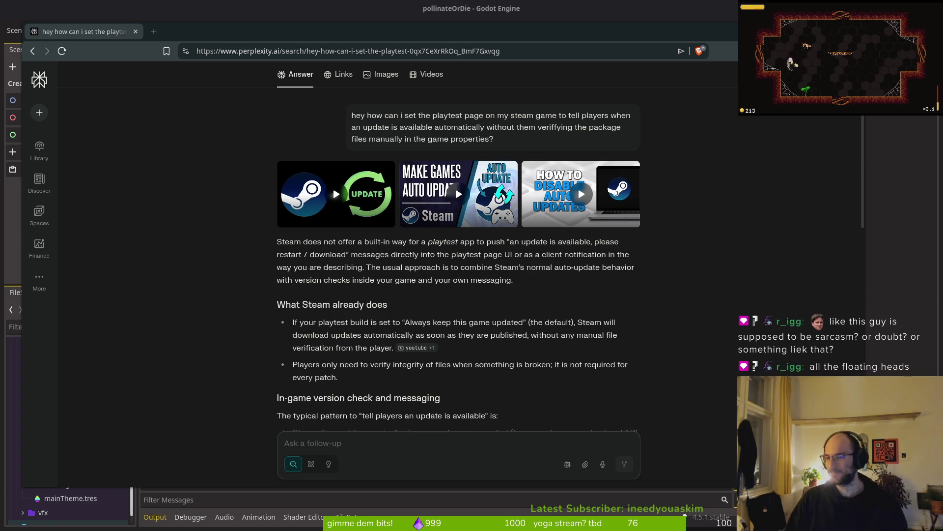
key(ctrl+t)
text(poll)
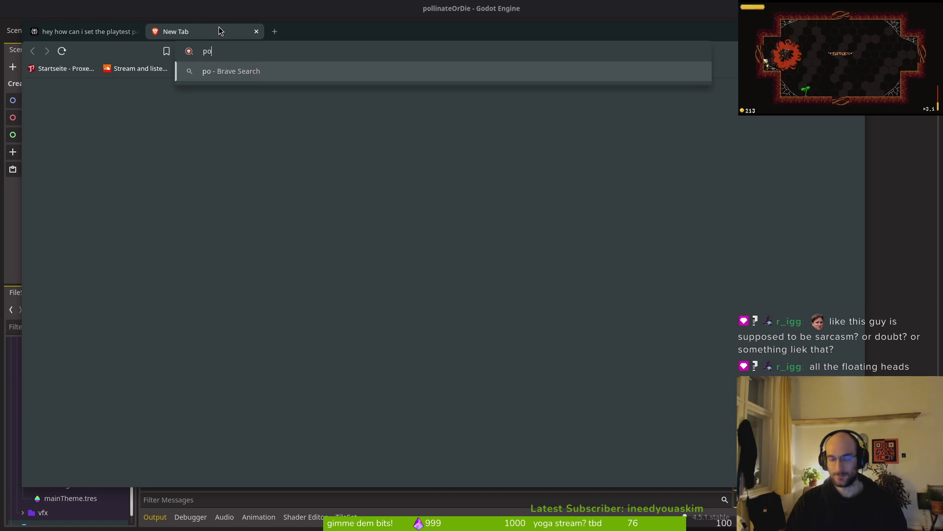
key(Down)
key(Return)
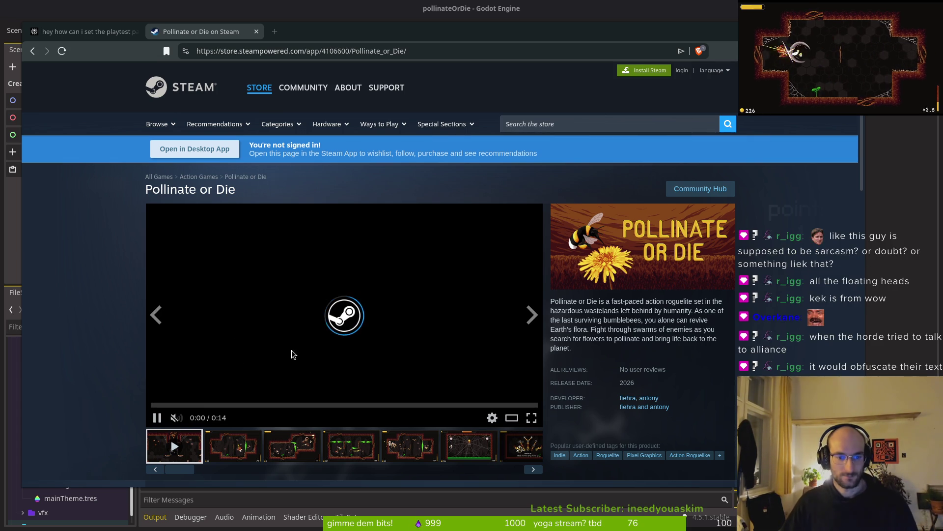
click(177, 418)
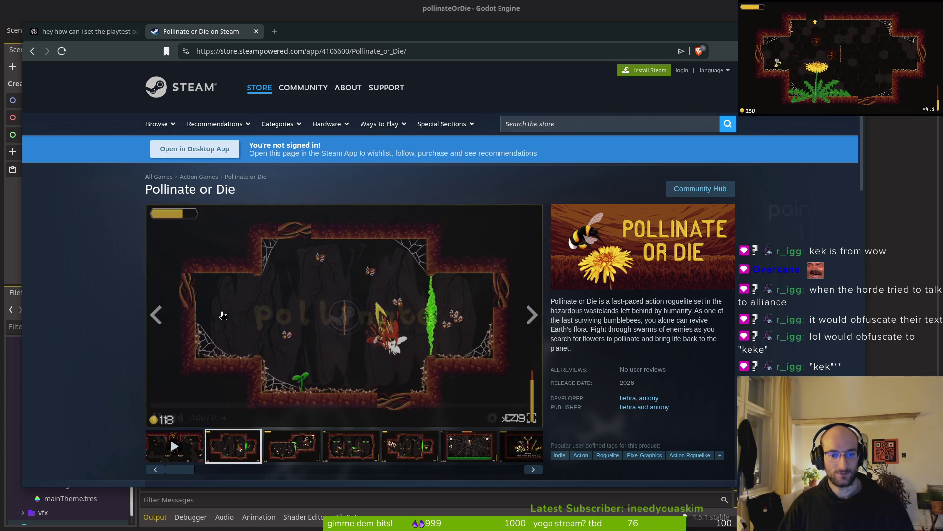
click(157, 315)
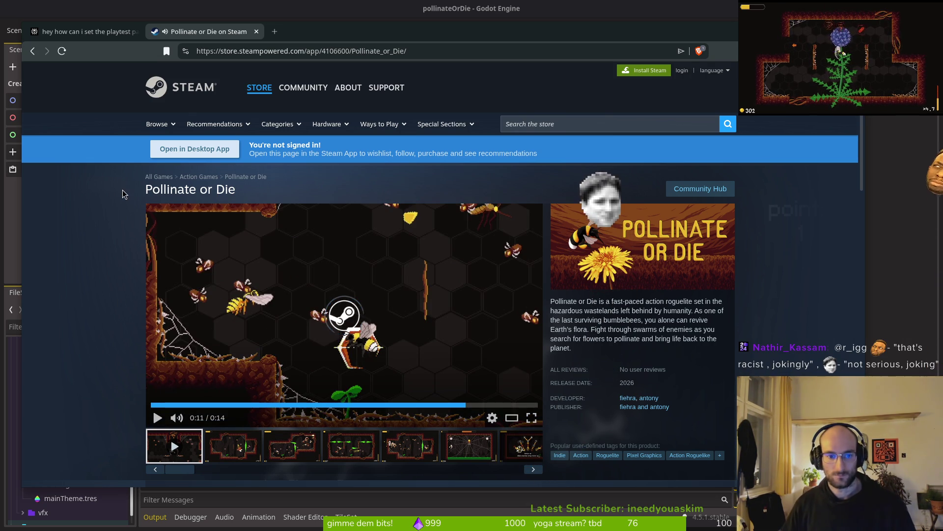
key(ctrl+w)
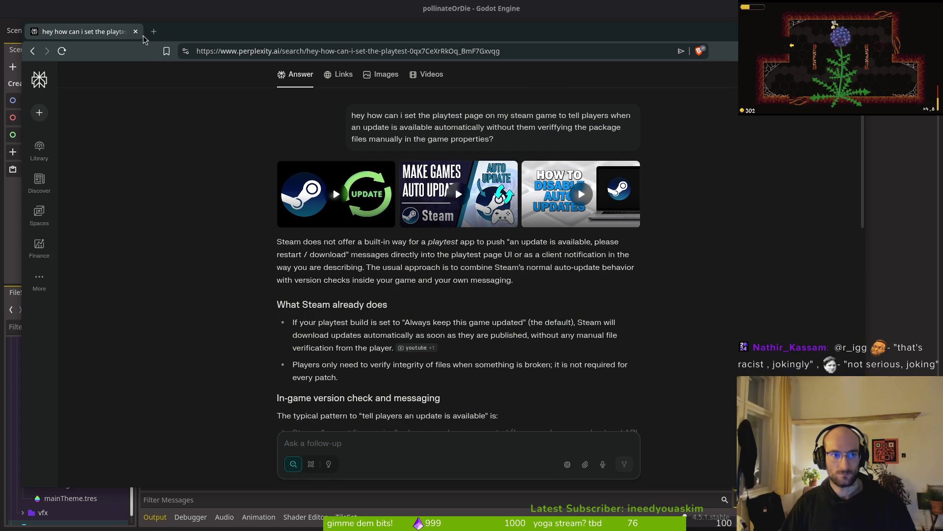
Quit vim and review the unstaged diffs of dying.gd and player.gd in tig's status view
key(super+2)
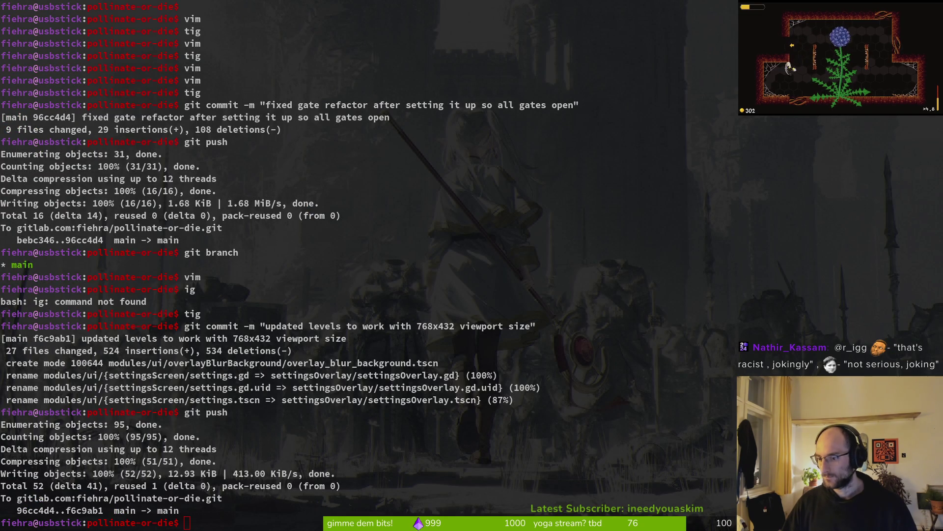
key(super+1)
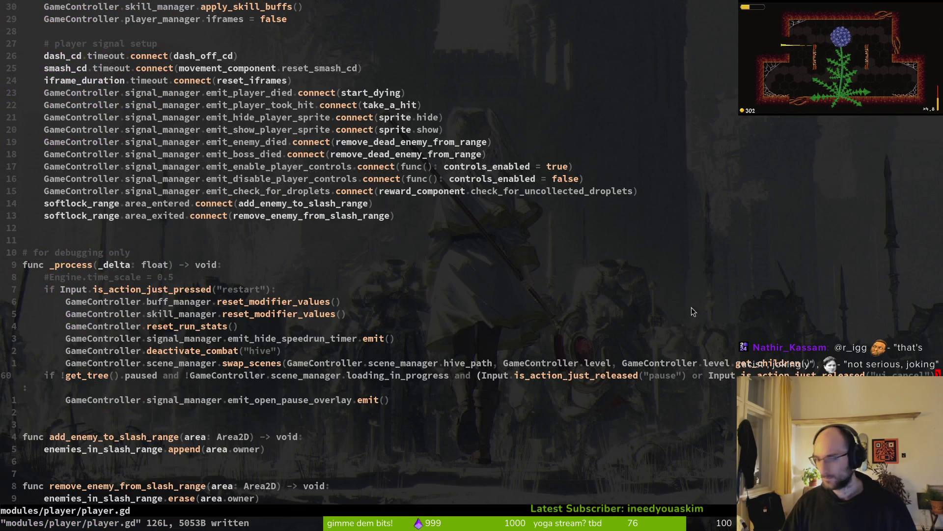
text(:q)
key(Return)
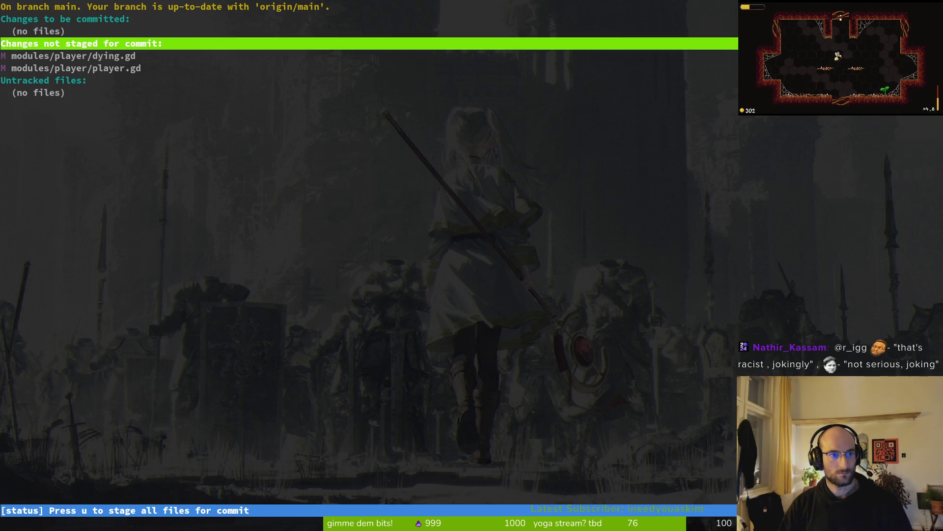
key(Down)
key(Return)
key(Down)
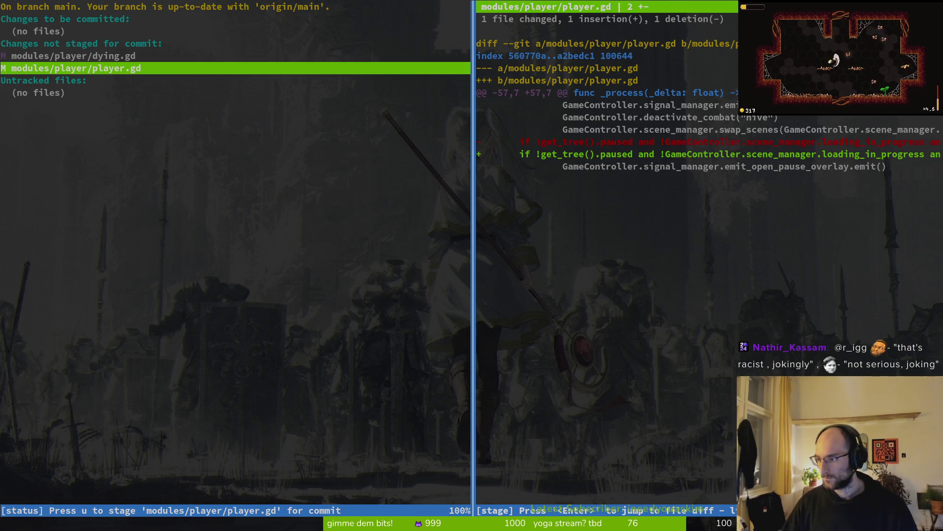
Return to the terminal, quit tig and type the commit 'fixed wrong respawn in smash tutorial'
key(super+2)
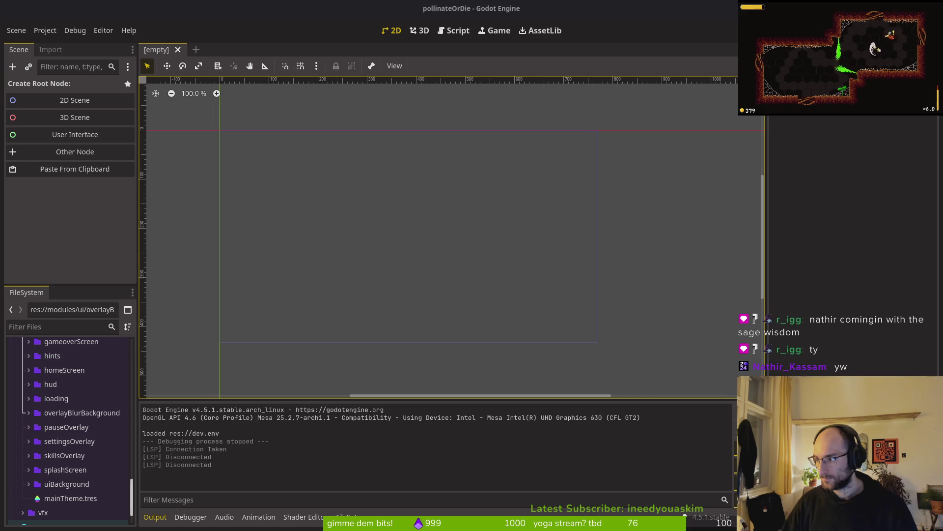
key(super+2)
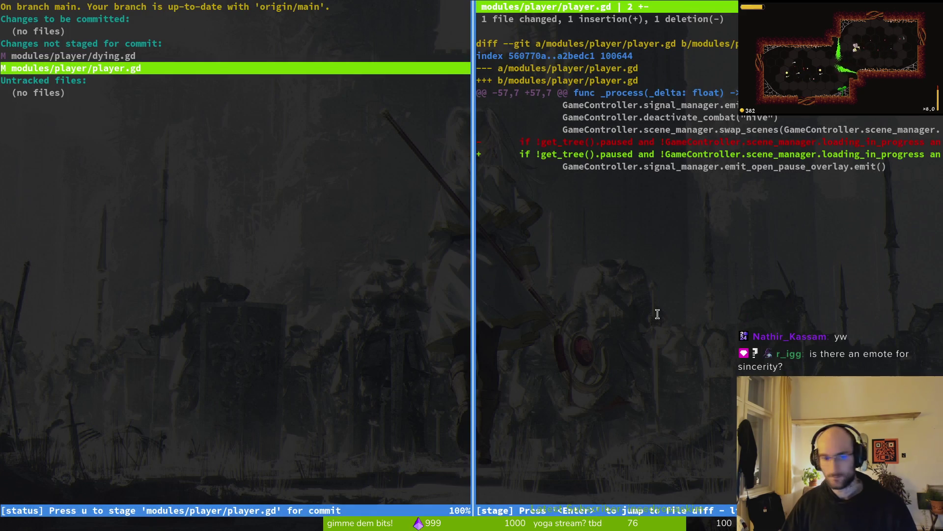
key(Up)
text(qgit commit -m )
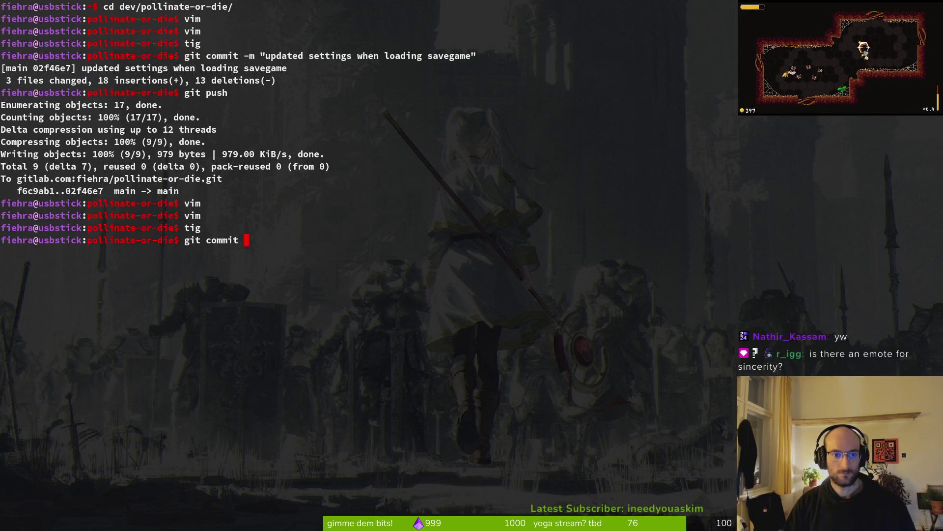
text("fixed wr)
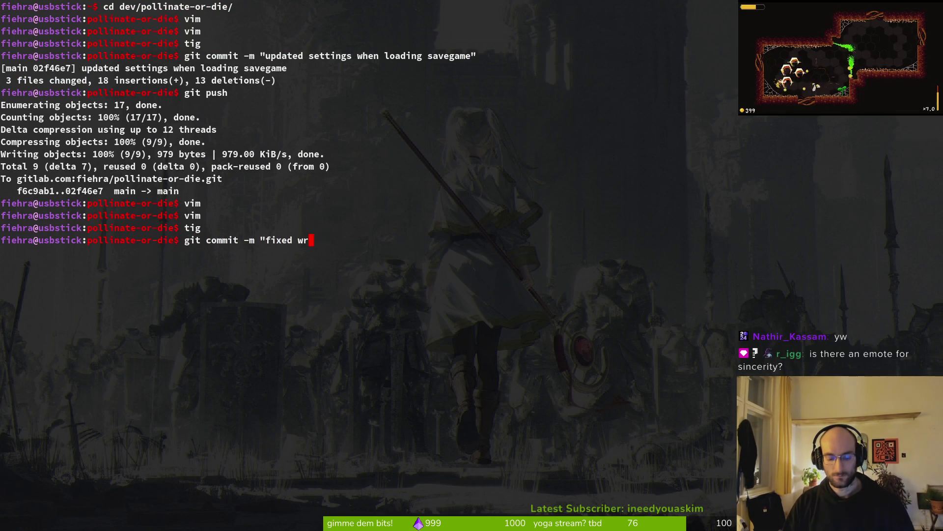
text(ong respawn in s)
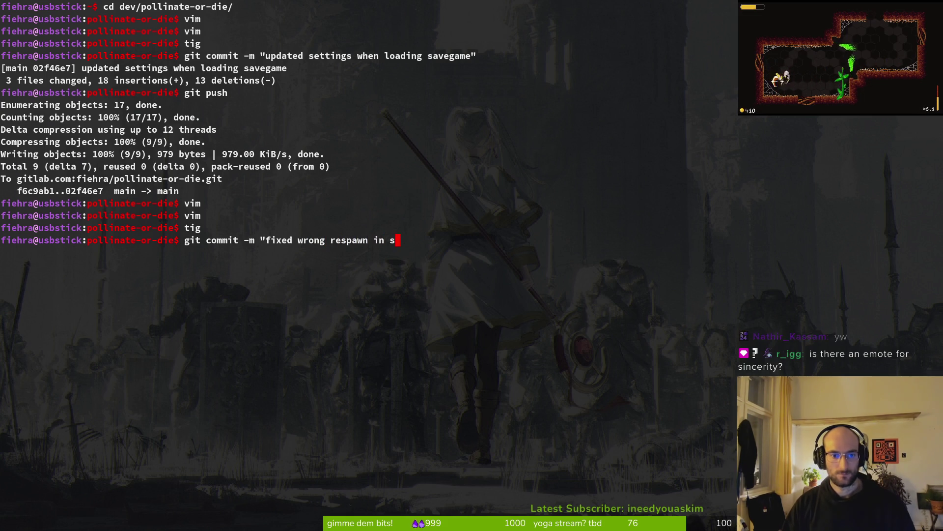
text(mash tutorial"g)
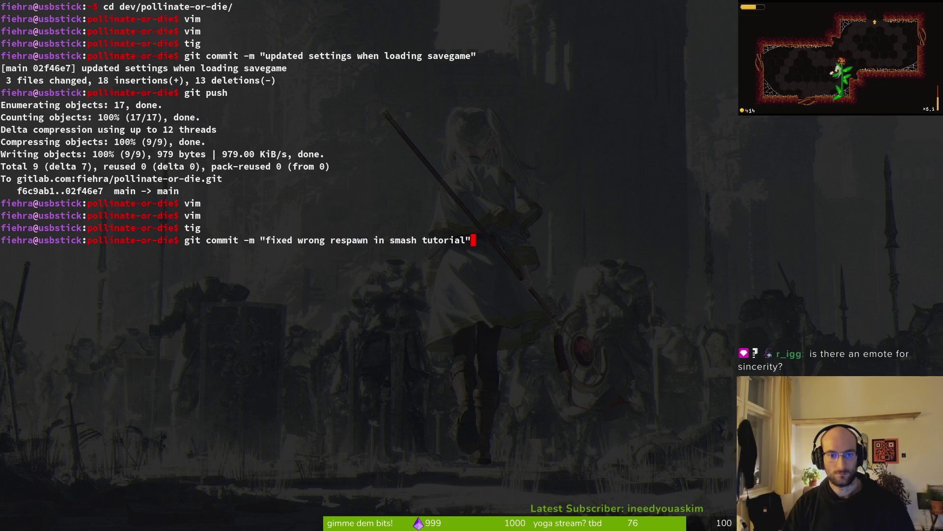
Commit the respawn fix and push it to the remote with git push
key(BackSpace)
key(Return)
text(git push)
key(Return)
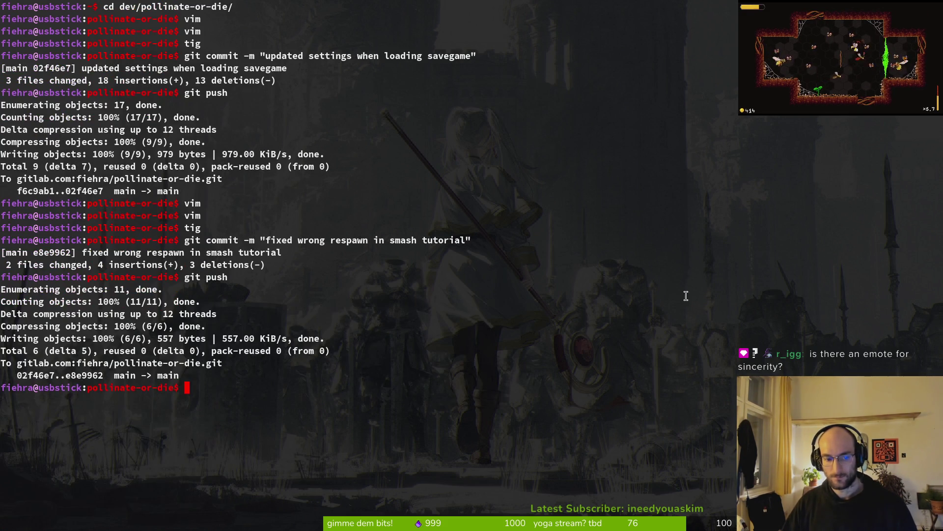
Return to the Godot editor and run the game with F5
key(alt+Tab)
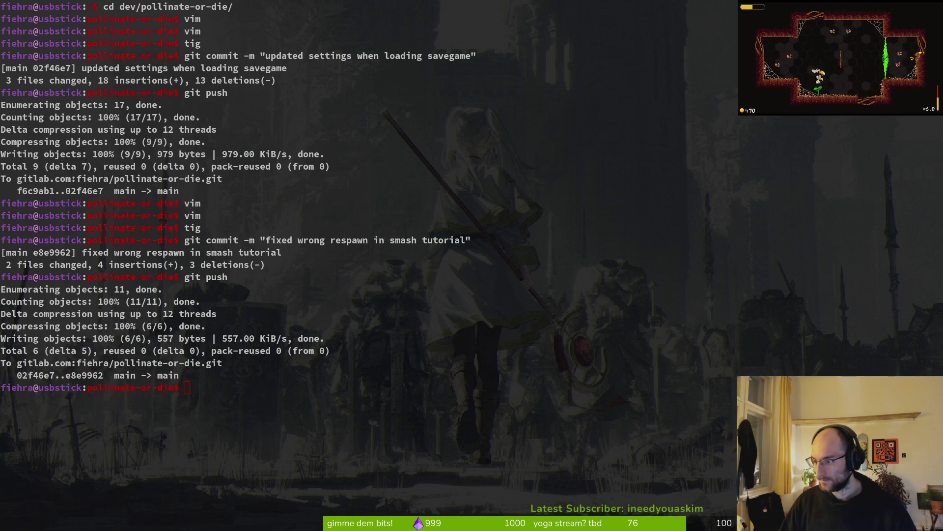
click(191, 244)
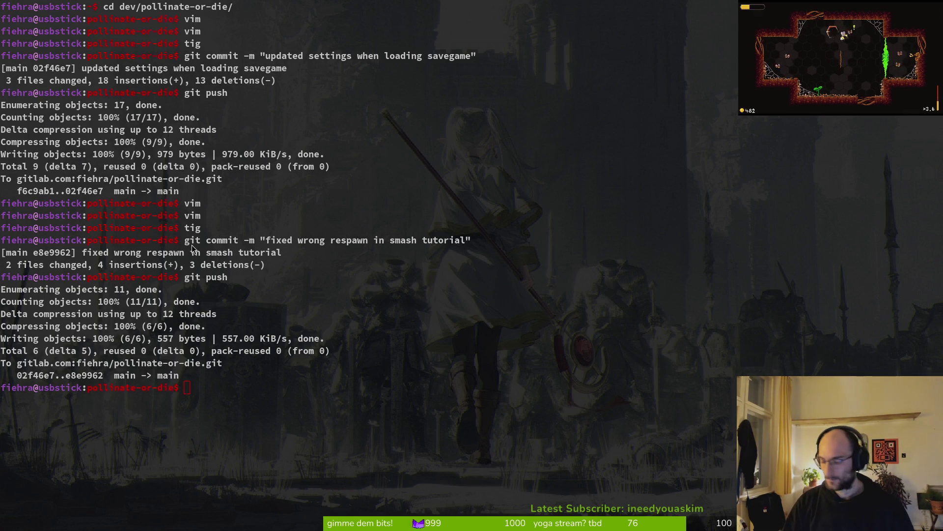
key(alt+Tab)
key(F5)
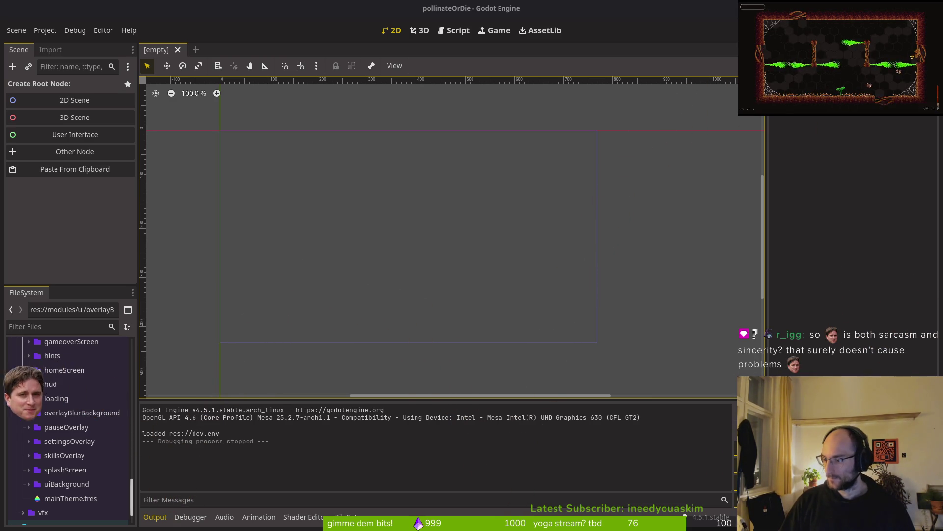
Switch to the Brave window showing Perplexity's answer on playtest auto-updates
key(alt+Tab)
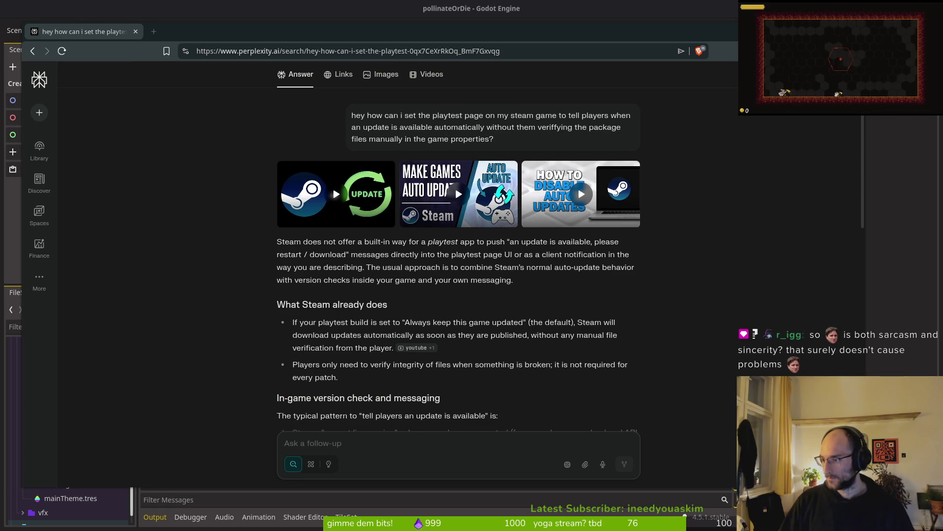
Close the Steam store tab and switch back to the Godot editor's empty scene
key(super)
key(super)
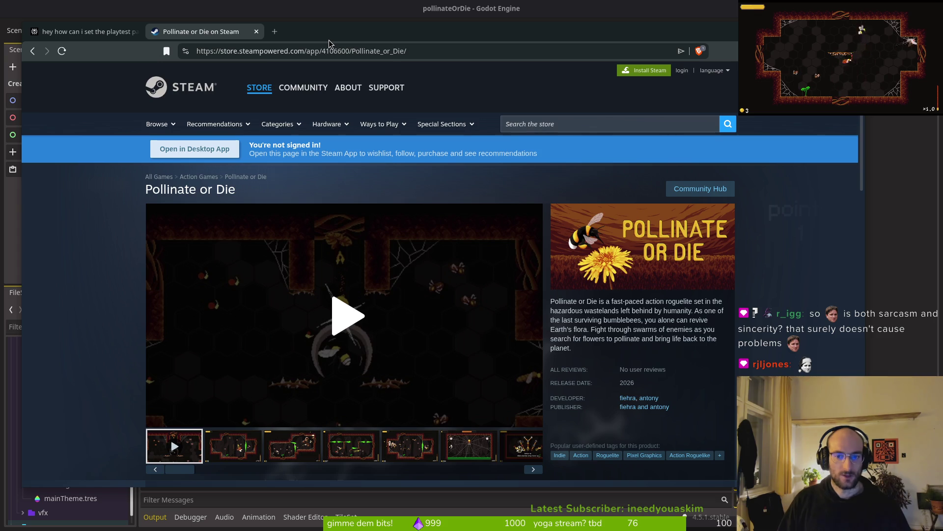
key(ctrl+w)
key(alt+Tab)
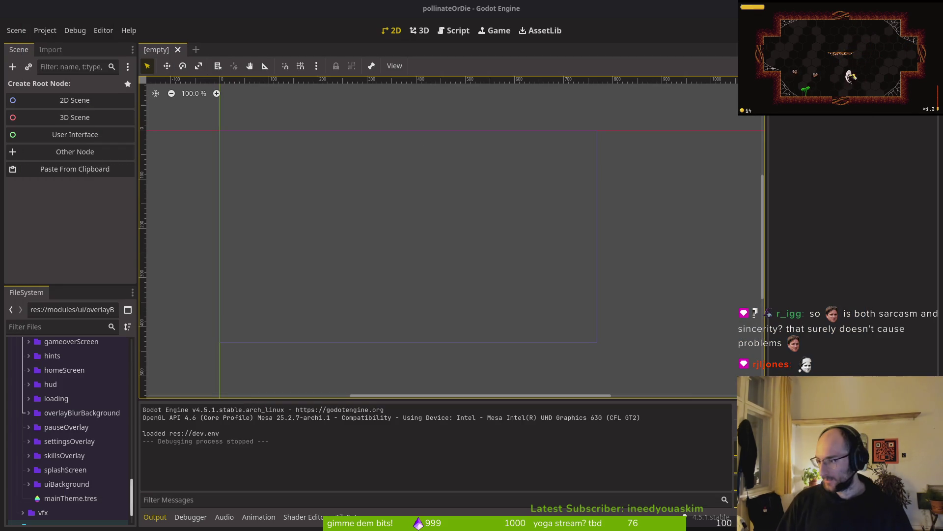
key(alt+Tab)
key(alt+Tab)
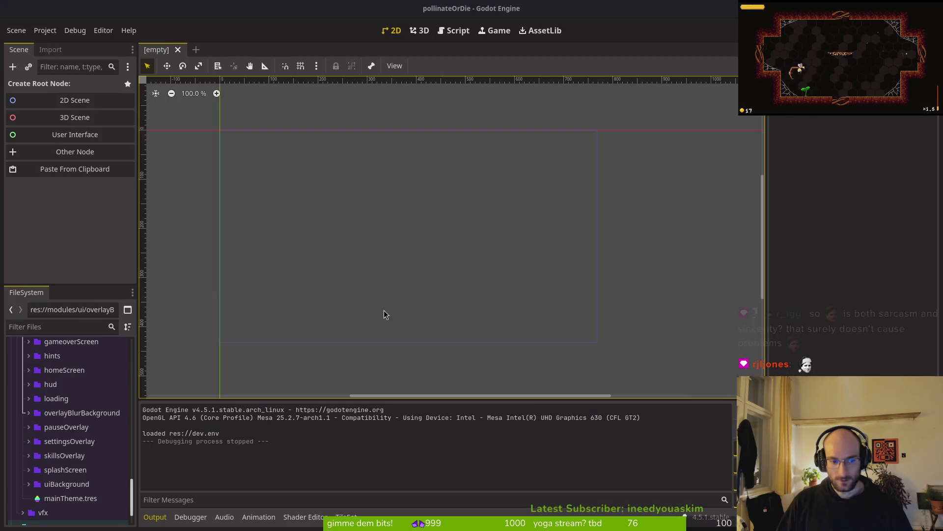